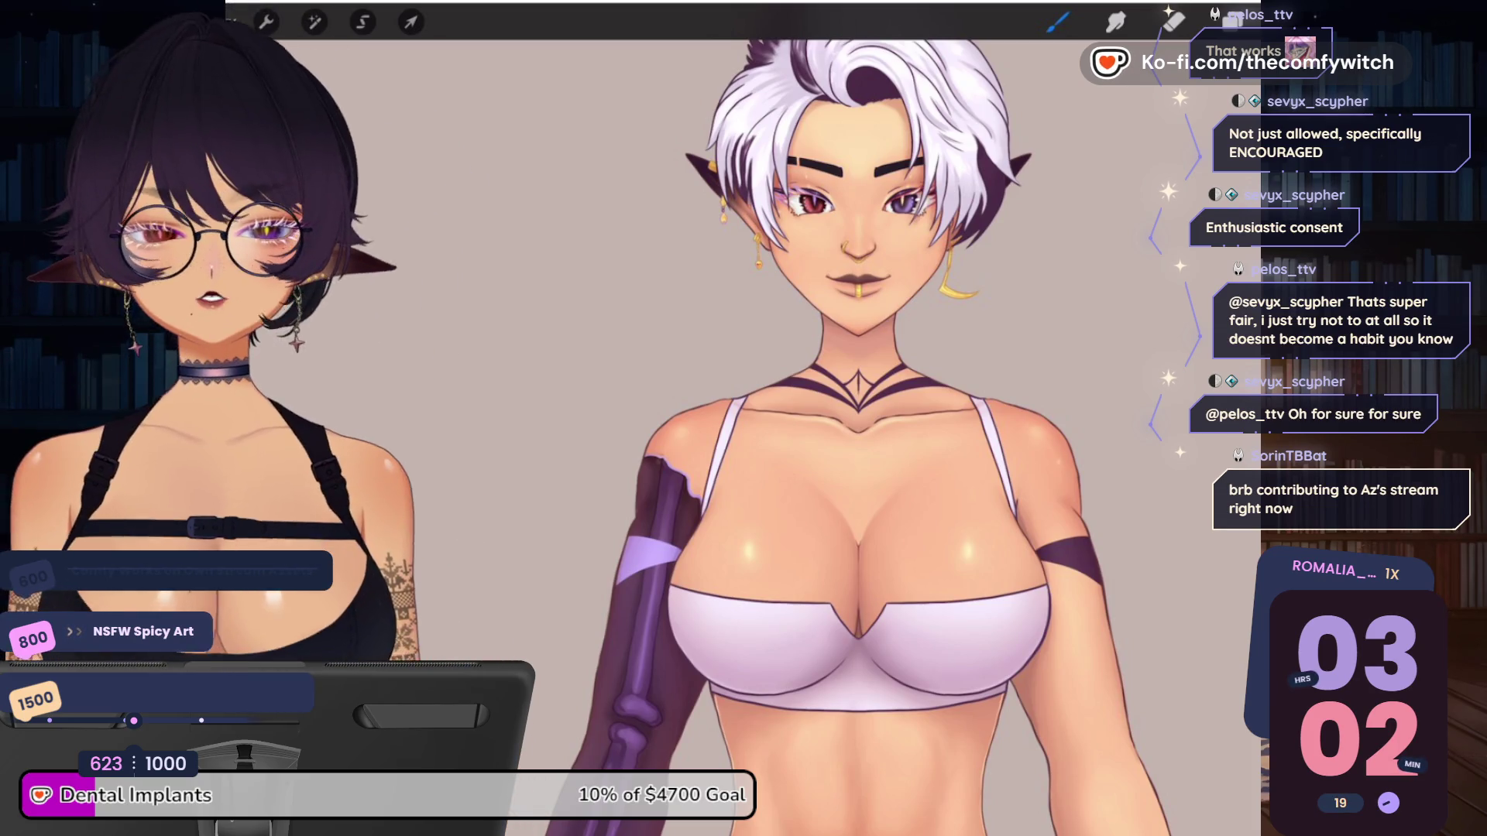
Zoom the canvas in and out to fit the bed pin-up beside the standing elf reference
scroll(852, 433, down, 2)
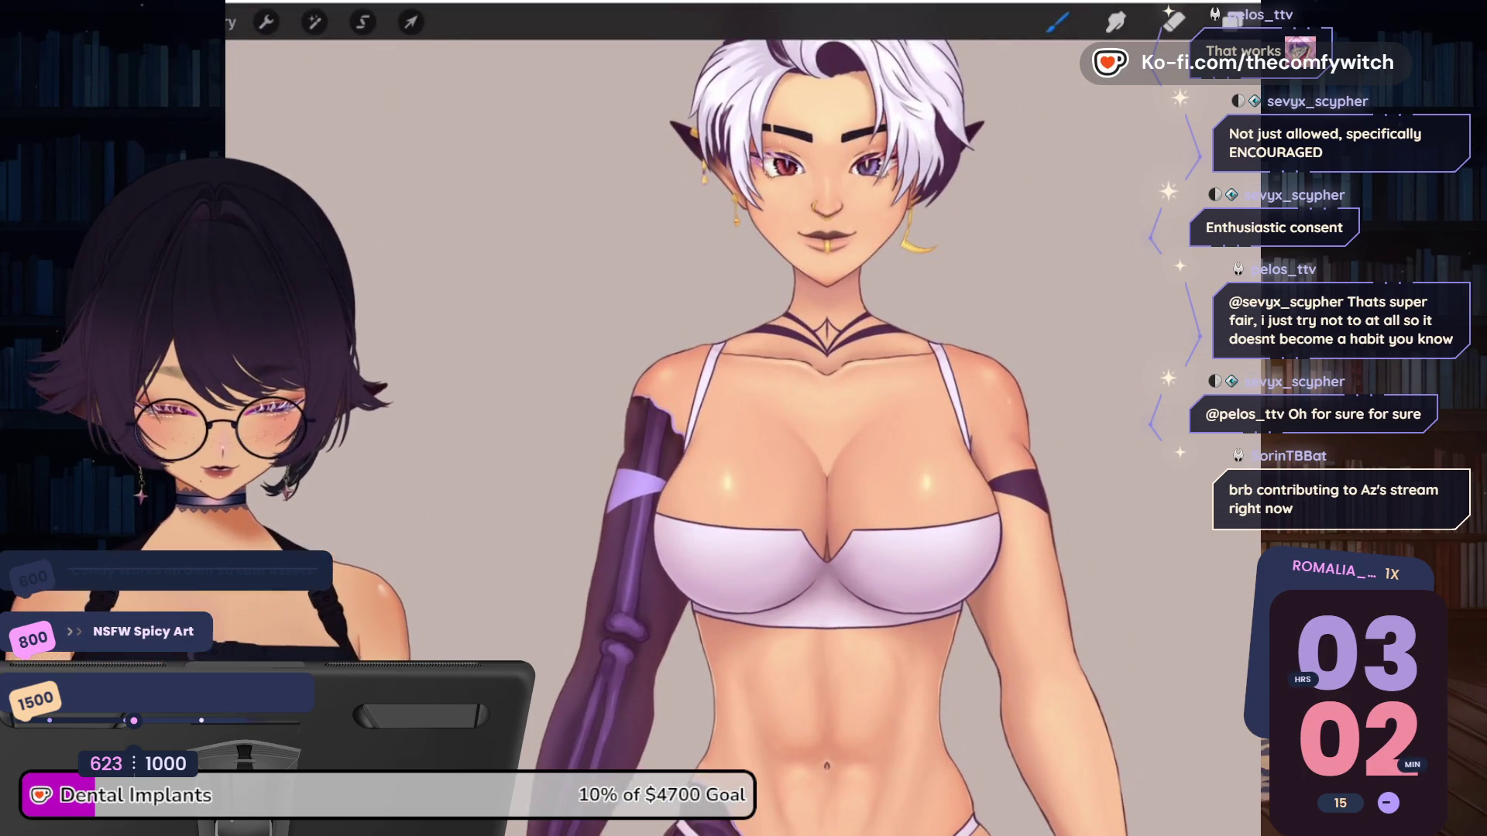
scroll(837, 433, up, 2)
scroll(852, 434, up, 1)
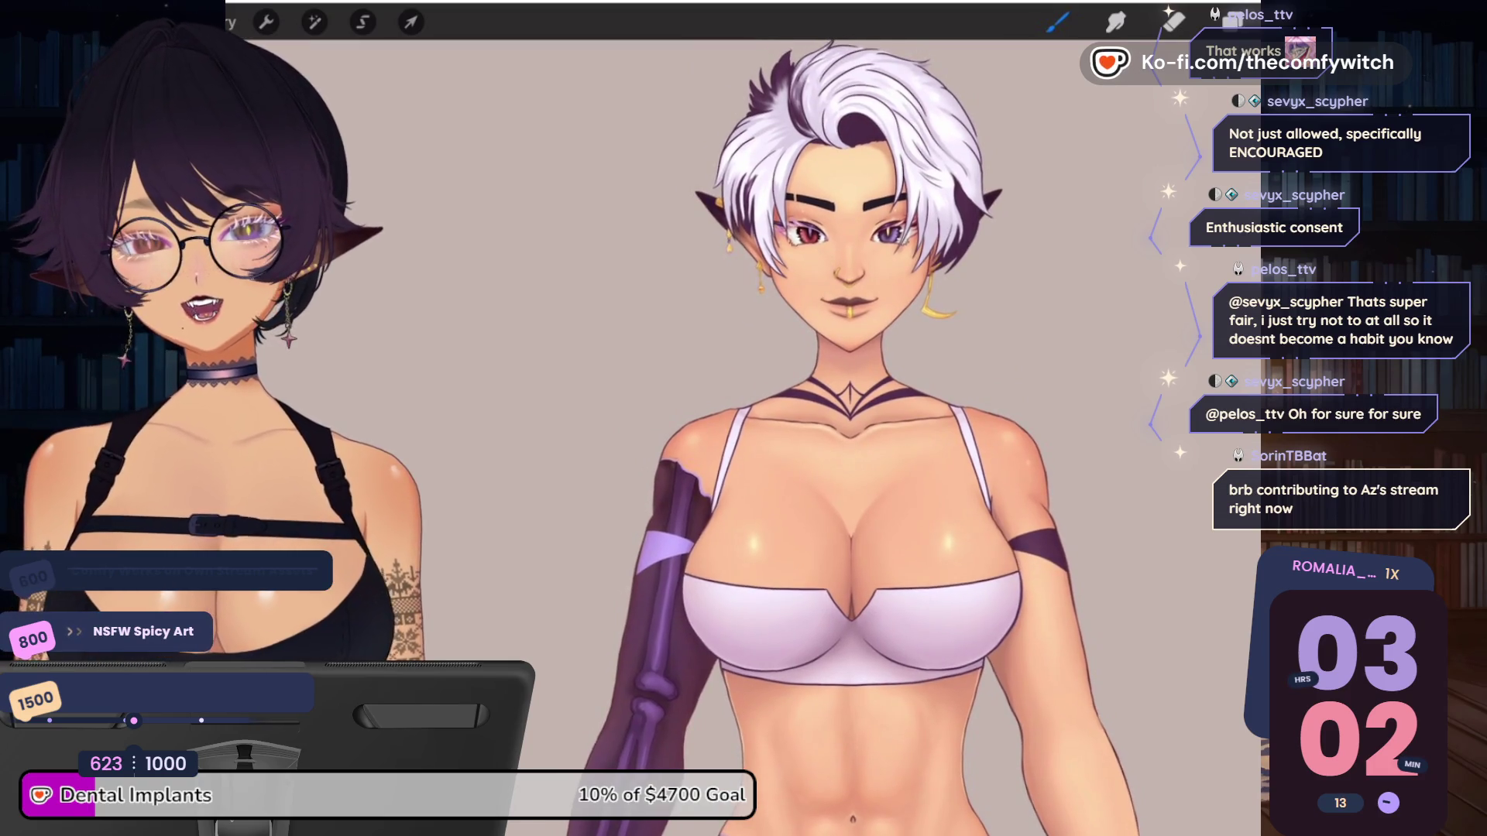
scroll(852, 433, down, 5)
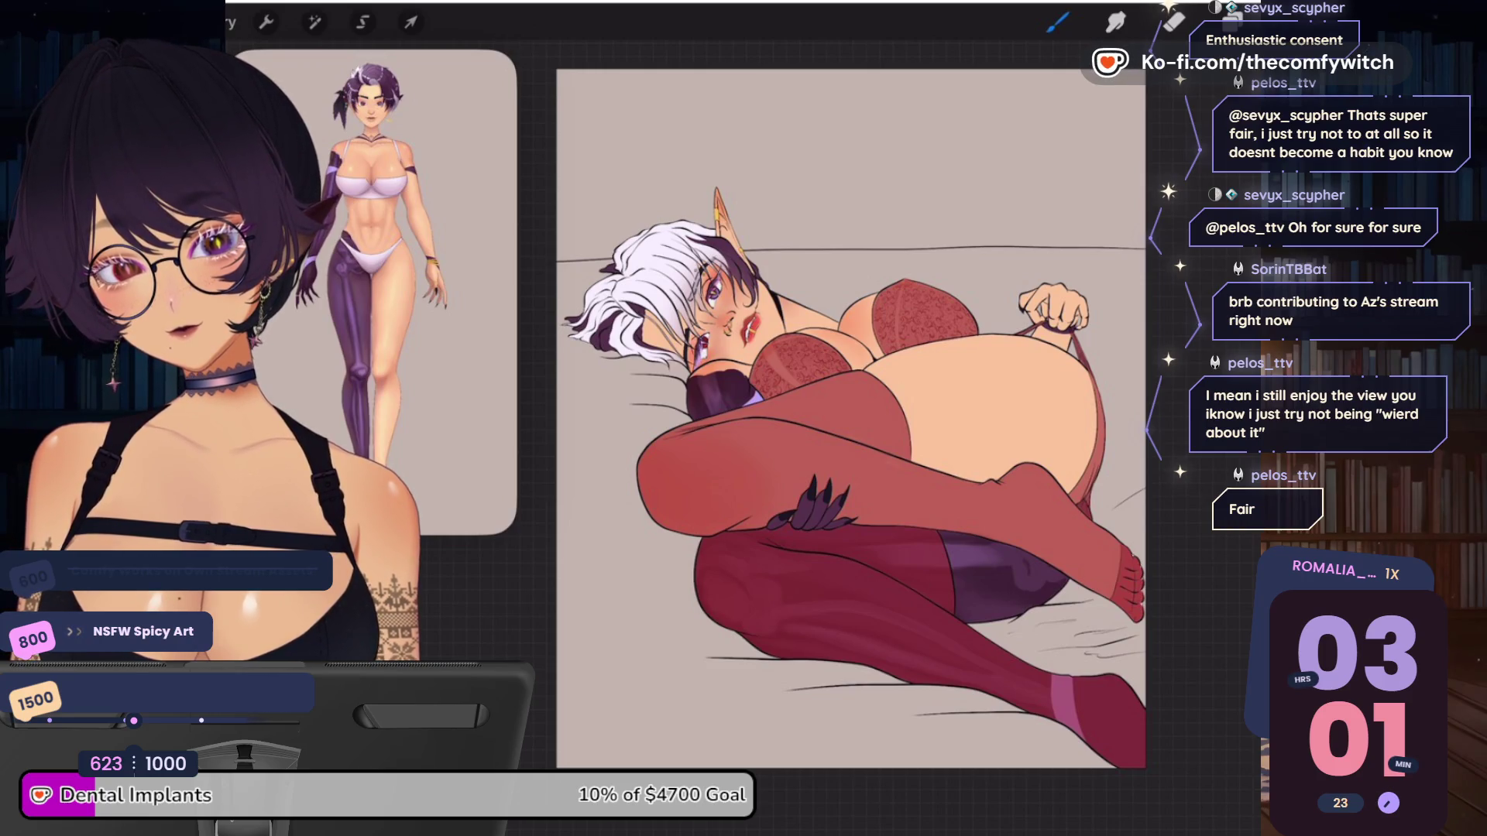
scroll(701, 402, up, 5)
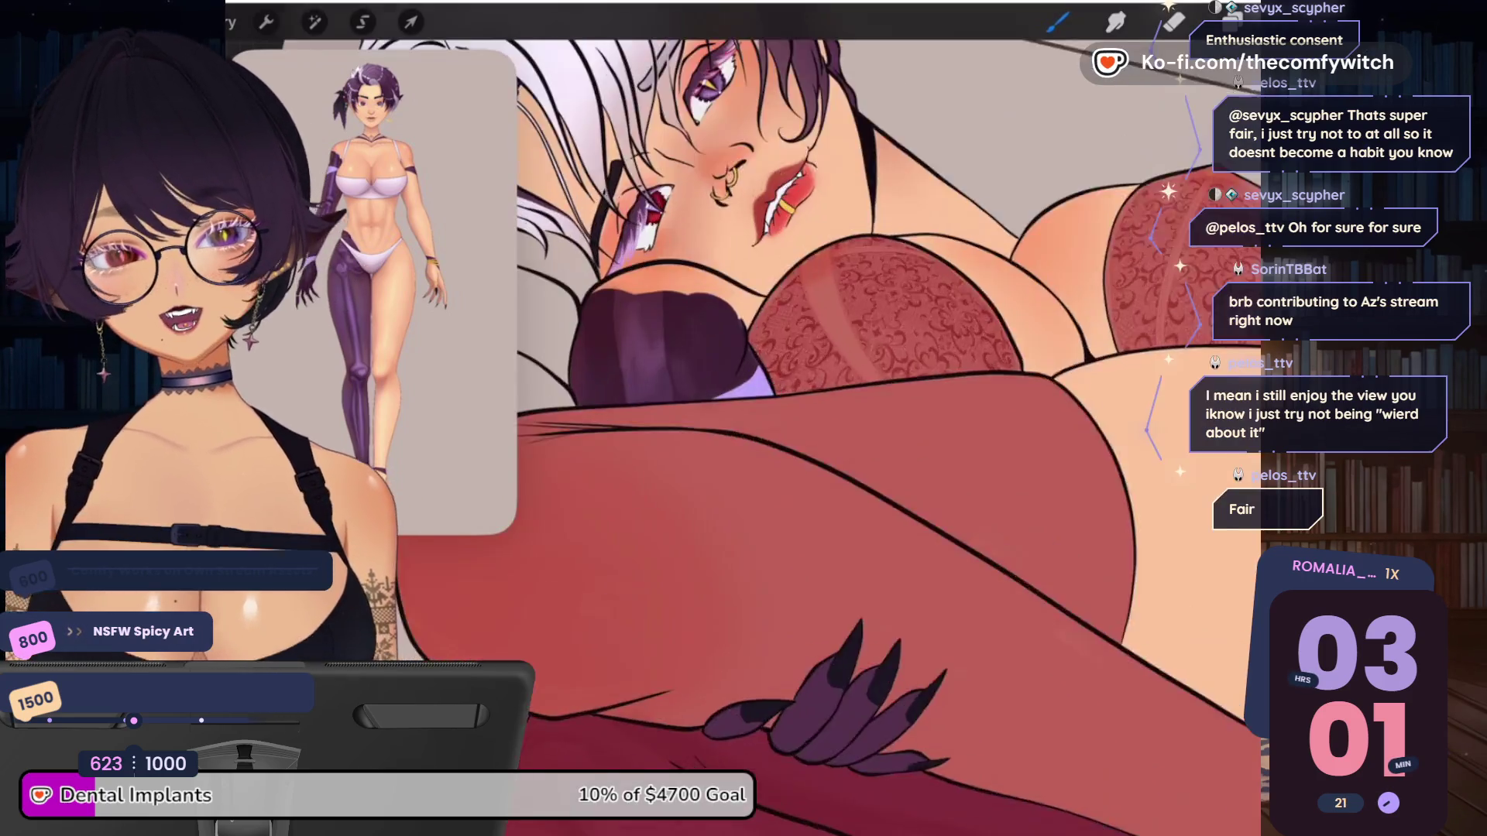
scroll(774, 349, up, 2)
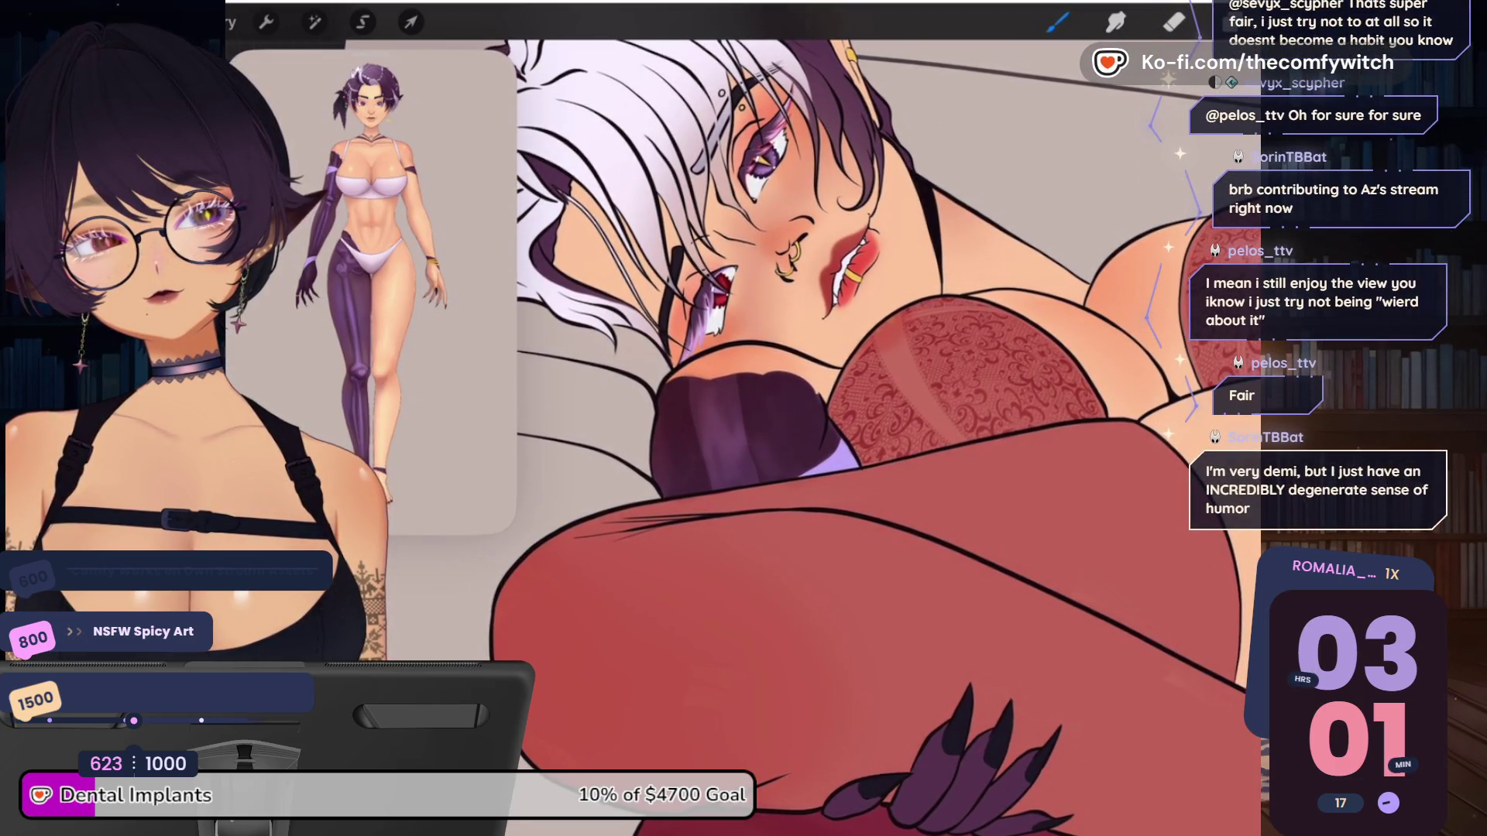
scroll(851, 387, down, 1)
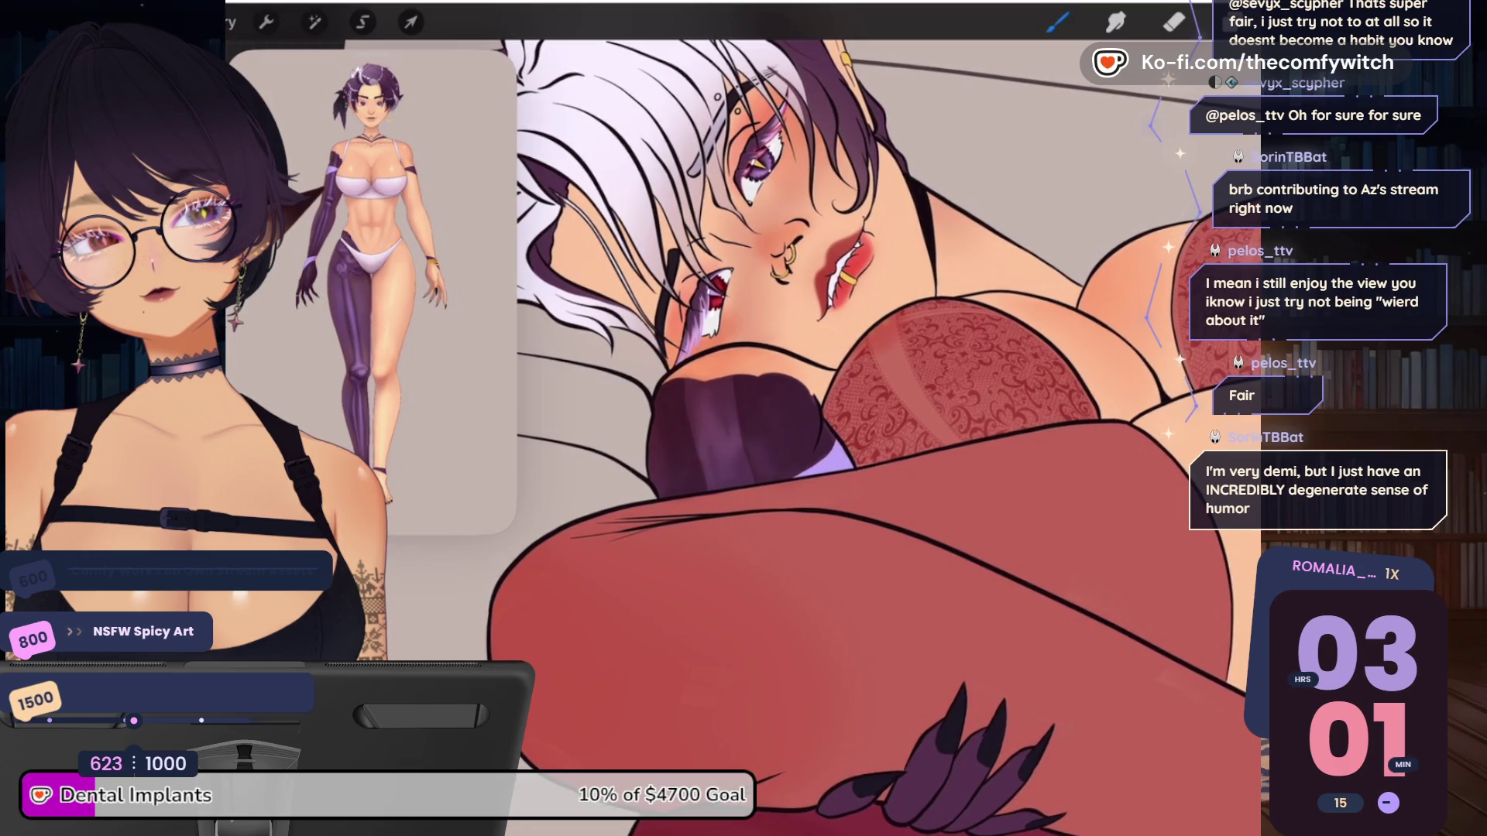
scroll(864, 418, down, 5)
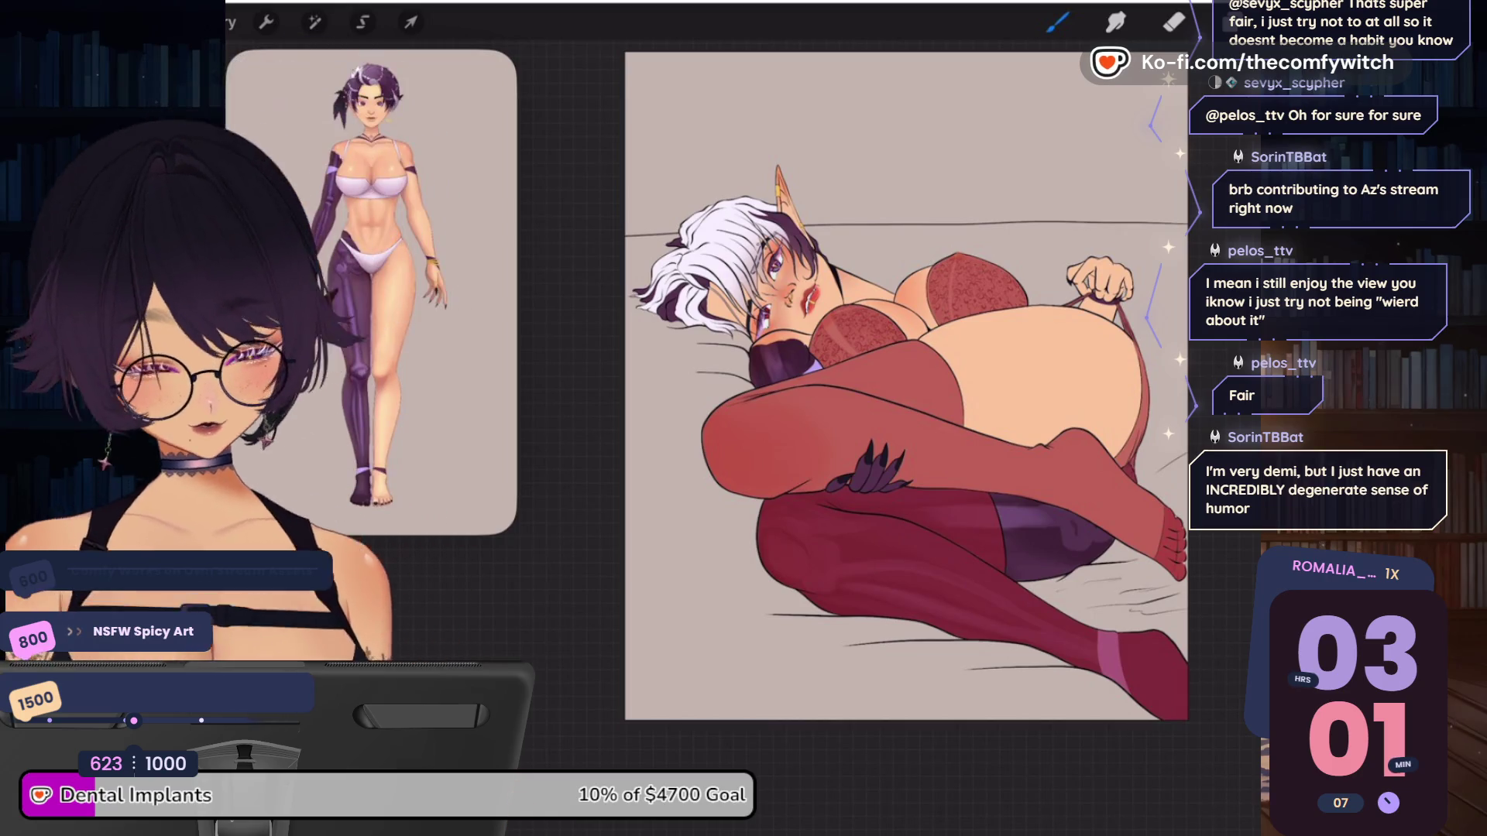
scroll(759, 186, up, 5)
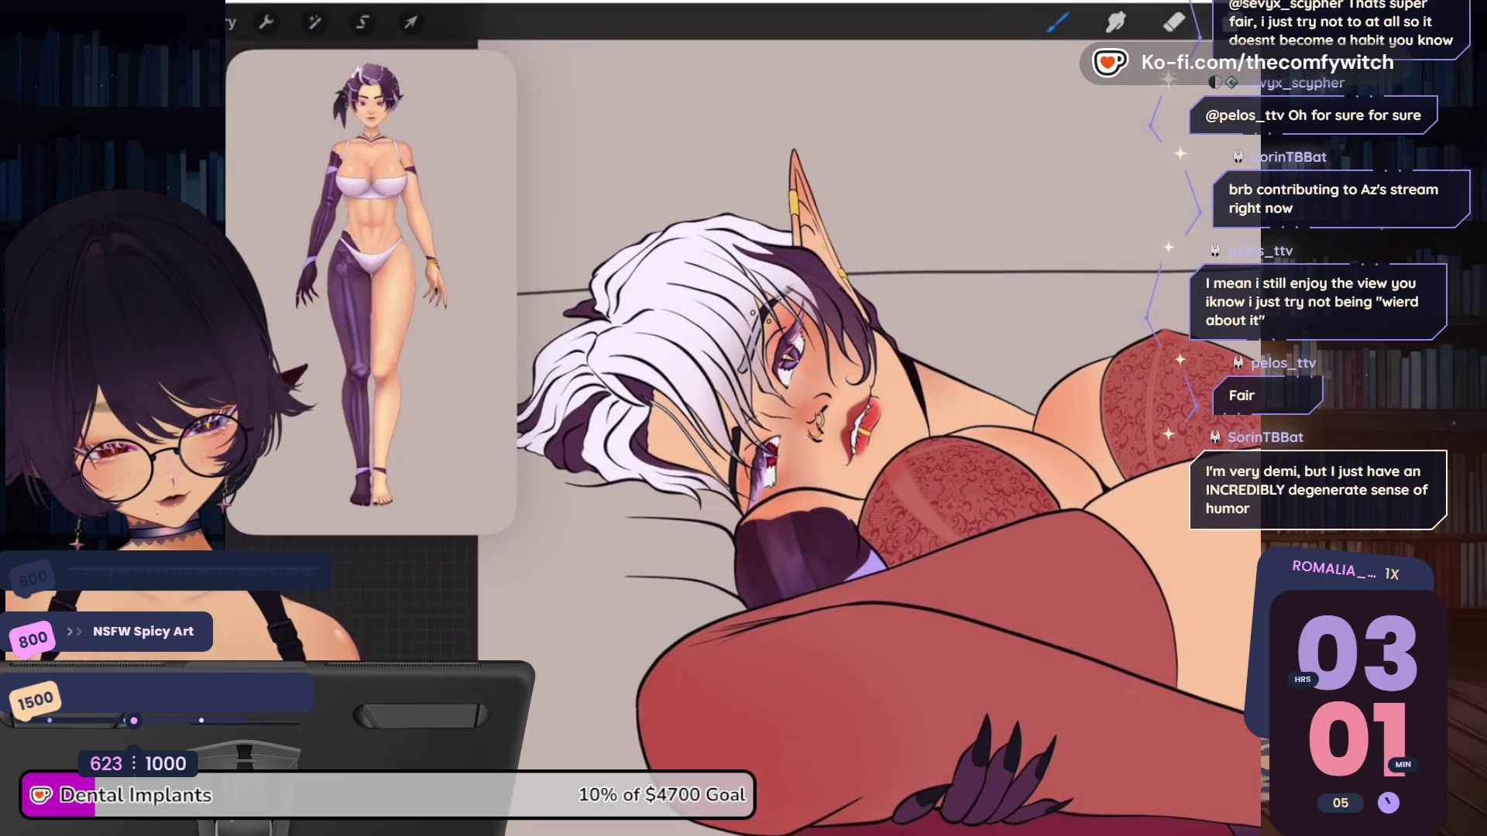
key(l)
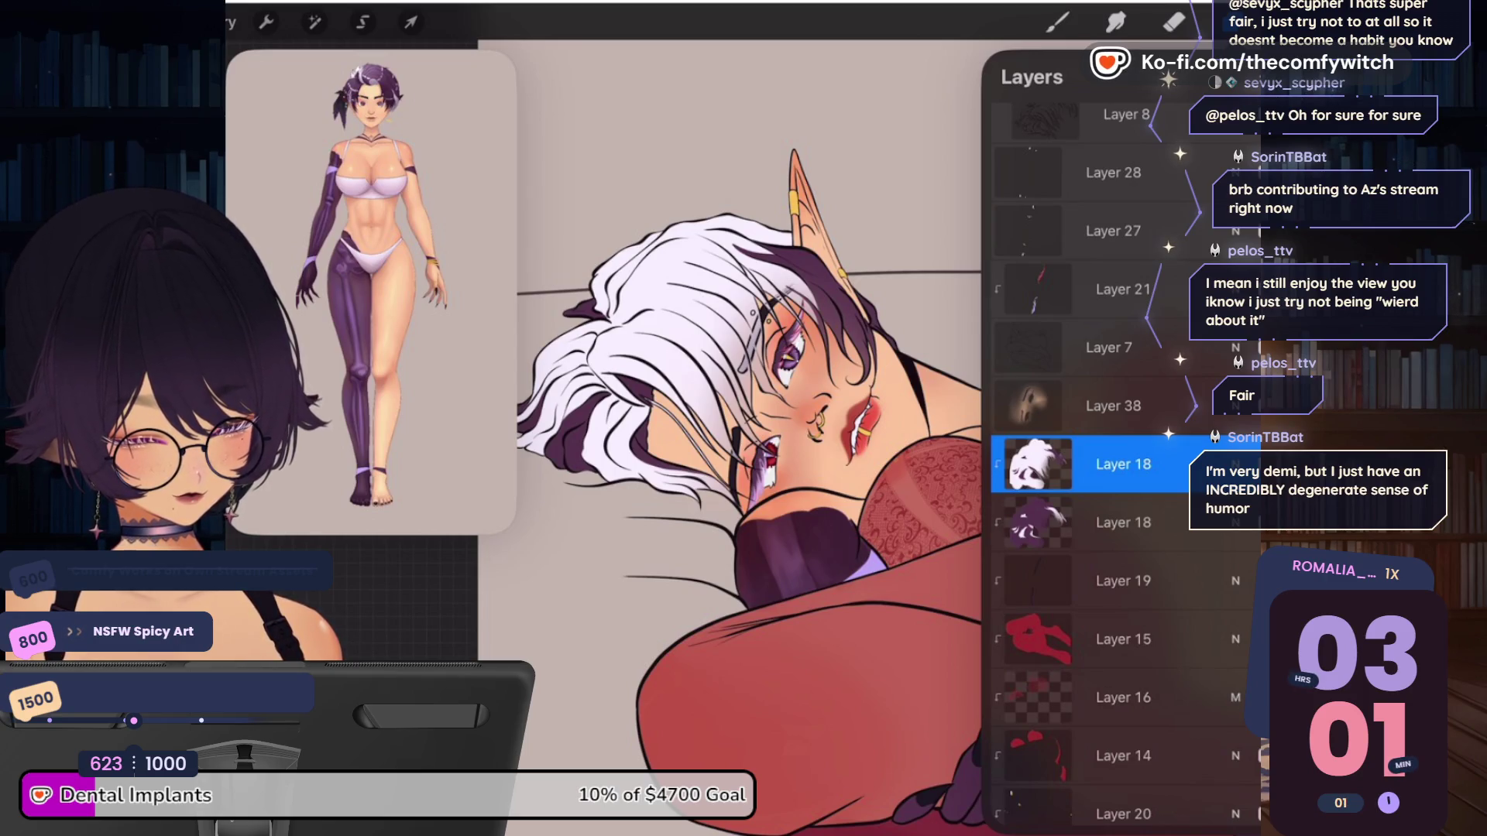
Toggle a layer's visibility to compare face shading, then clip Layer 38 to the layer below
click(1248, 406)
click(1248, 406)
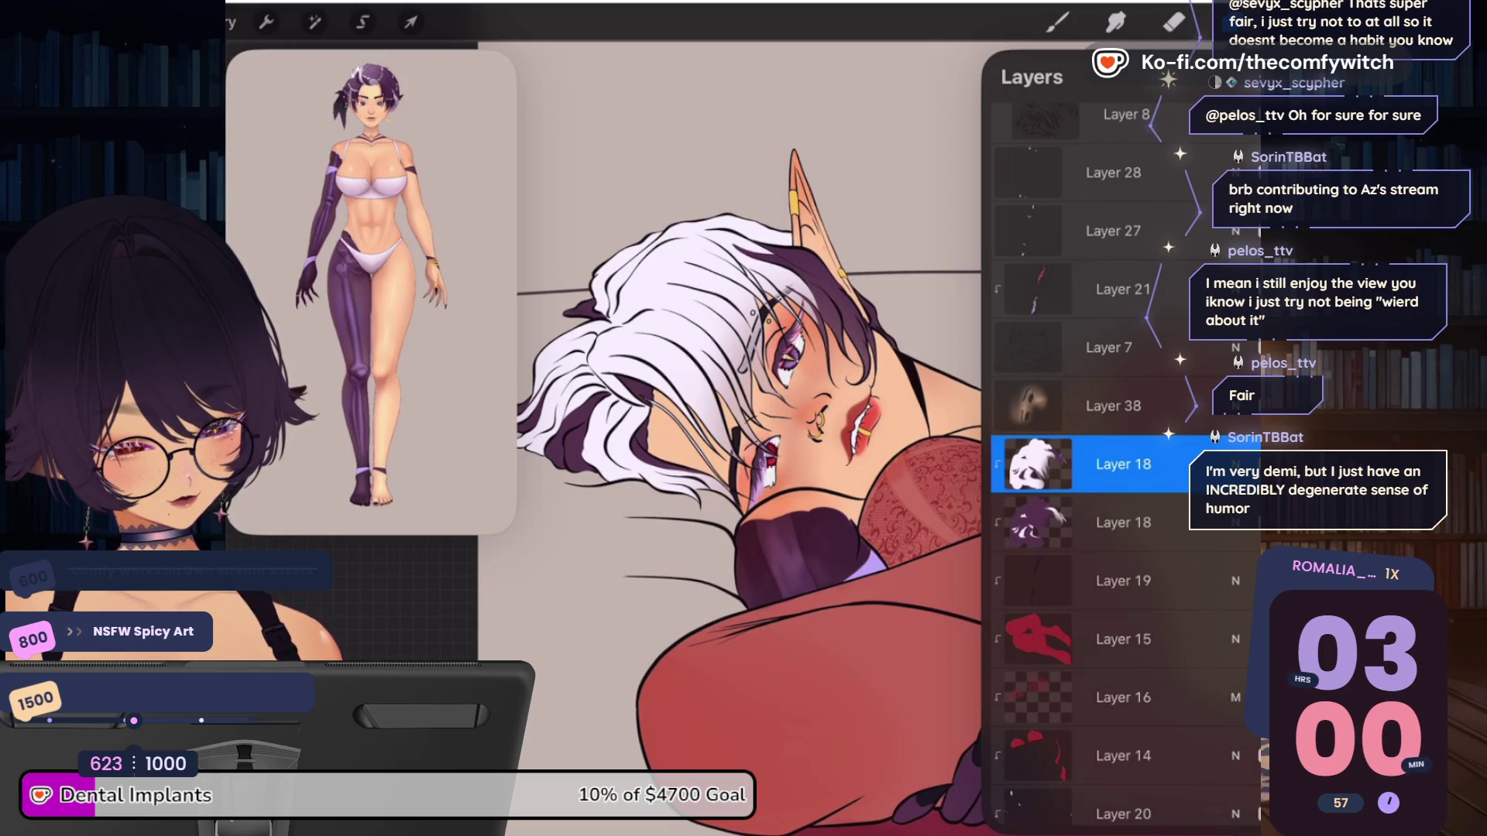
click(1113, 406)
click(1112, 406)
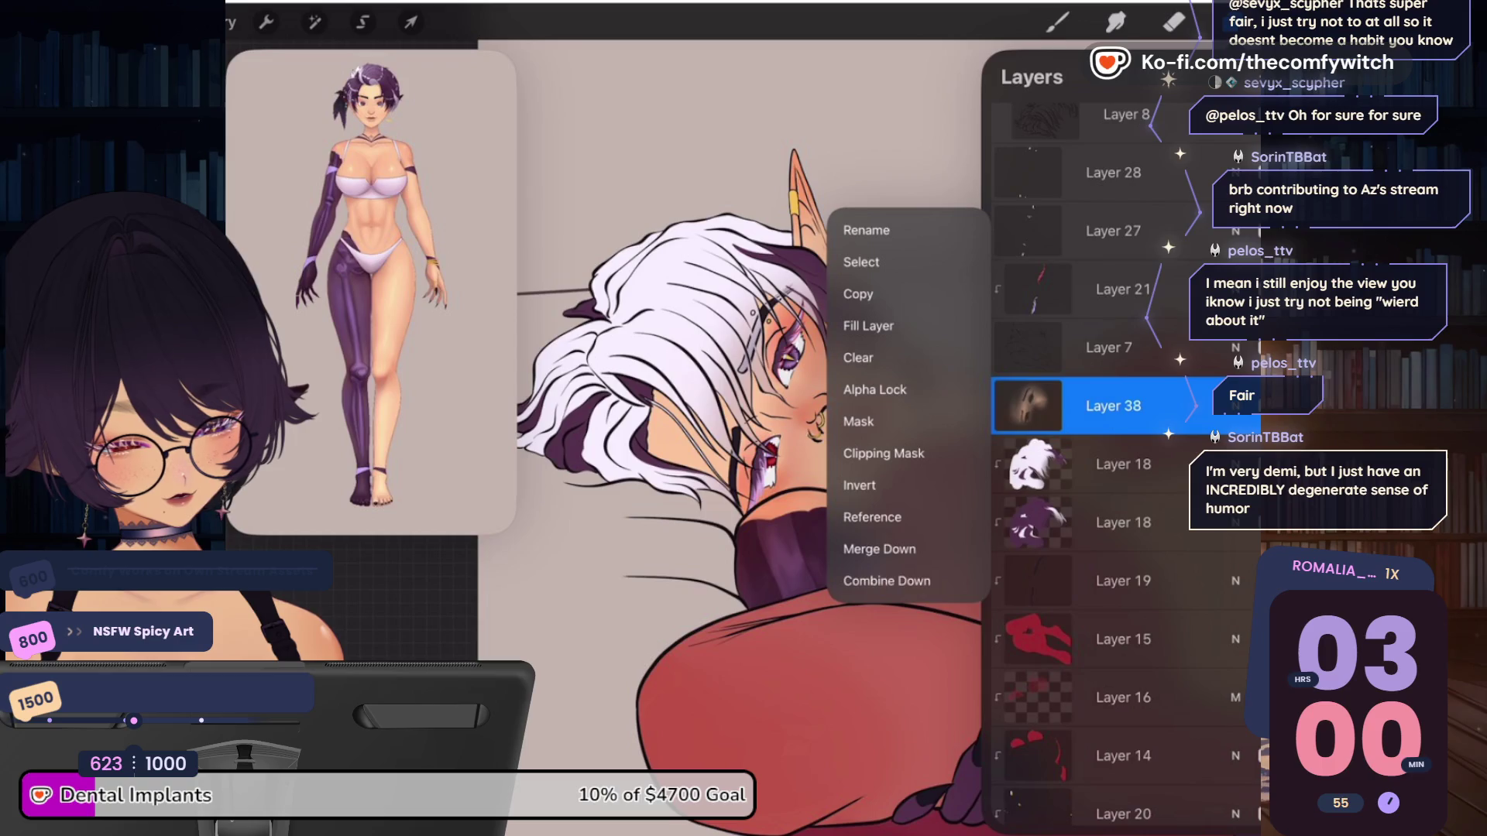
click(883, 453)
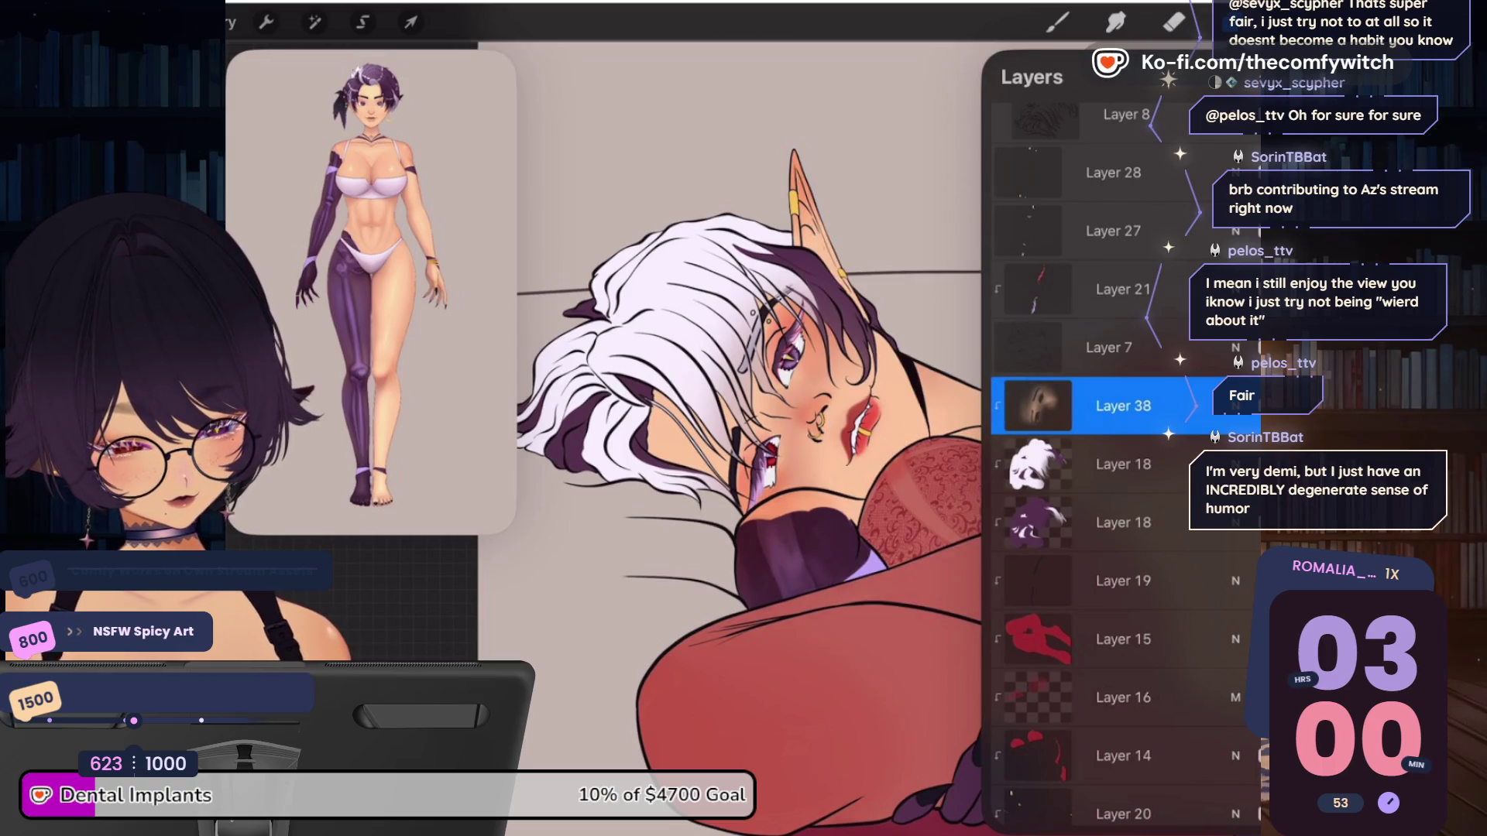
Check Layer 38's blend mode, hide Layer 38, and close the layer list
click(1235, 405)
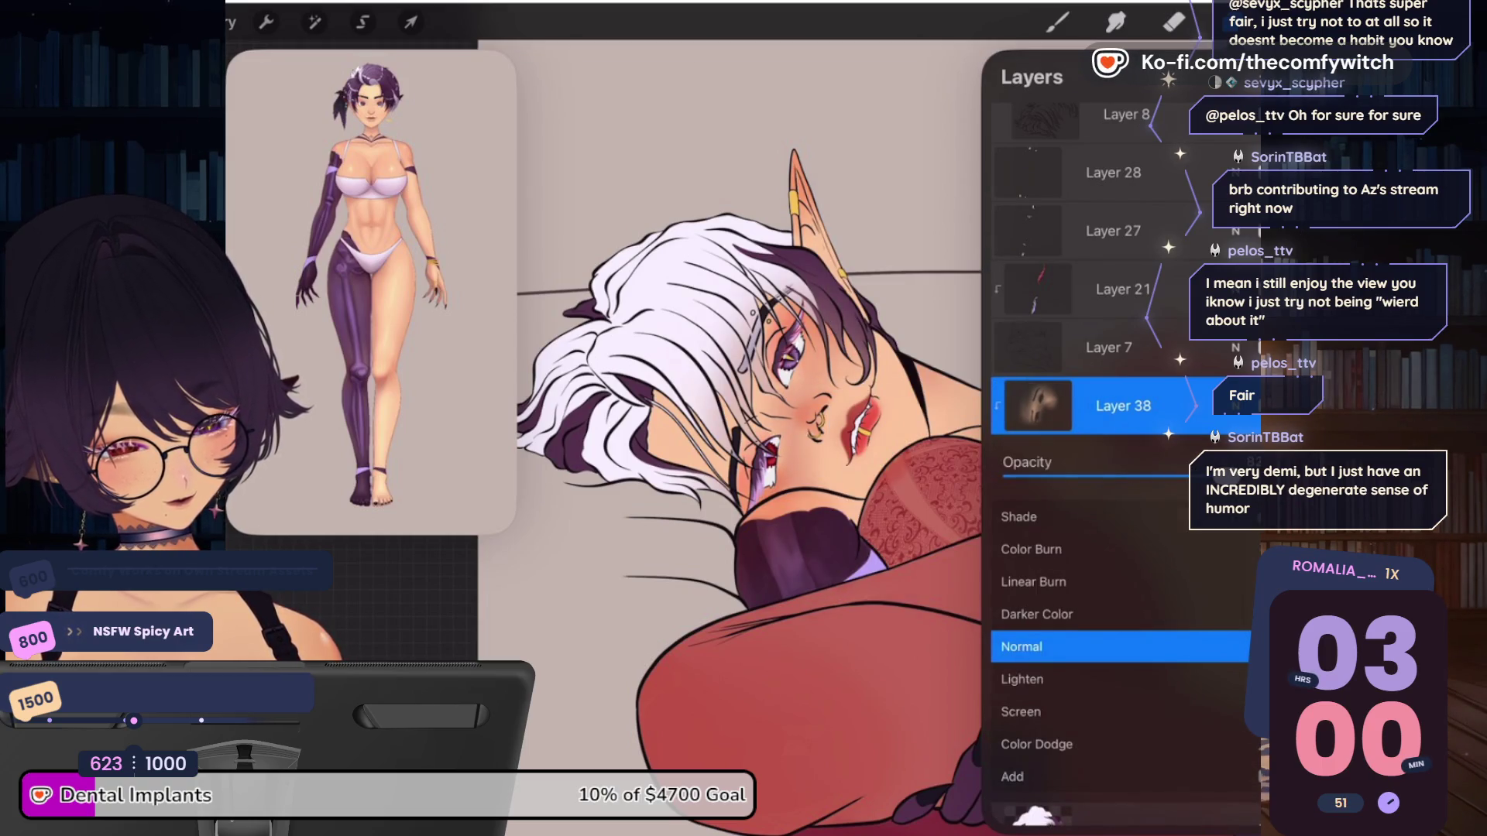
click(1235, 405)
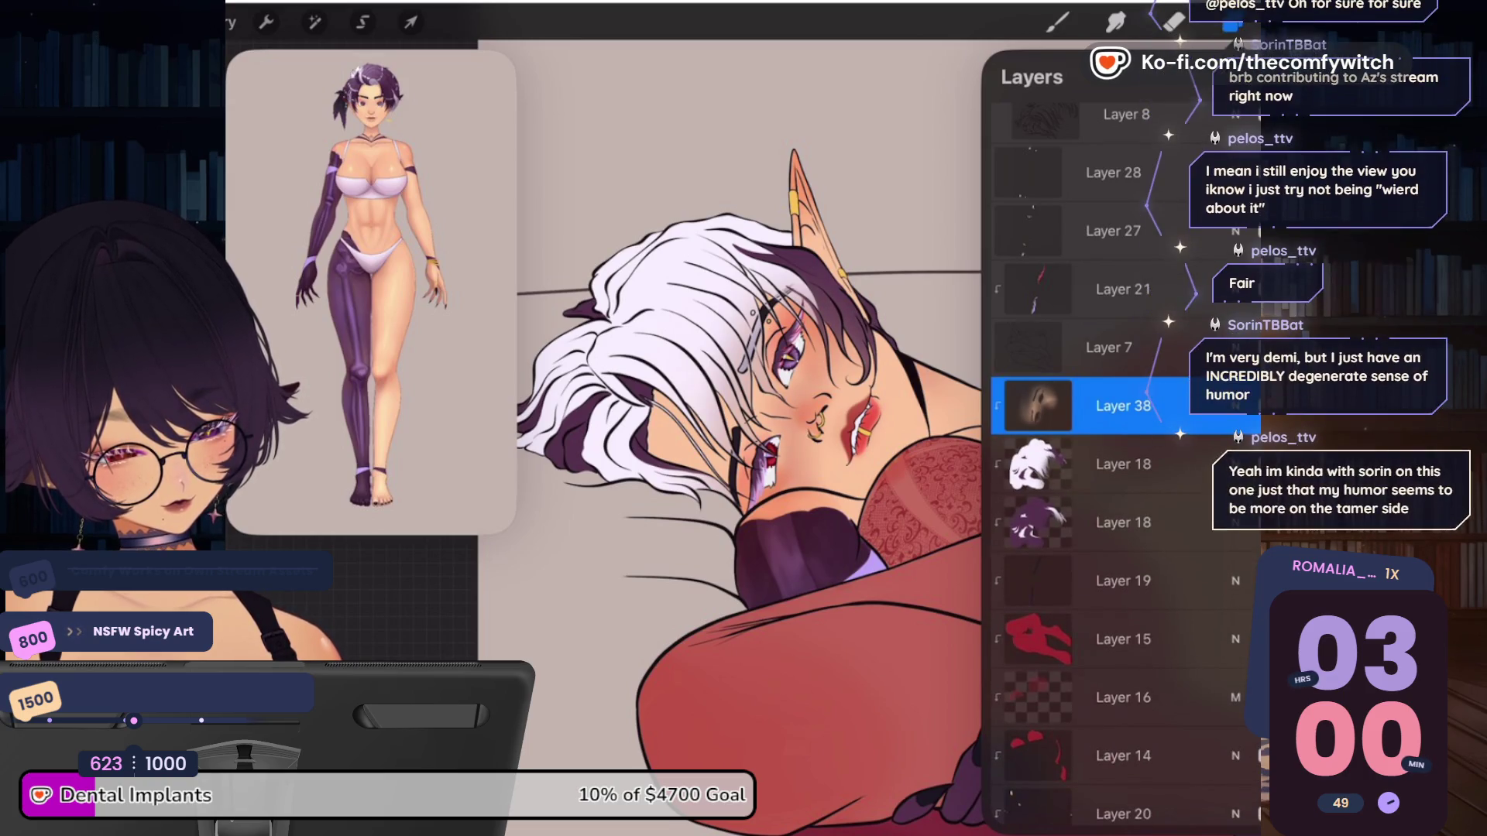
click(1245, 405)
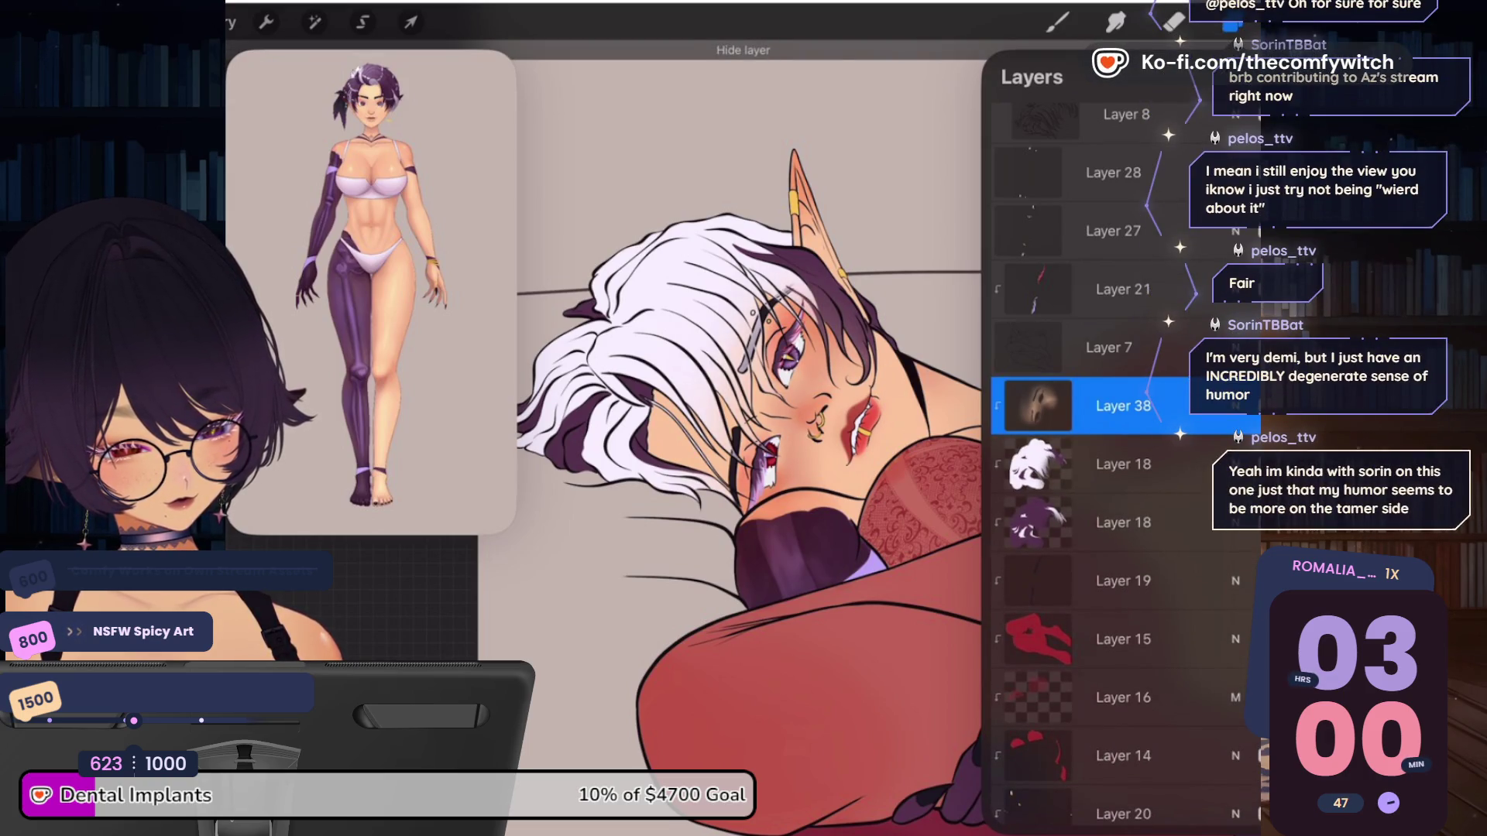
click(1057, 22)
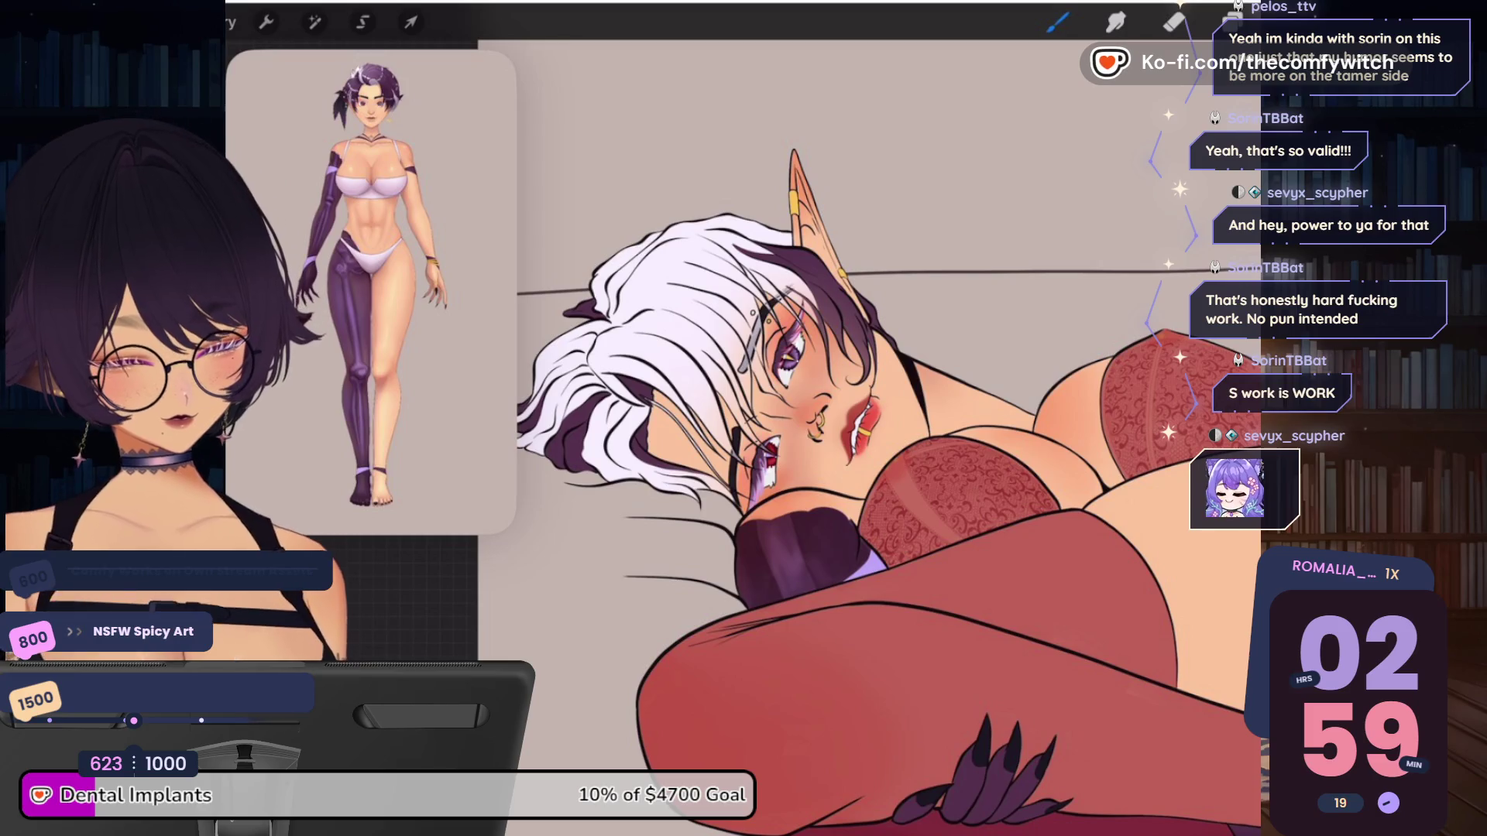
click(1173, 21)
click(1232, 22)
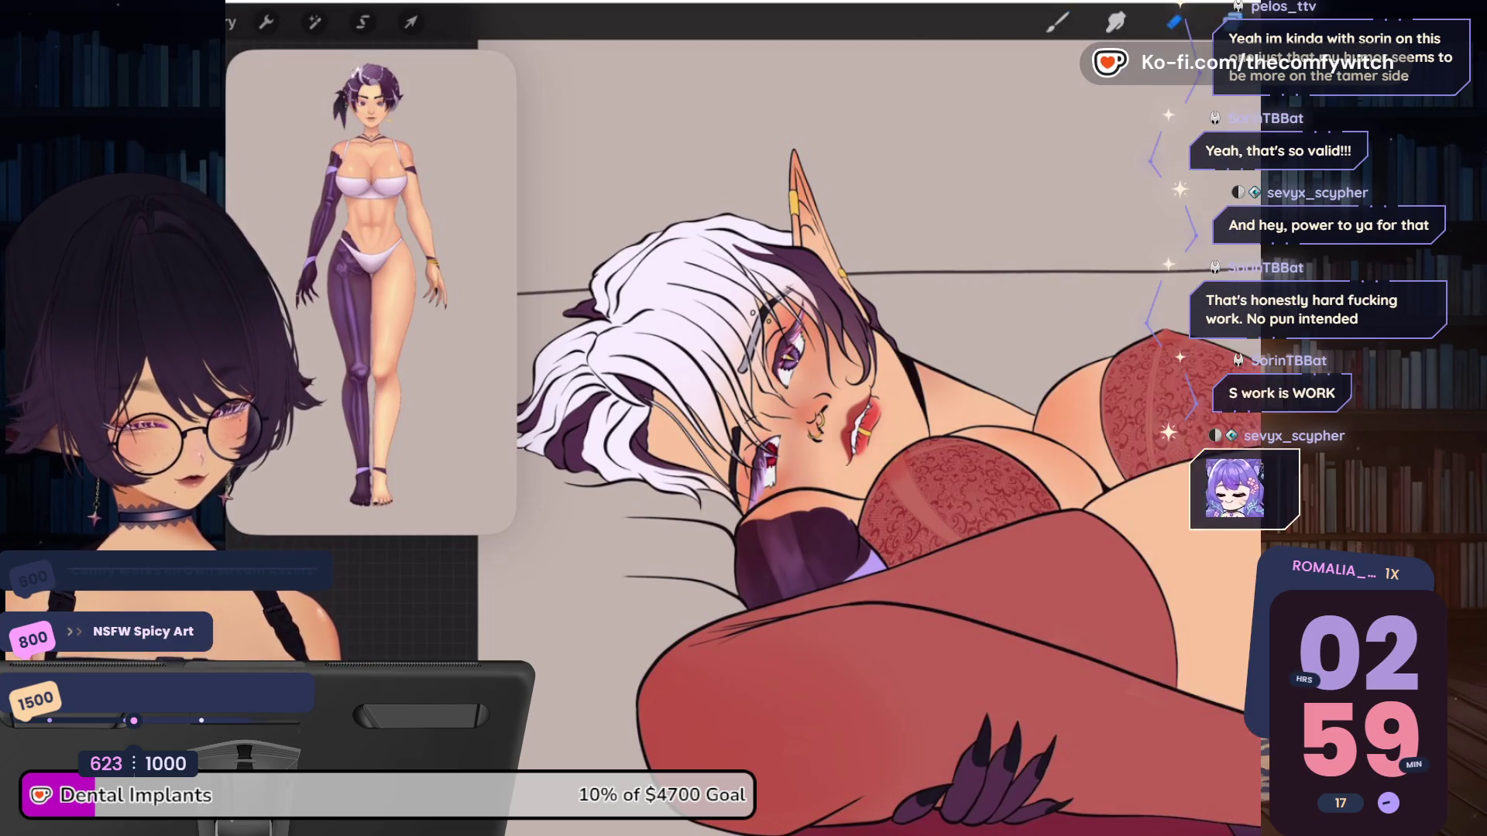
Zoom in on the elf's nose and mouth, then zoom back out
scroll(823, 429, up, 10)
scroll(864, 229, up, 3)
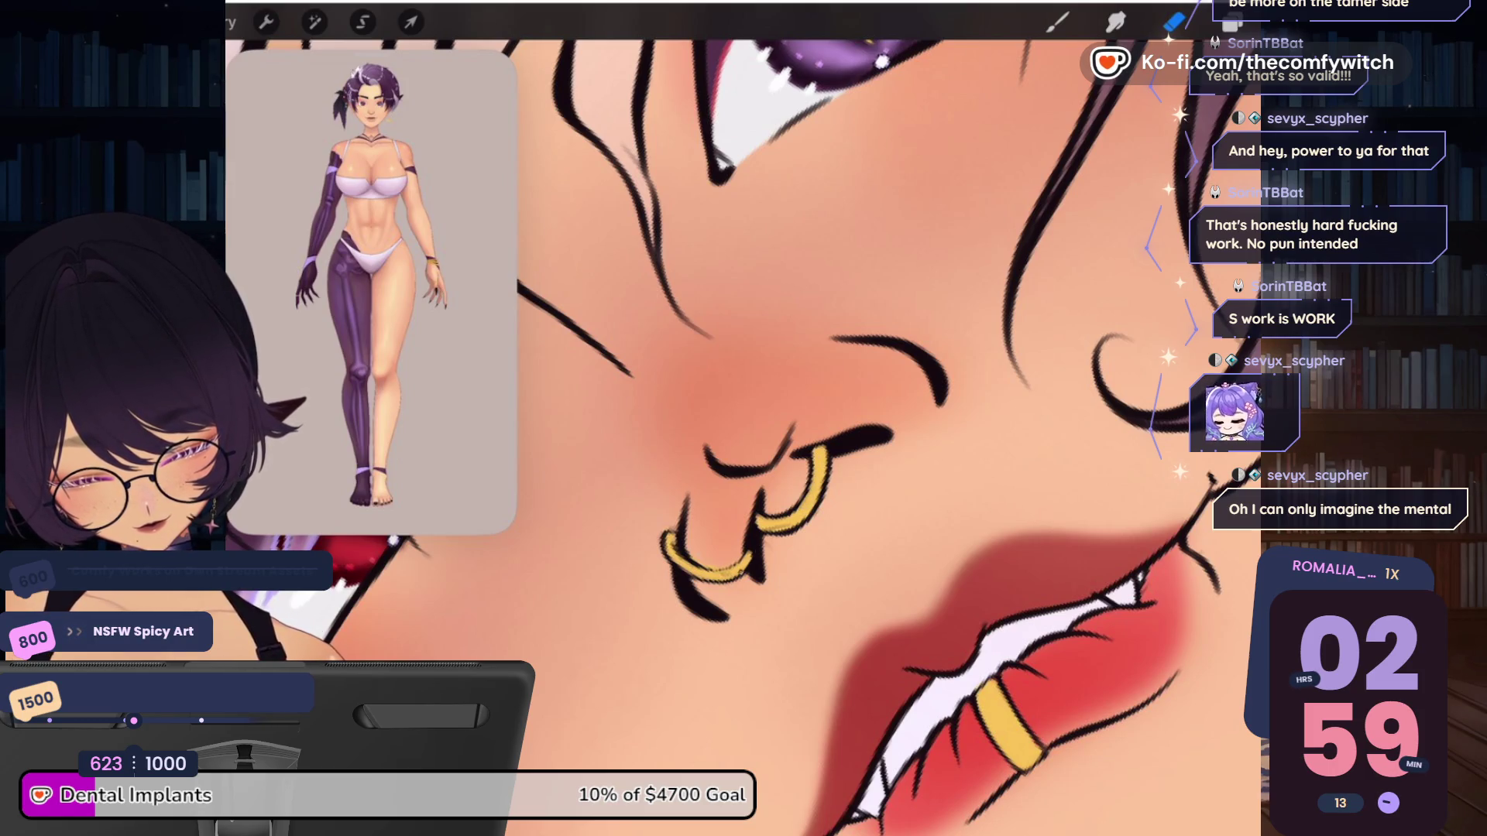
scroll(774, 387, down, 2)
scroll(775, 387, down, 2)
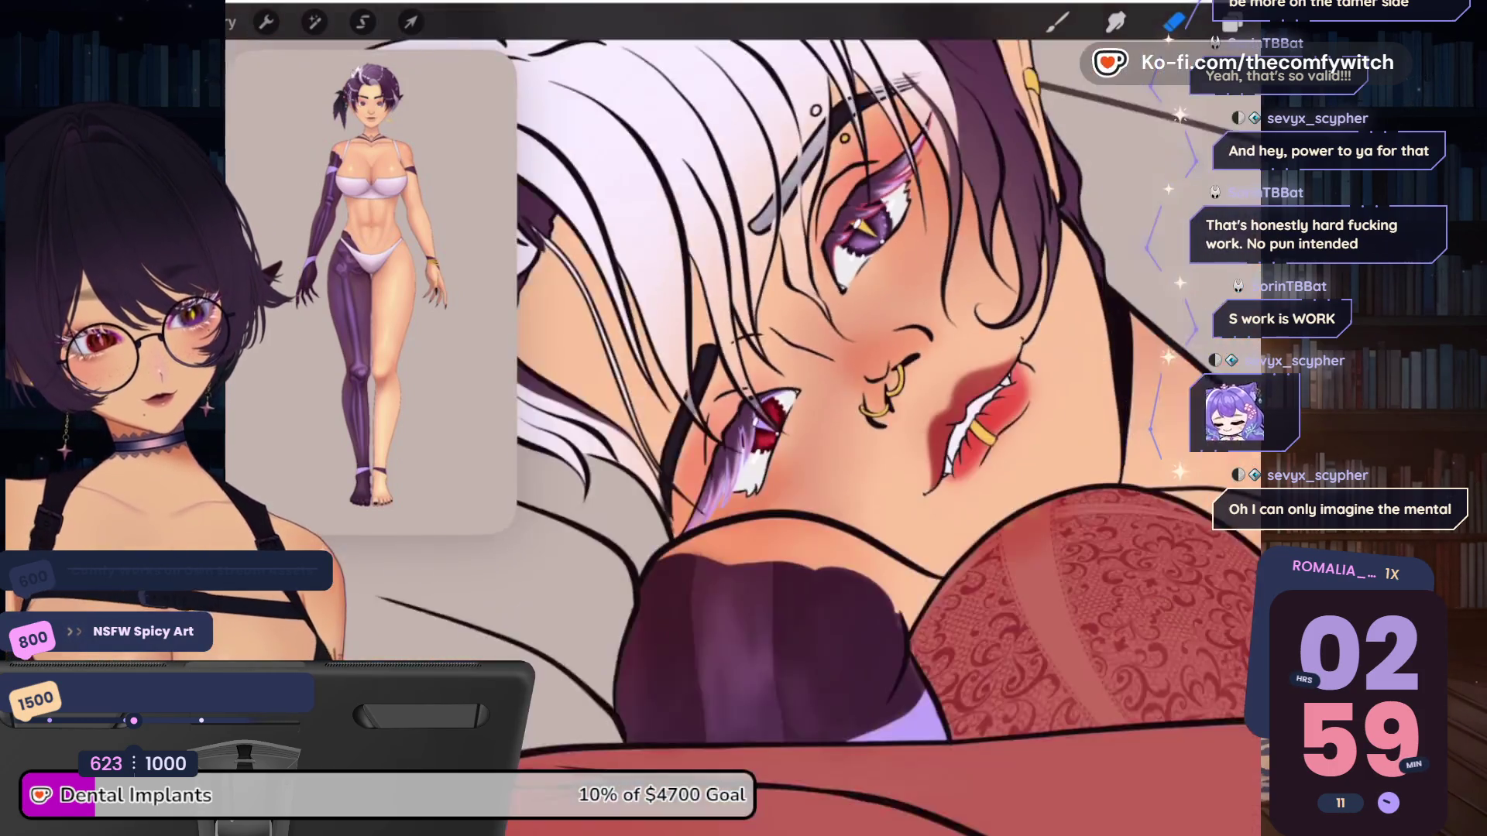
scroll(775, 387, down, 1)
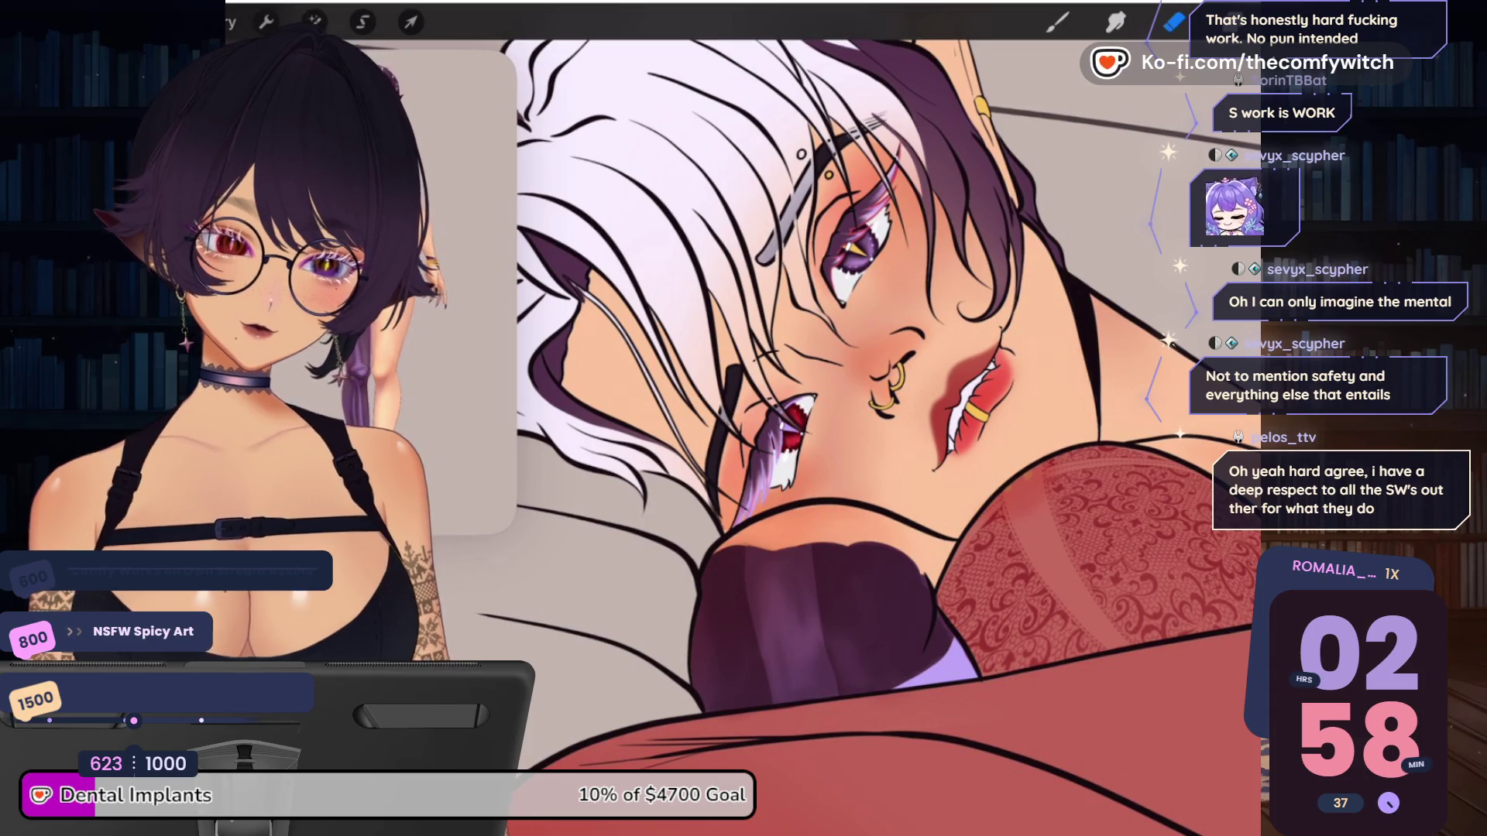
Take a quick look at the layer list, then return to the canvas
scroll(851, 426, down, 5)
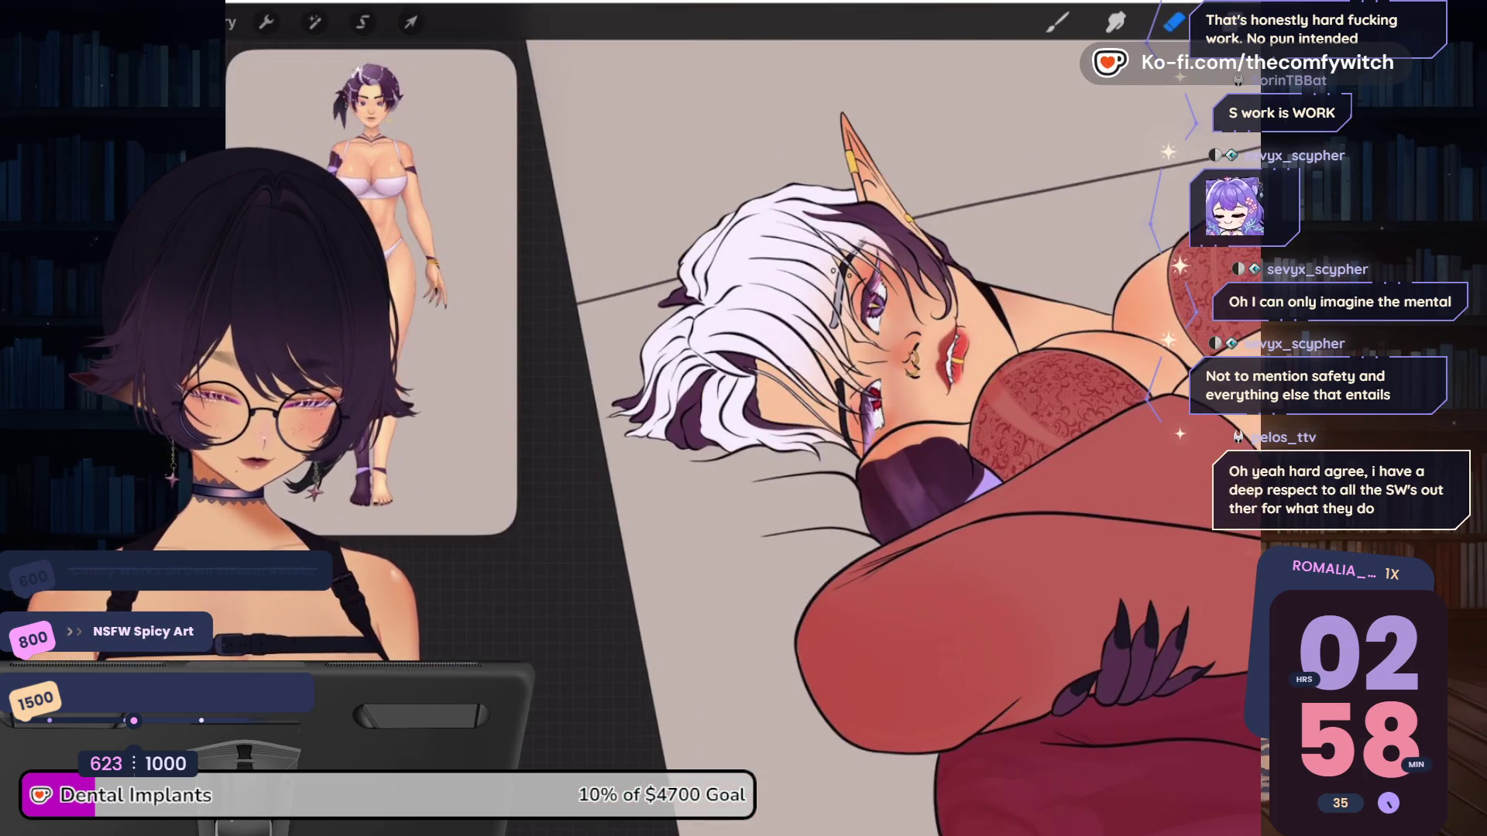
scroll(1007, 325, up, 3)
click(1222, 22)
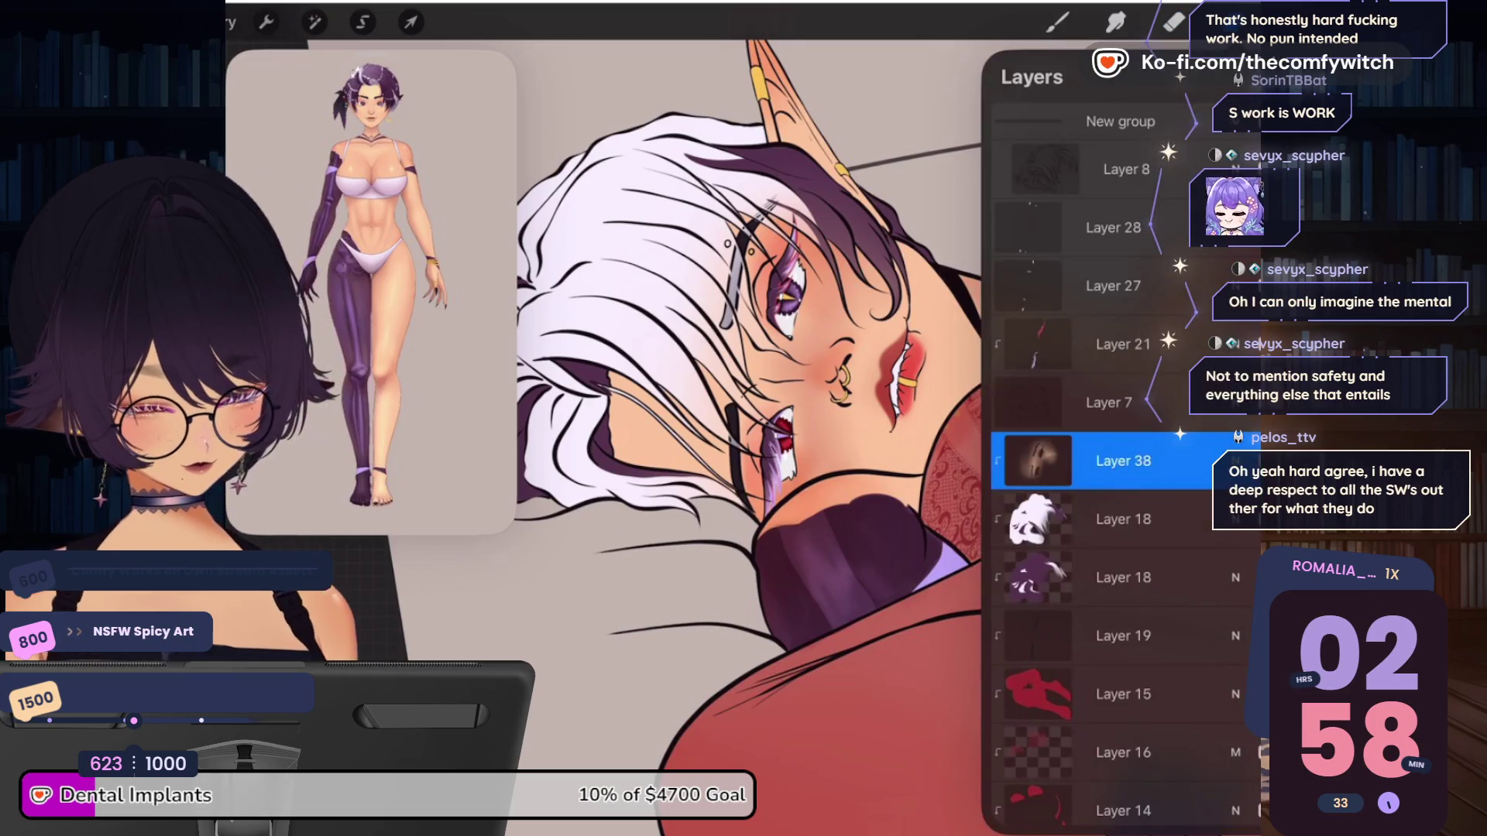
click(1174, 22)
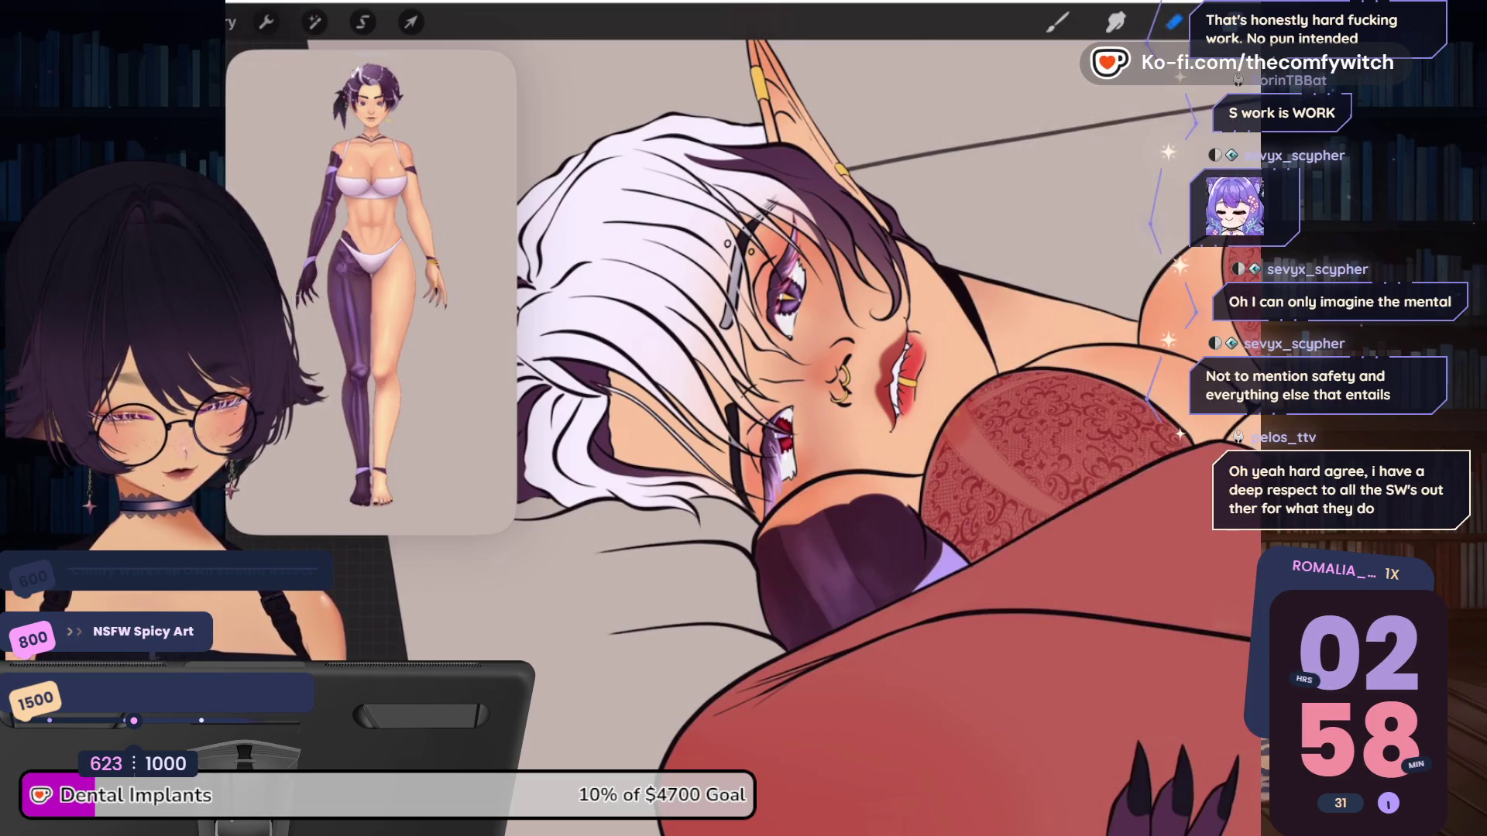
Fit the whole canvas, reopen the layer list and make Layer 38 visible again
scroll(890, 403, down, 3)
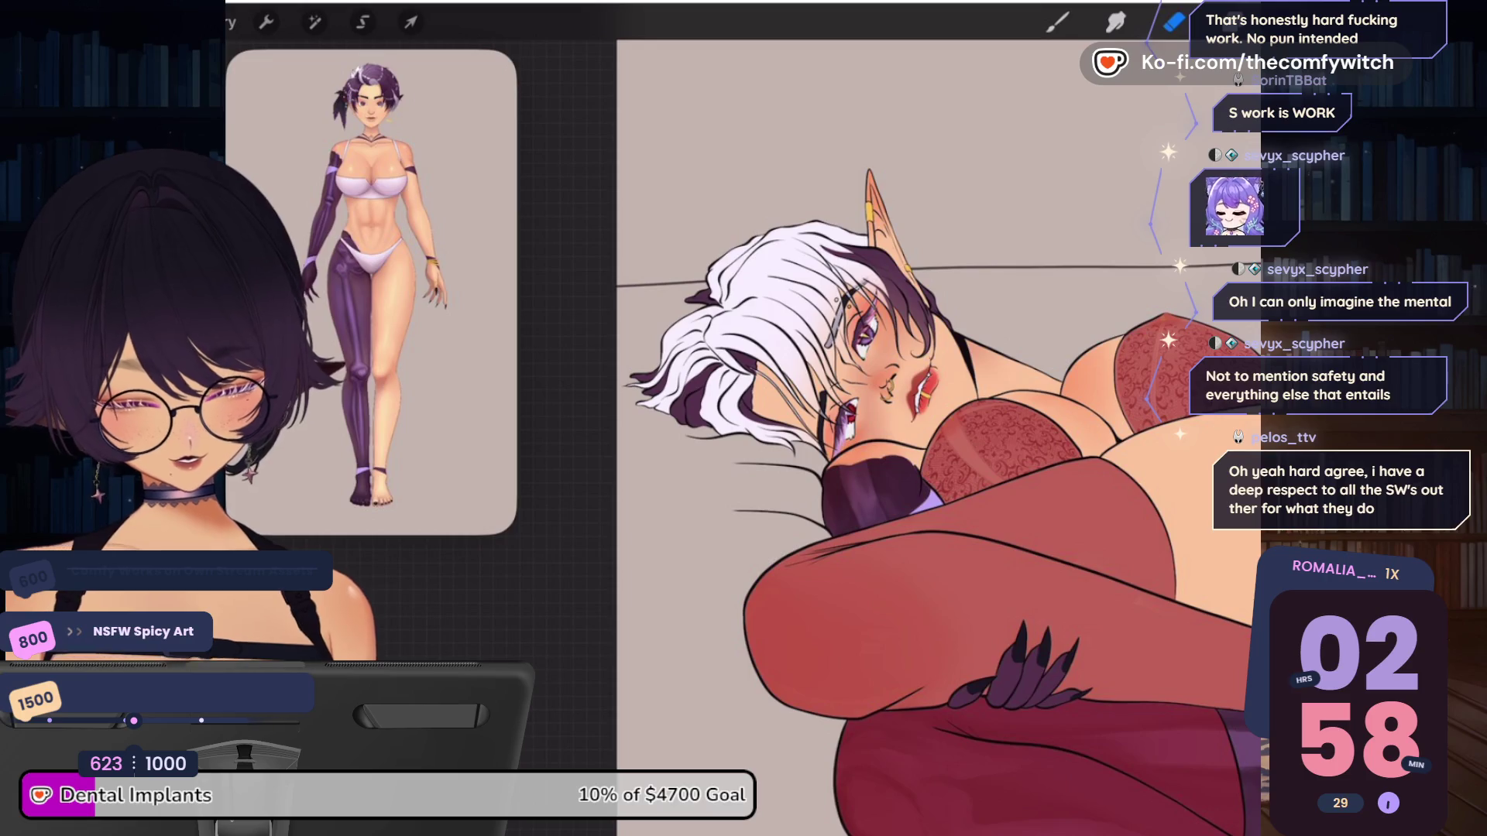
scroll(929, 434, down, 3)
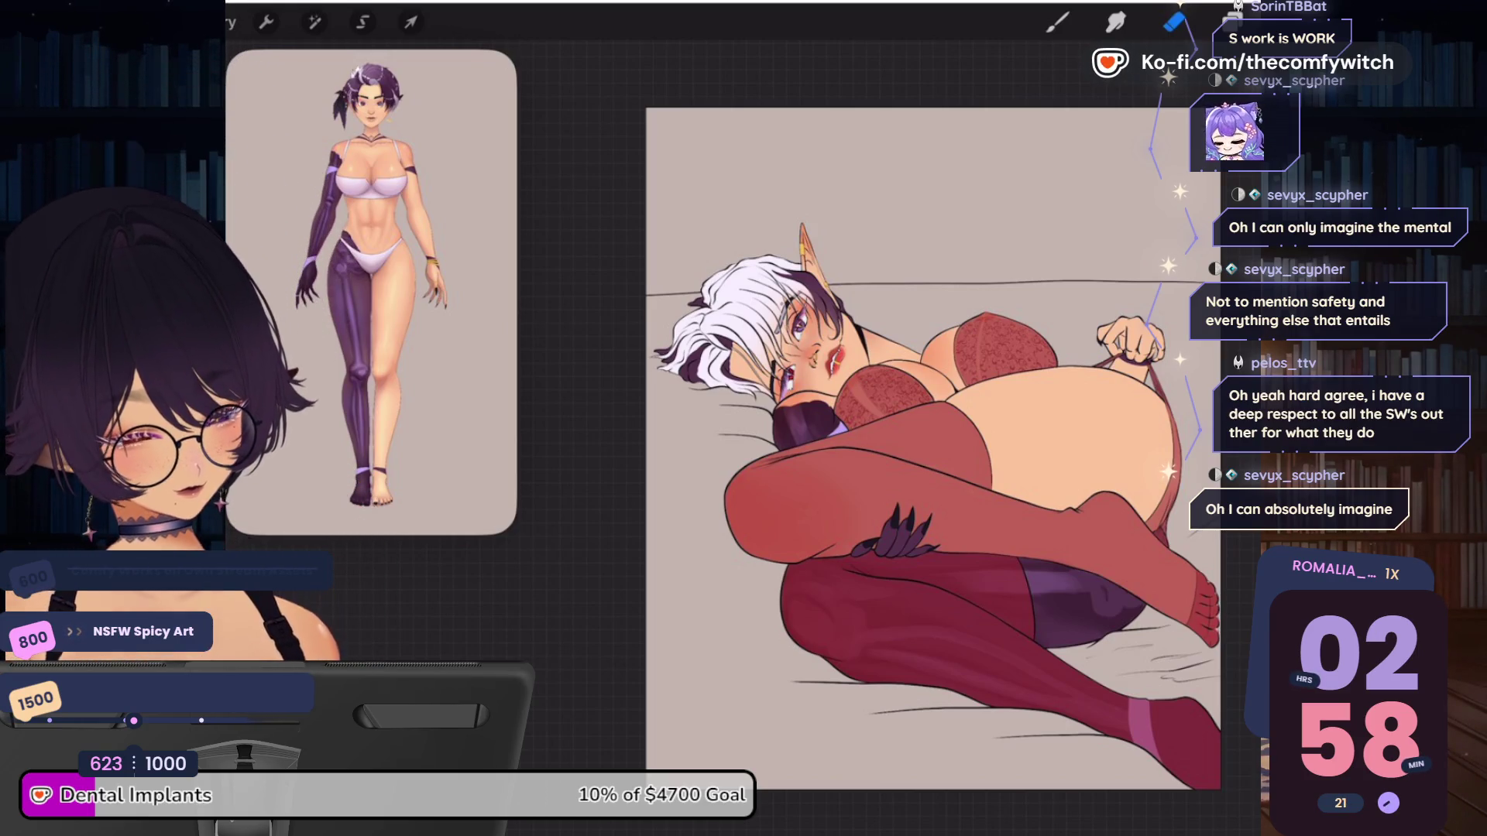
scroll(890, 449, up, 3)
key(l)
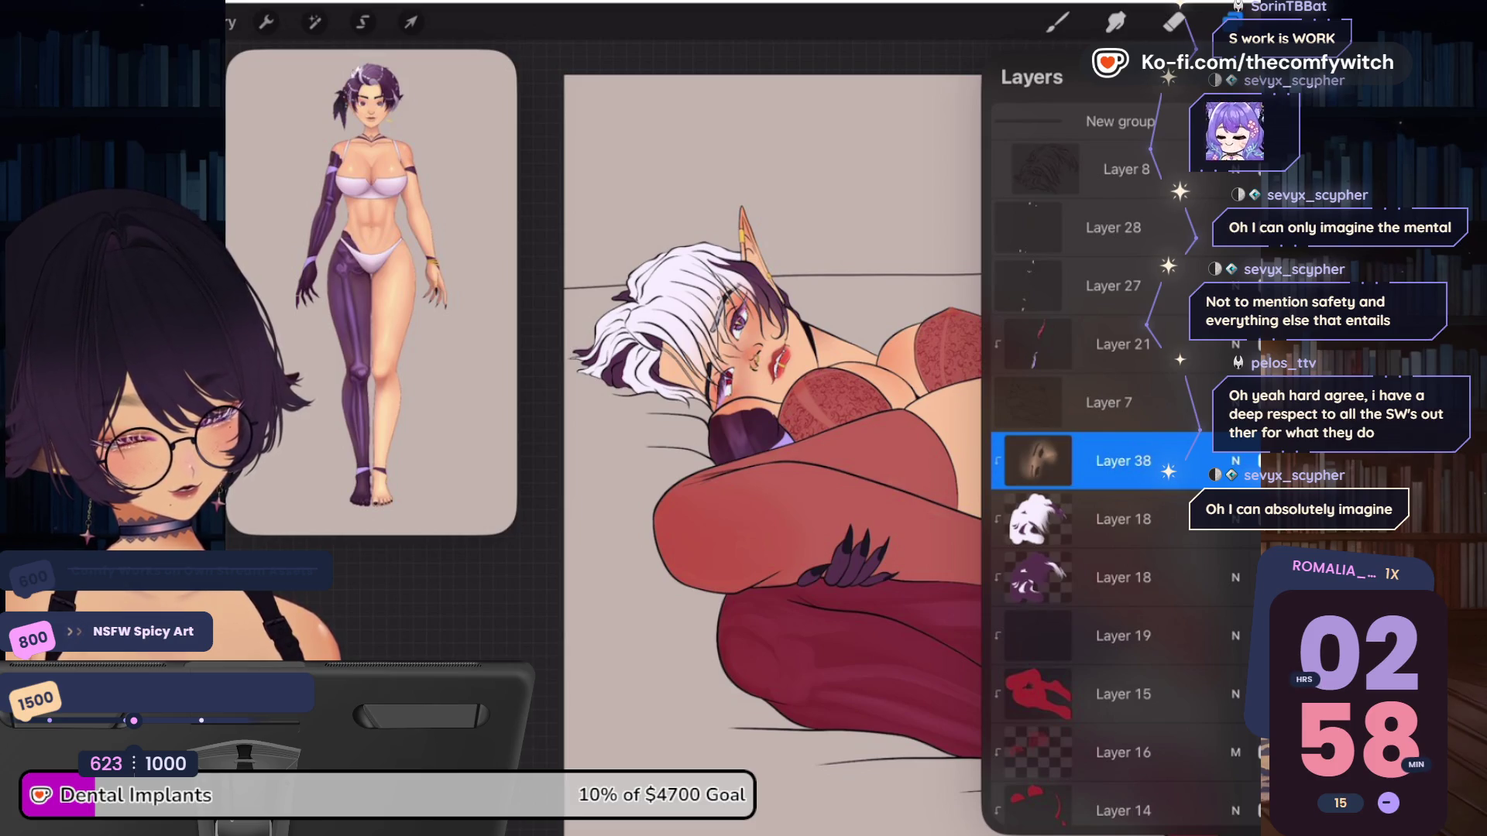
click(1248, 461)
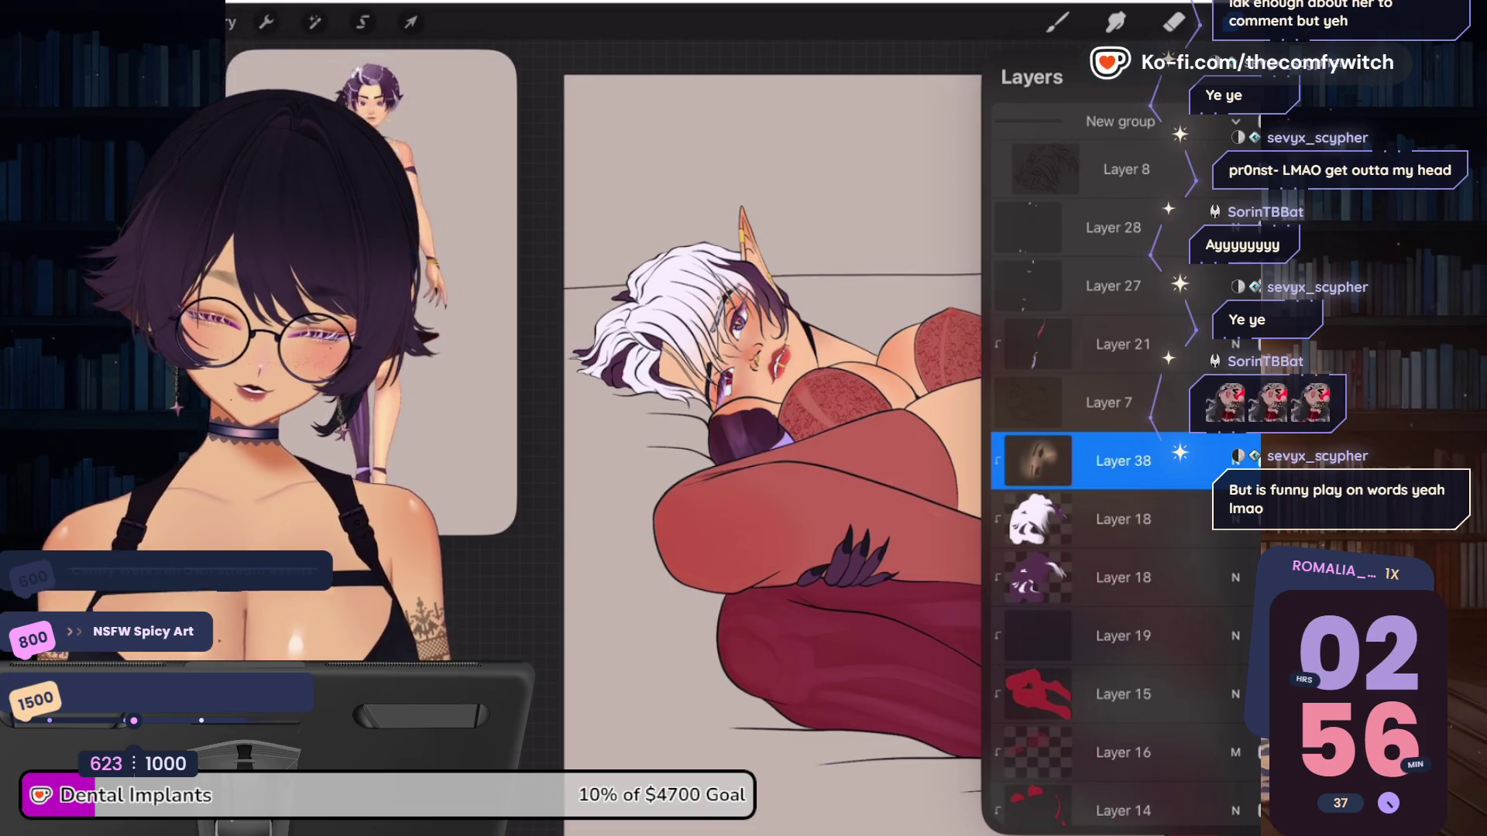
Add a new layer, Layer 40, above Layer 8
click(1236, 78)
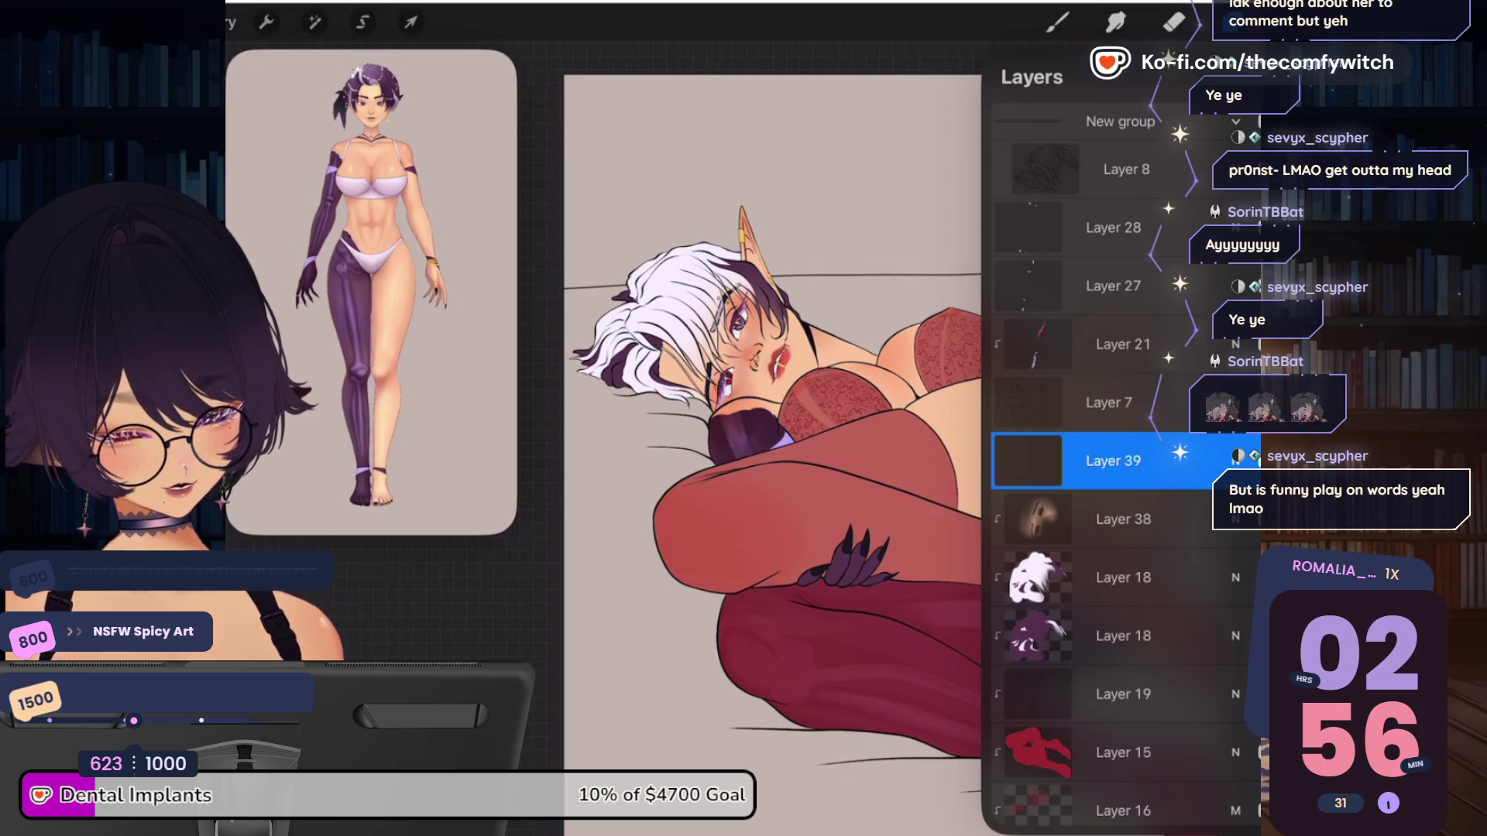
click(1123, 170)
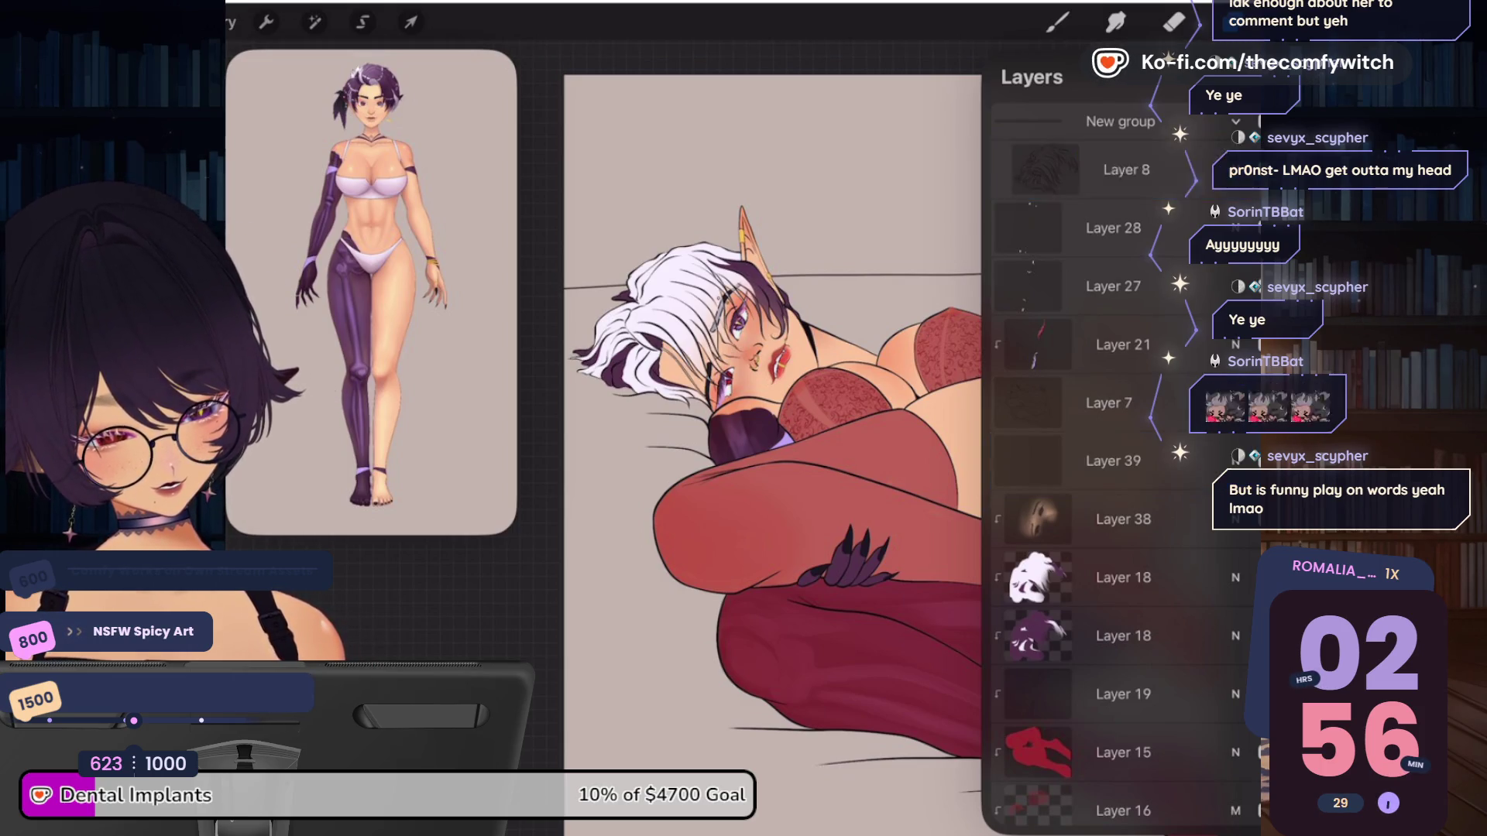
click(1238, 77)
Pick white paint and the Workhorses Line art brush, then zoom in on the face
click(1173, 21)
click(1239, 21)
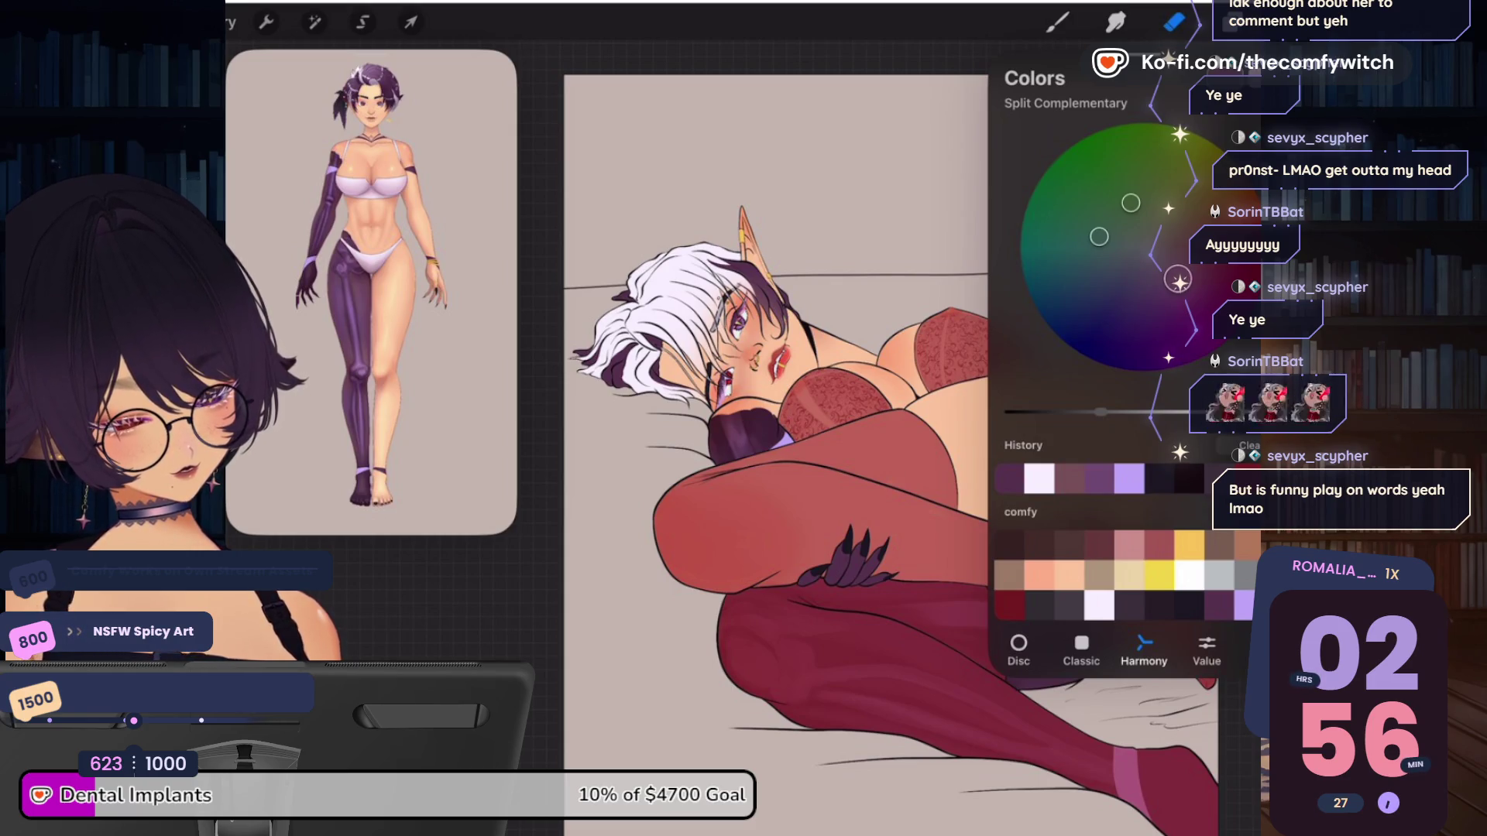
click(1039, 478)
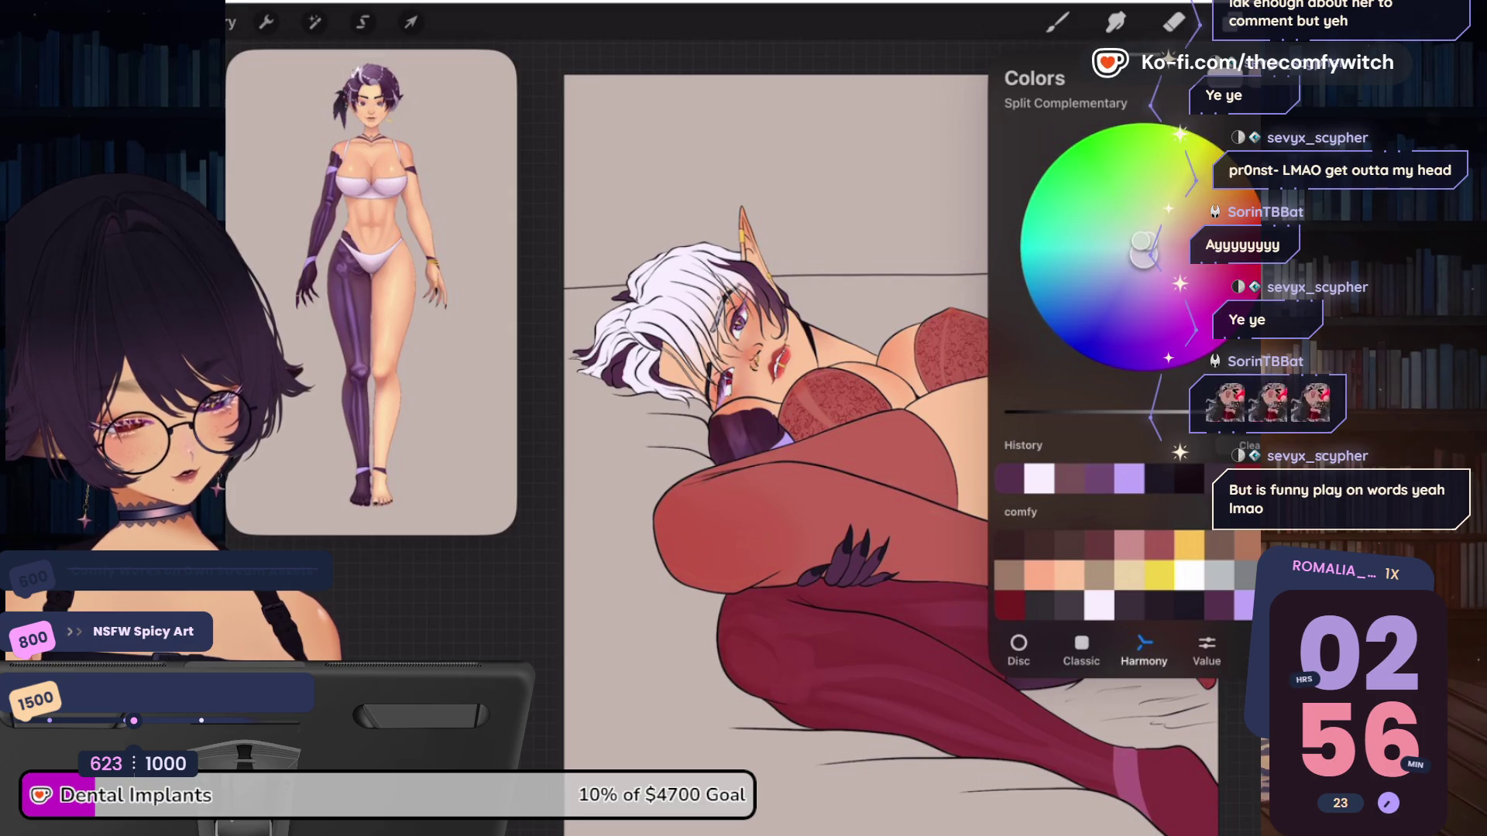
click(1057, 21)
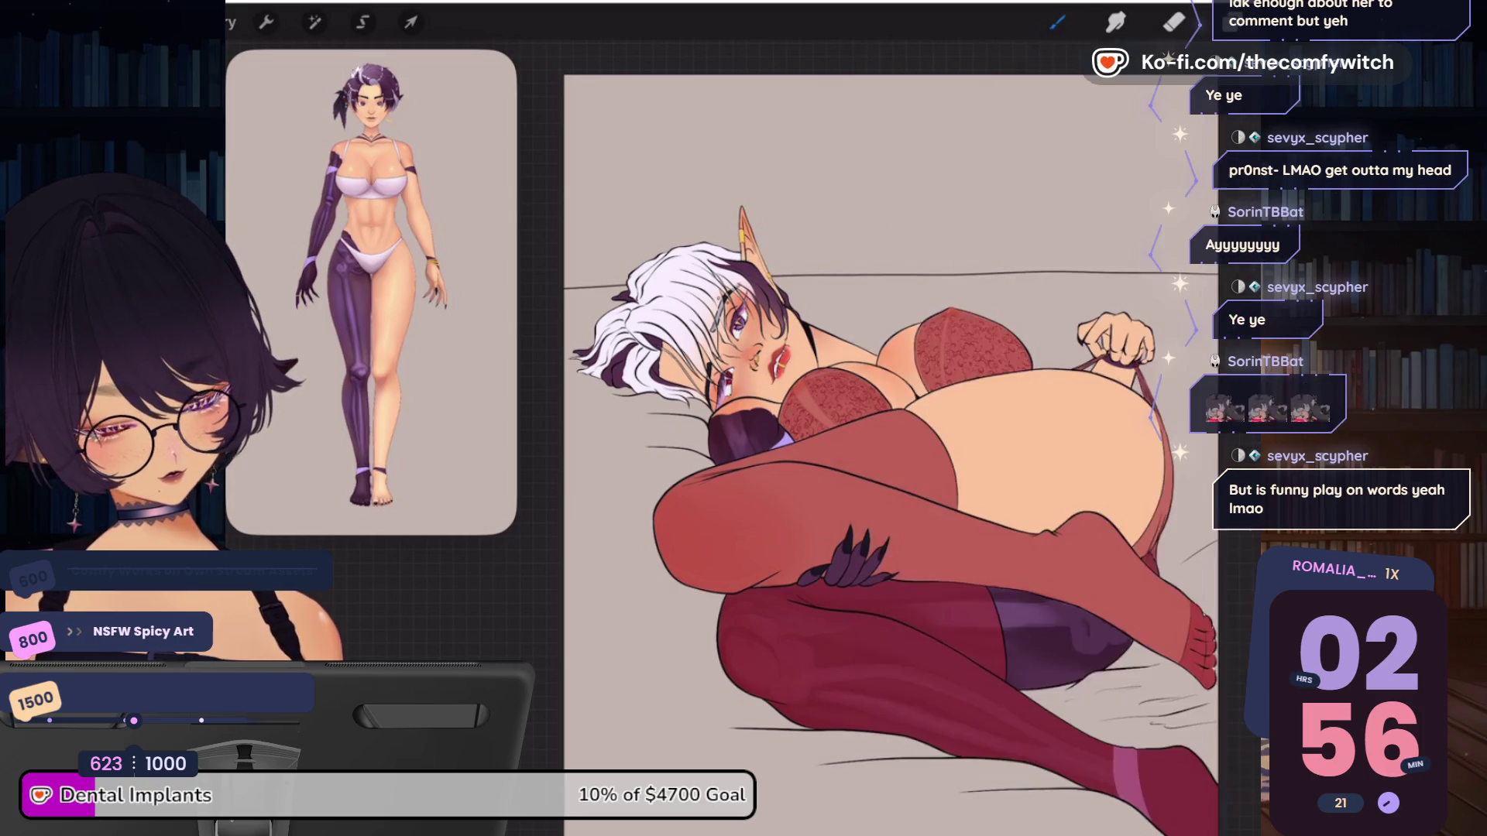
scroll(651, 309, up, 5)
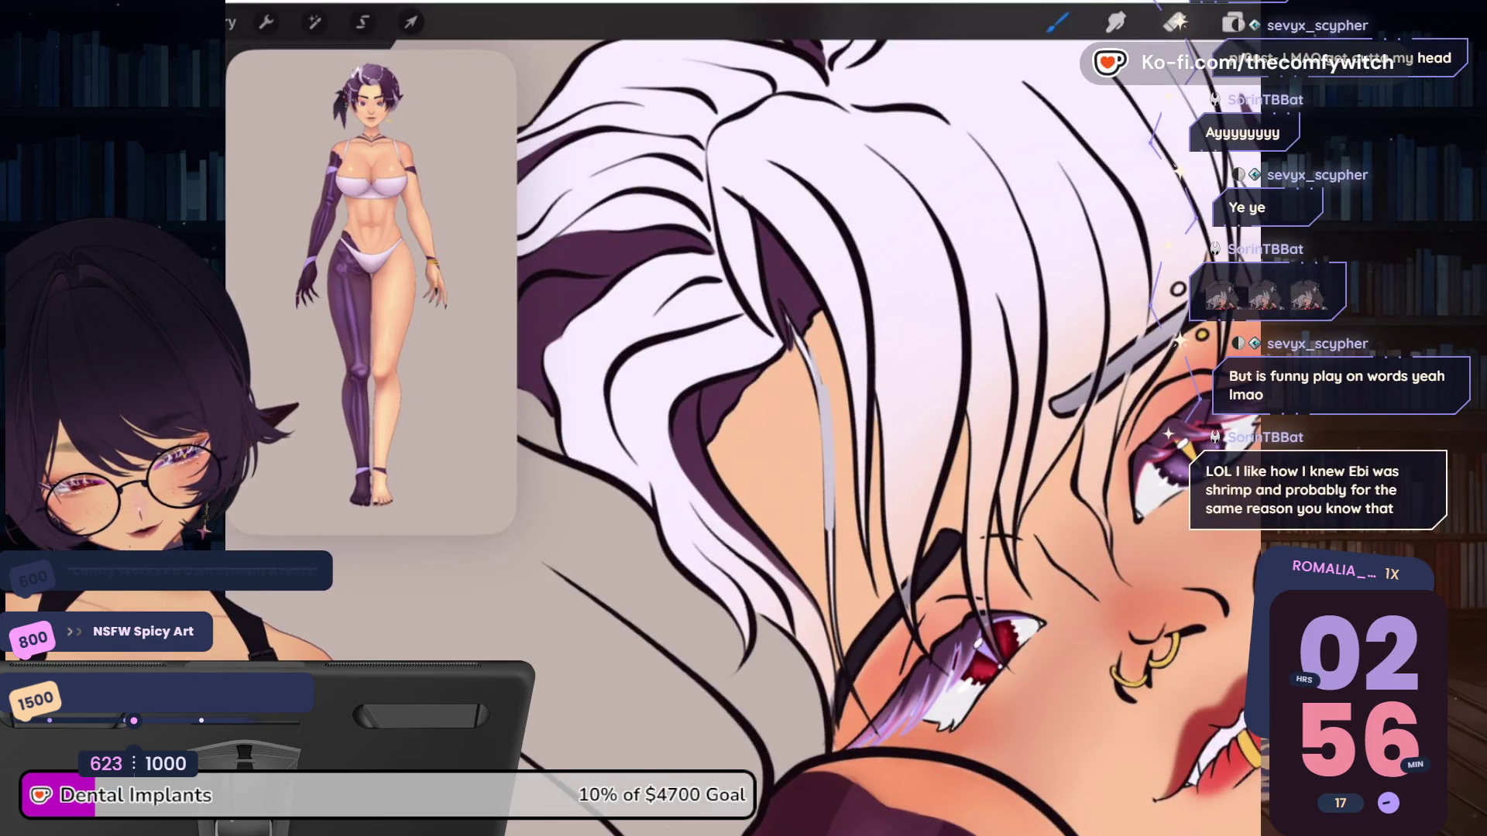
click(1130, 169)
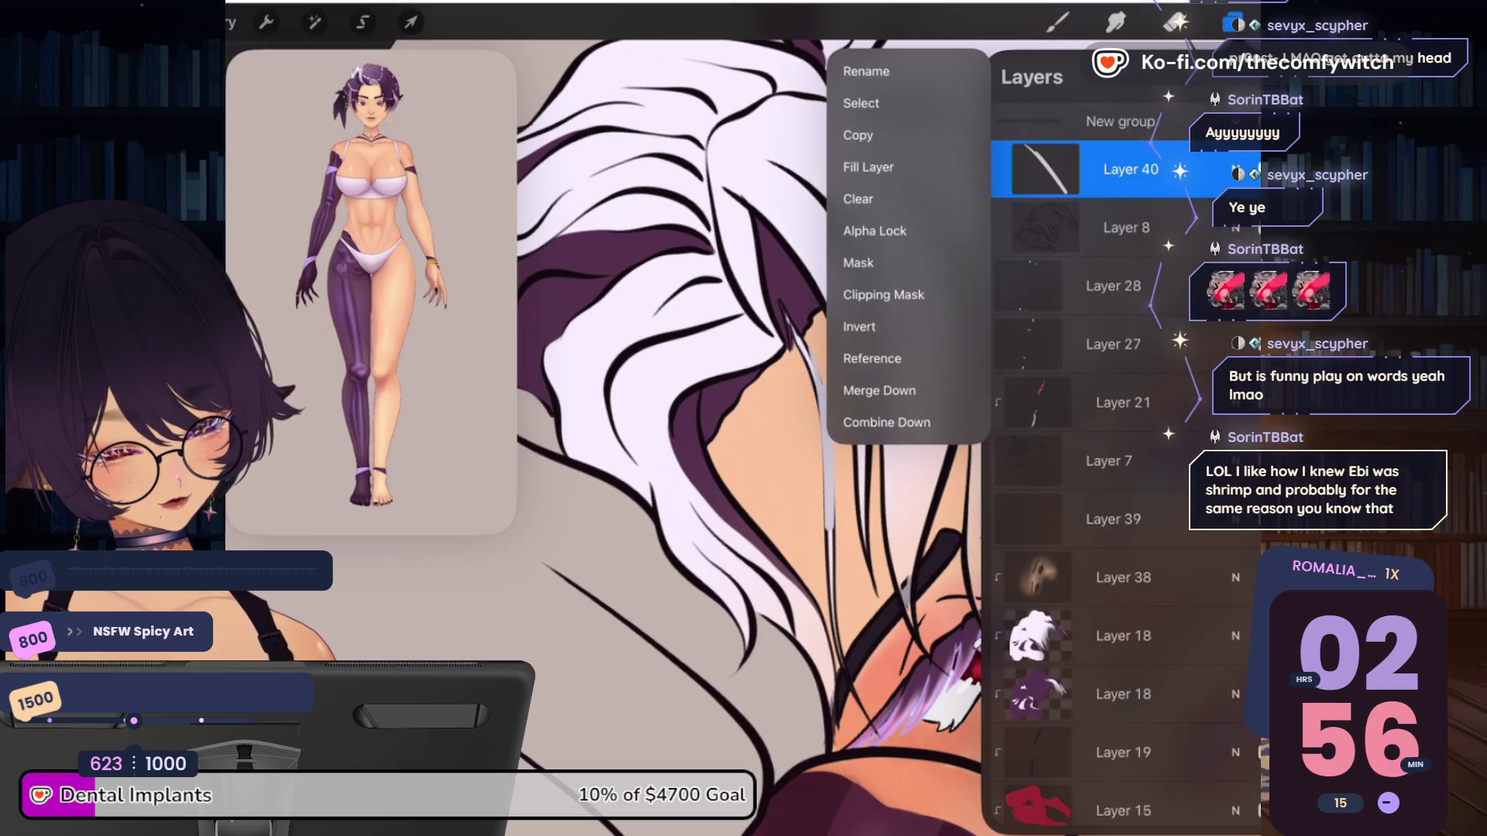
Paint white strands over the elf's hair on Layer 40, then rotate the canvas upright
click(1130, 169)
click(697, 387)
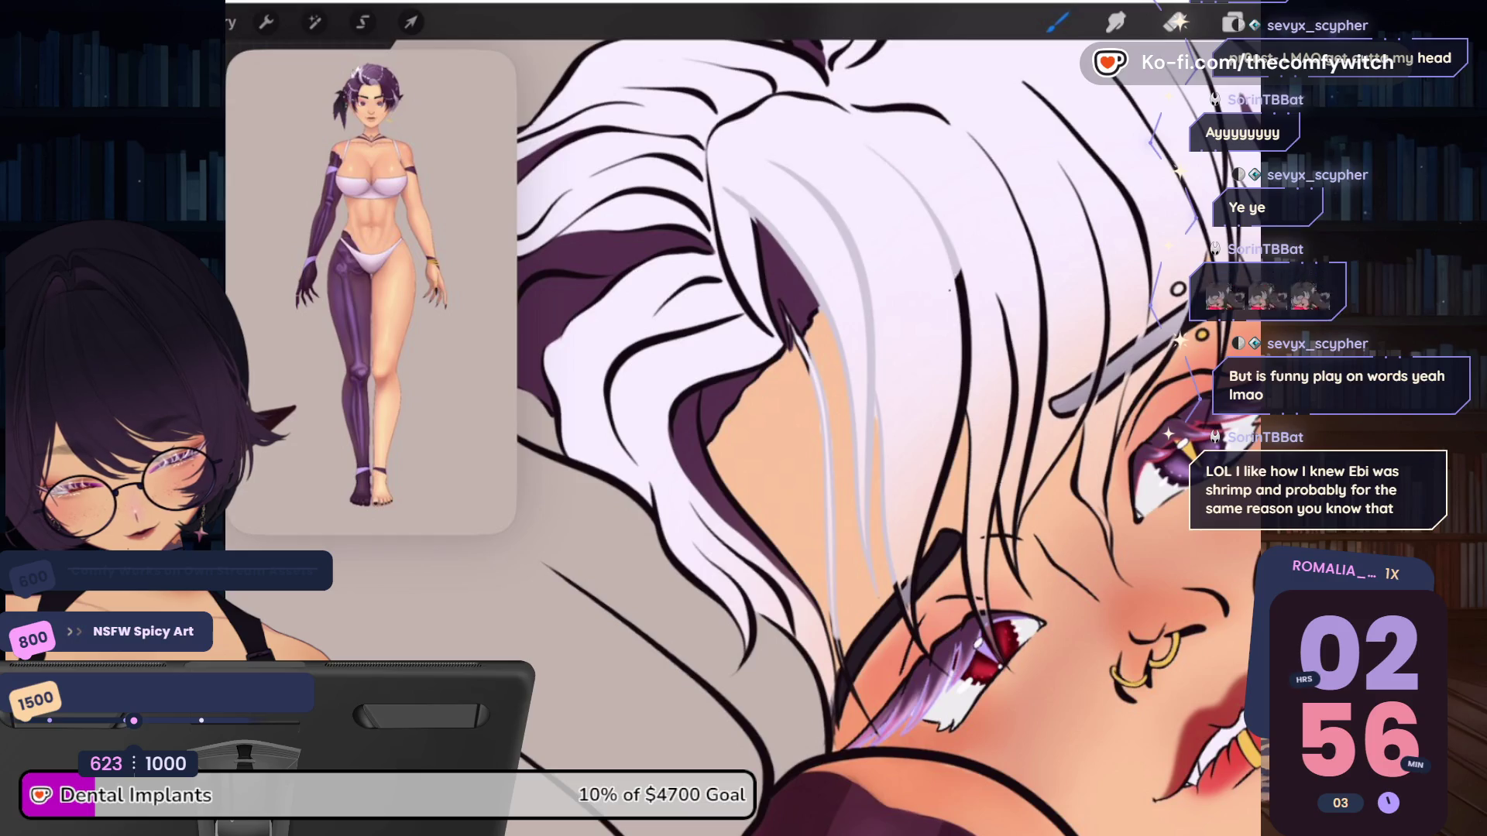
scroll(743, 418, down, 5)
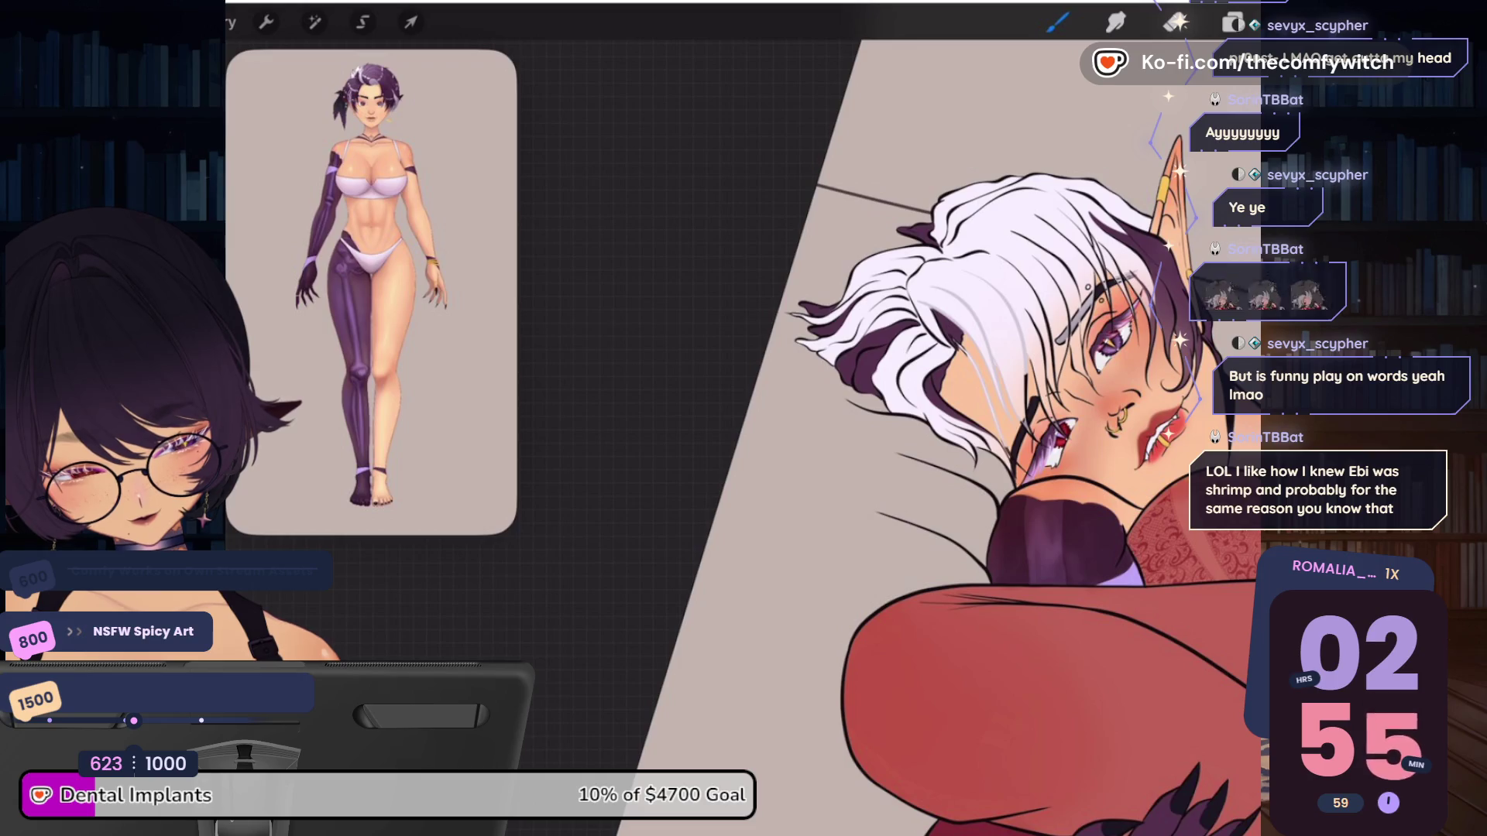
click(1231, 23)
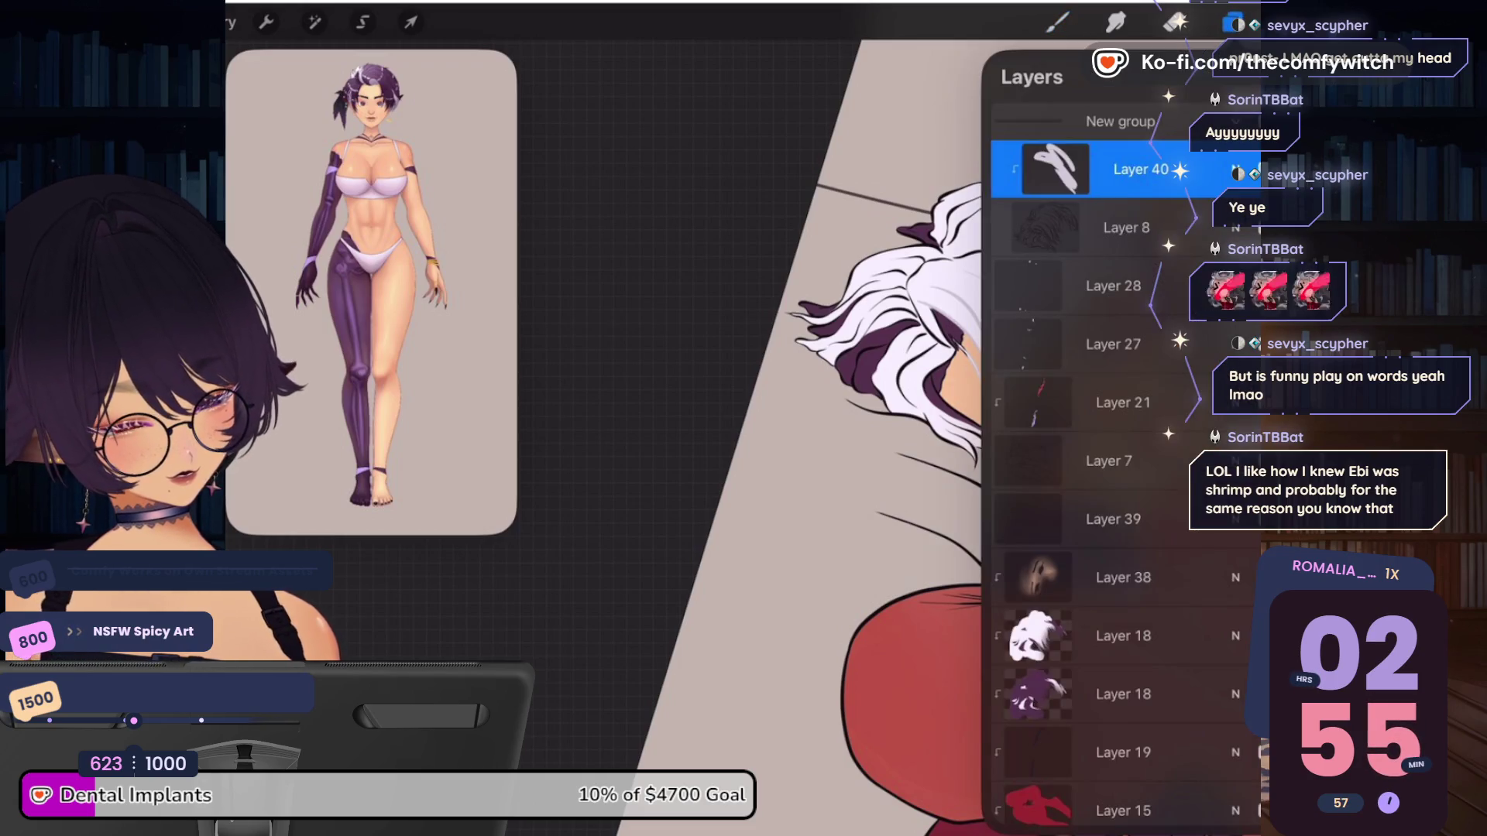
click(1231, 24)
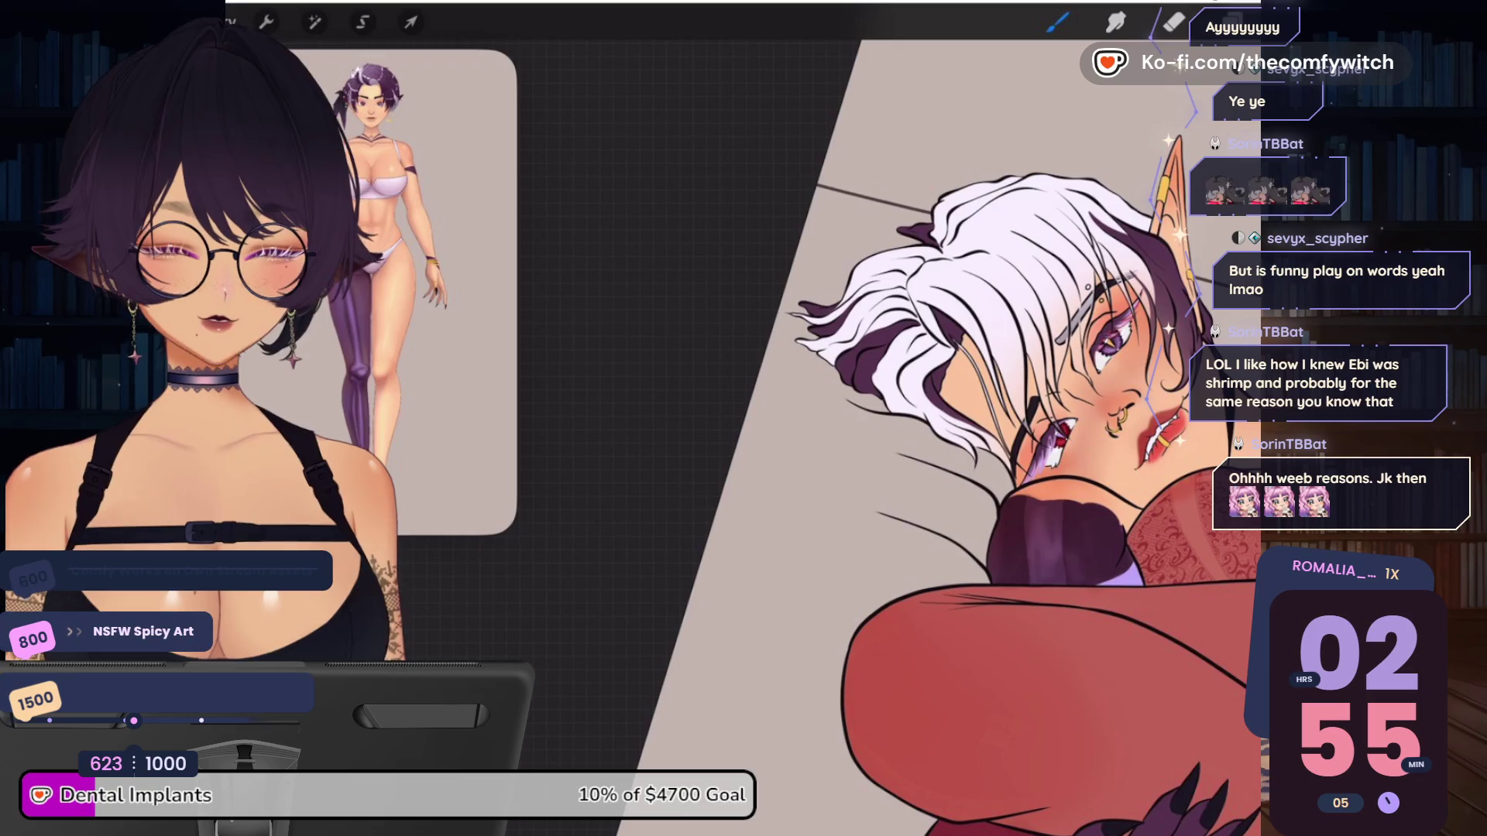
drag(1084, 364, 859, 325)
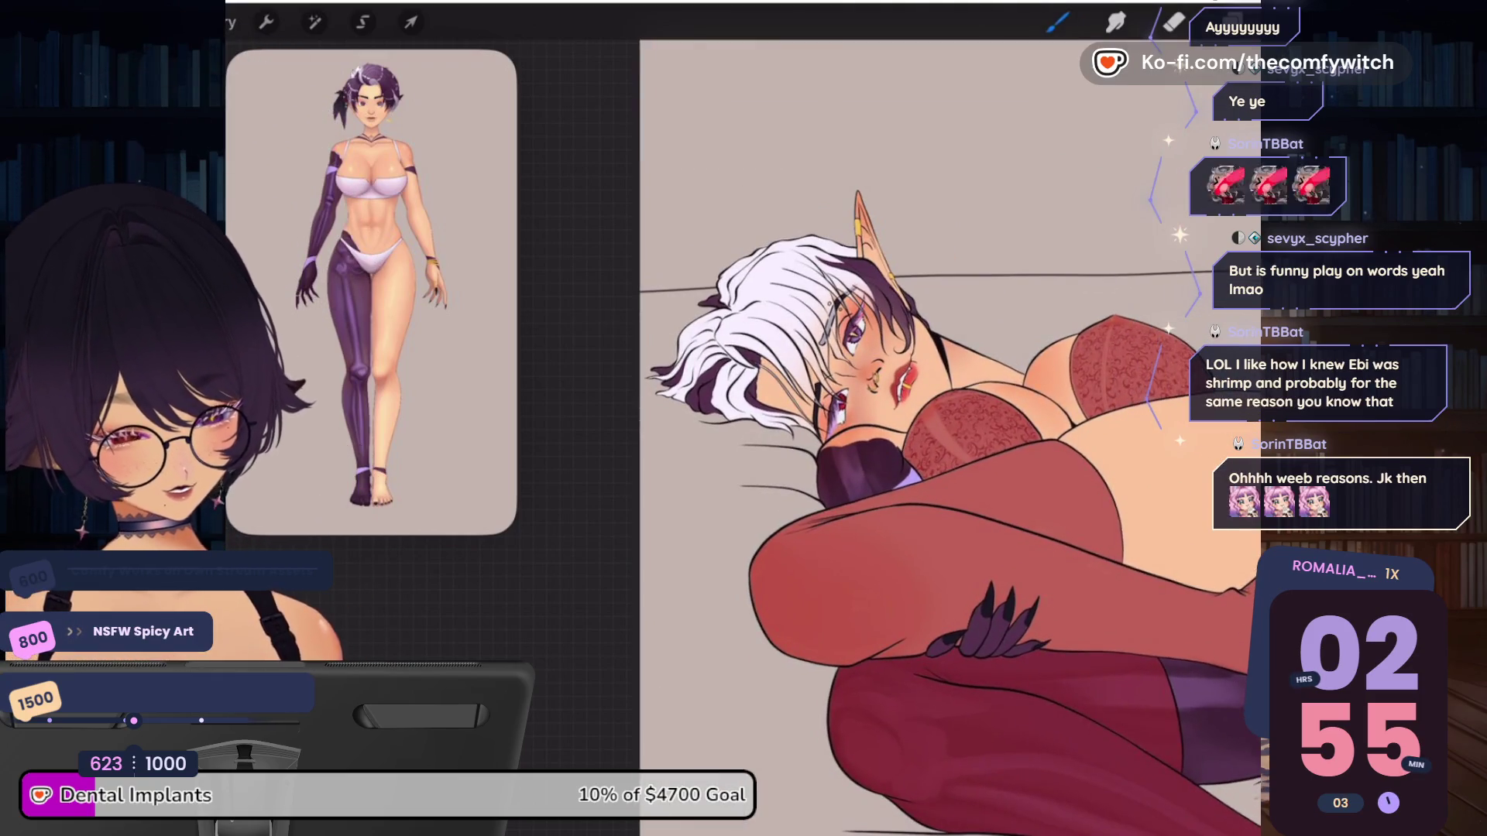
Select Layer 39, check its contents, and clip it to the layer below
click(1231, 22)
click(1113, 519)
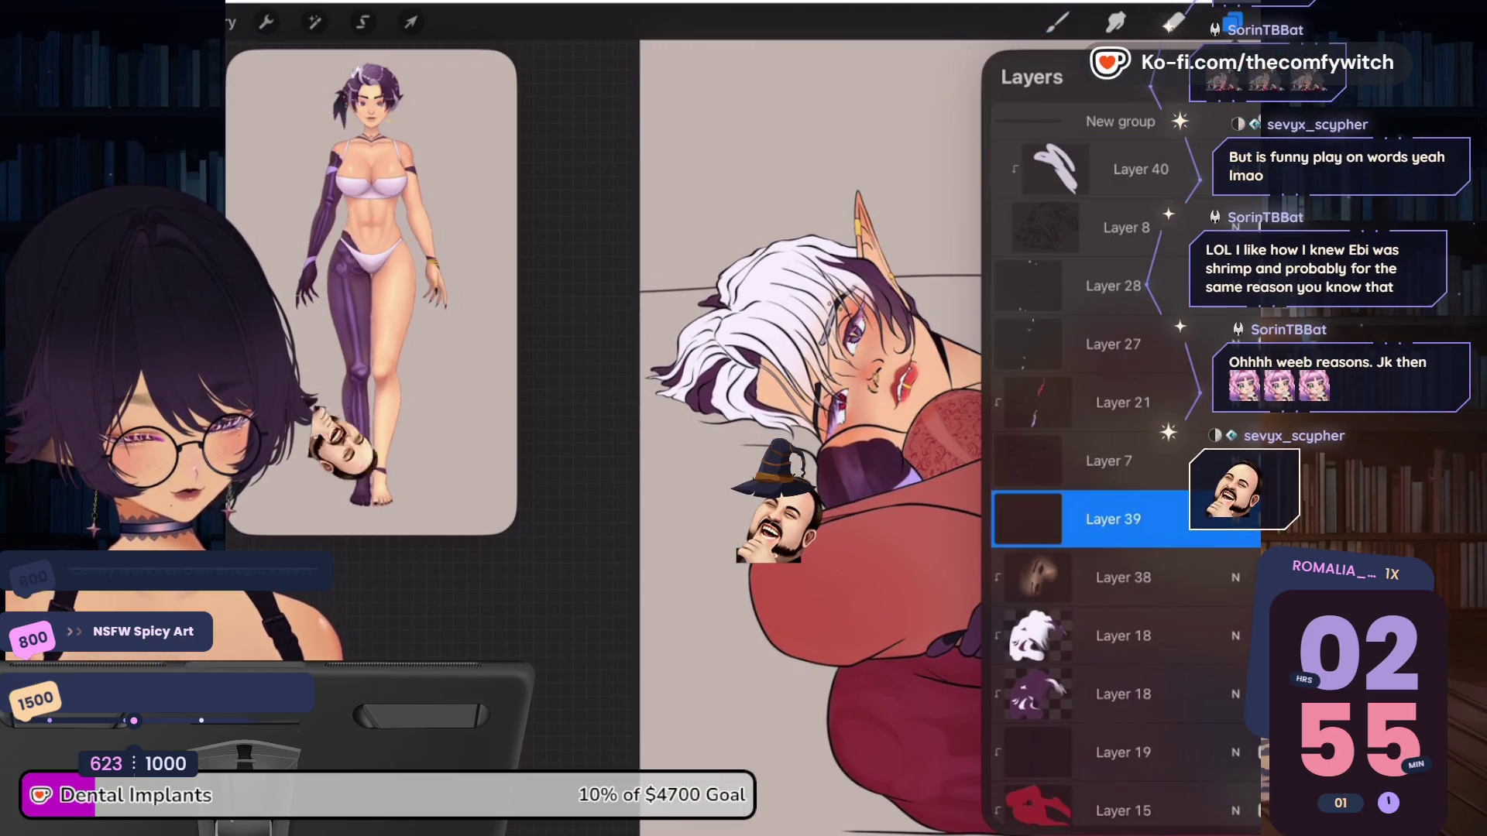
click(1239, 519)
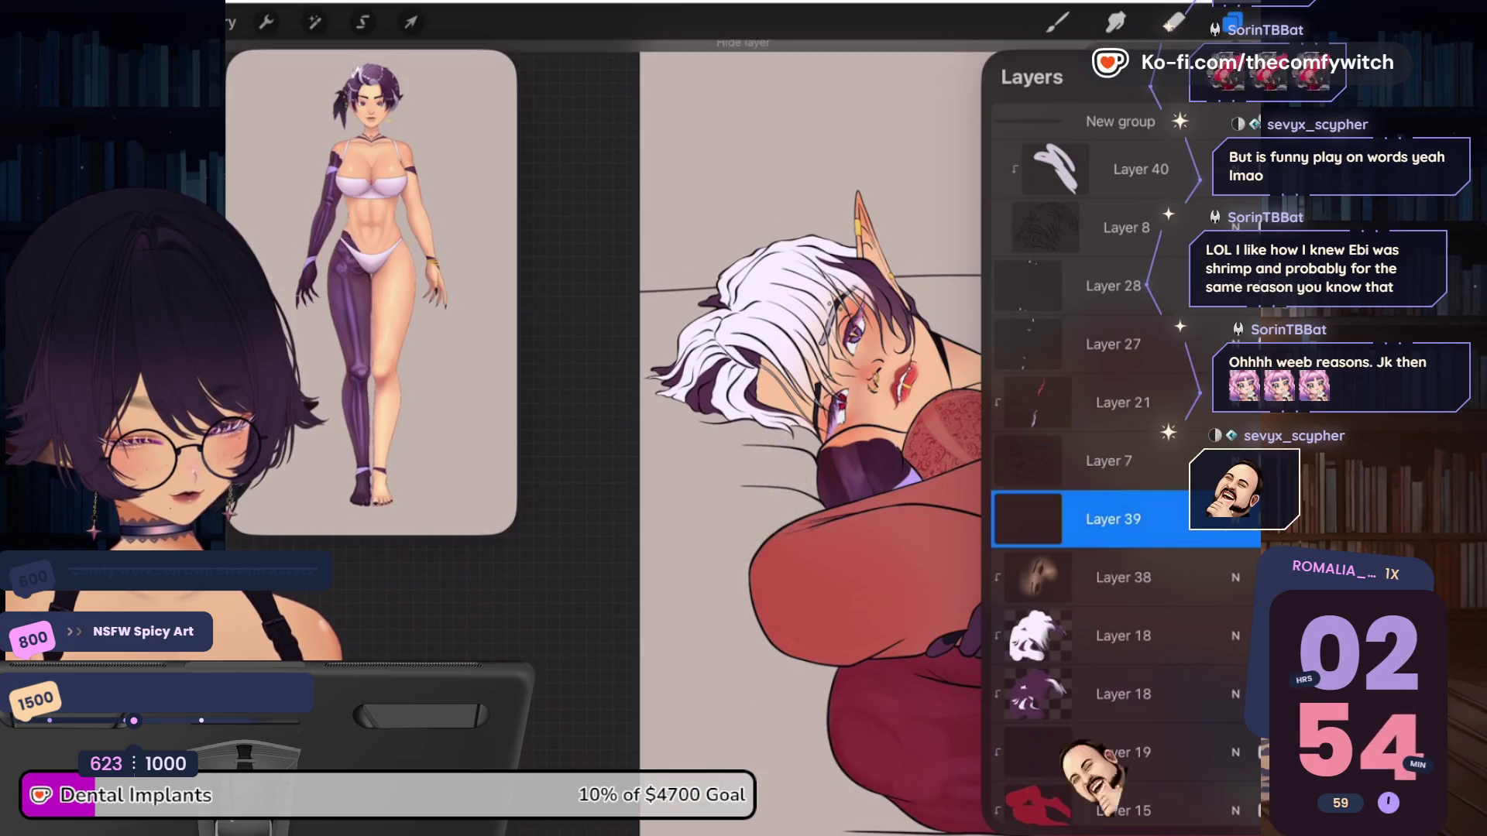
click(1112, 519)
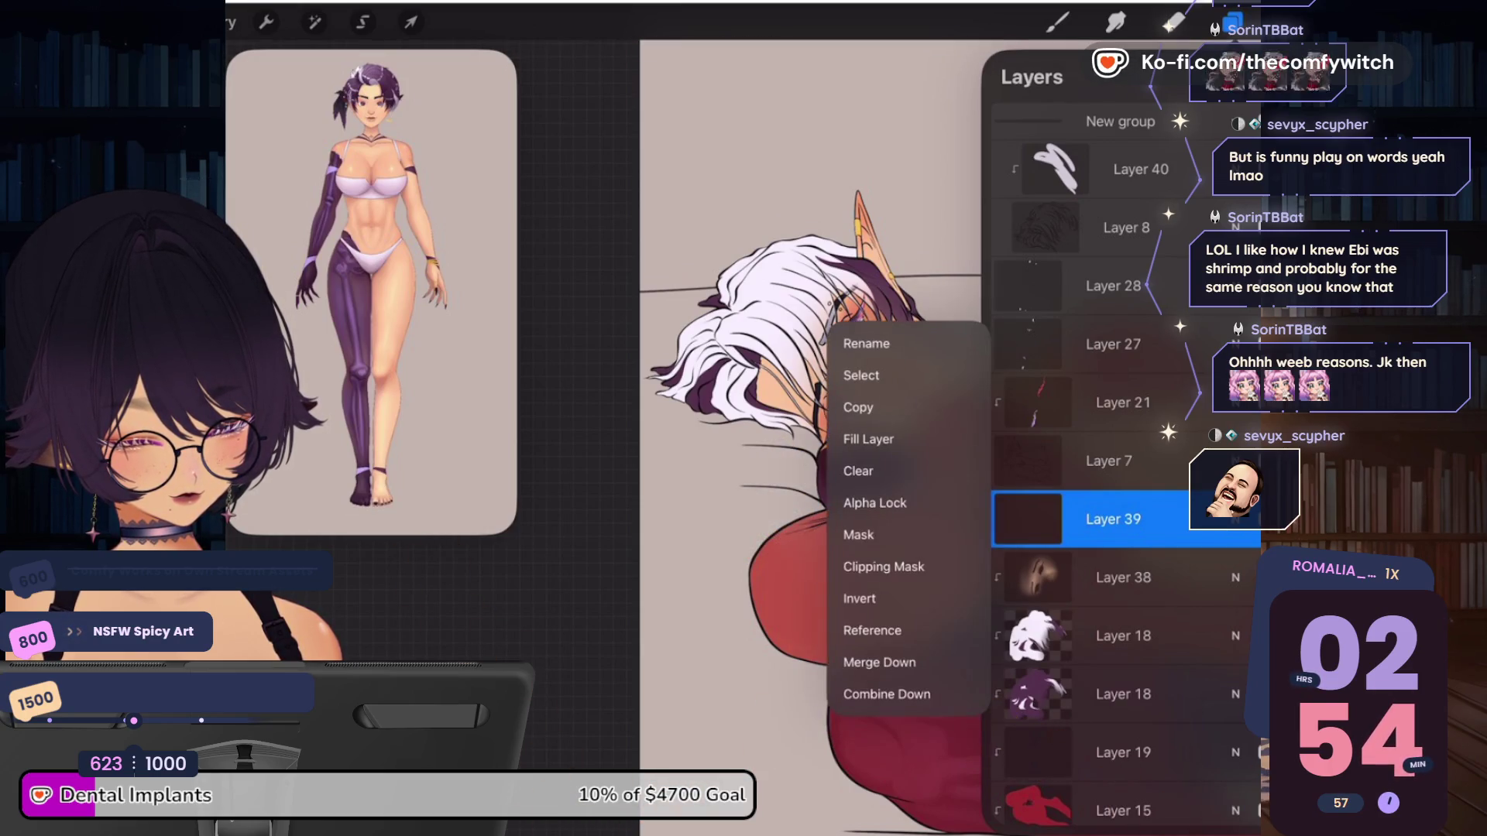
click(883, 566)
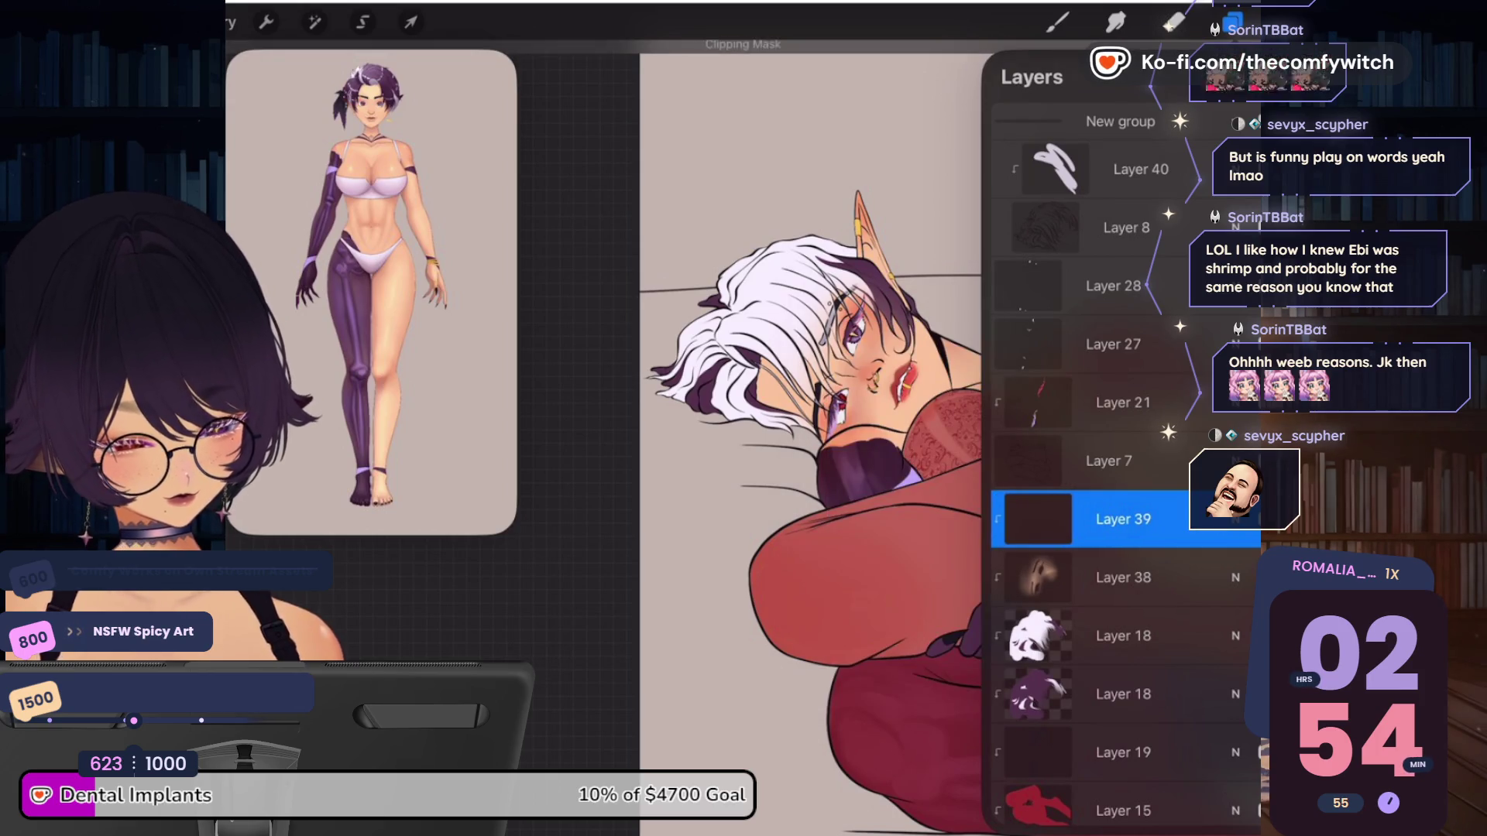
Set the Untitled colour palette as the default
key(c)
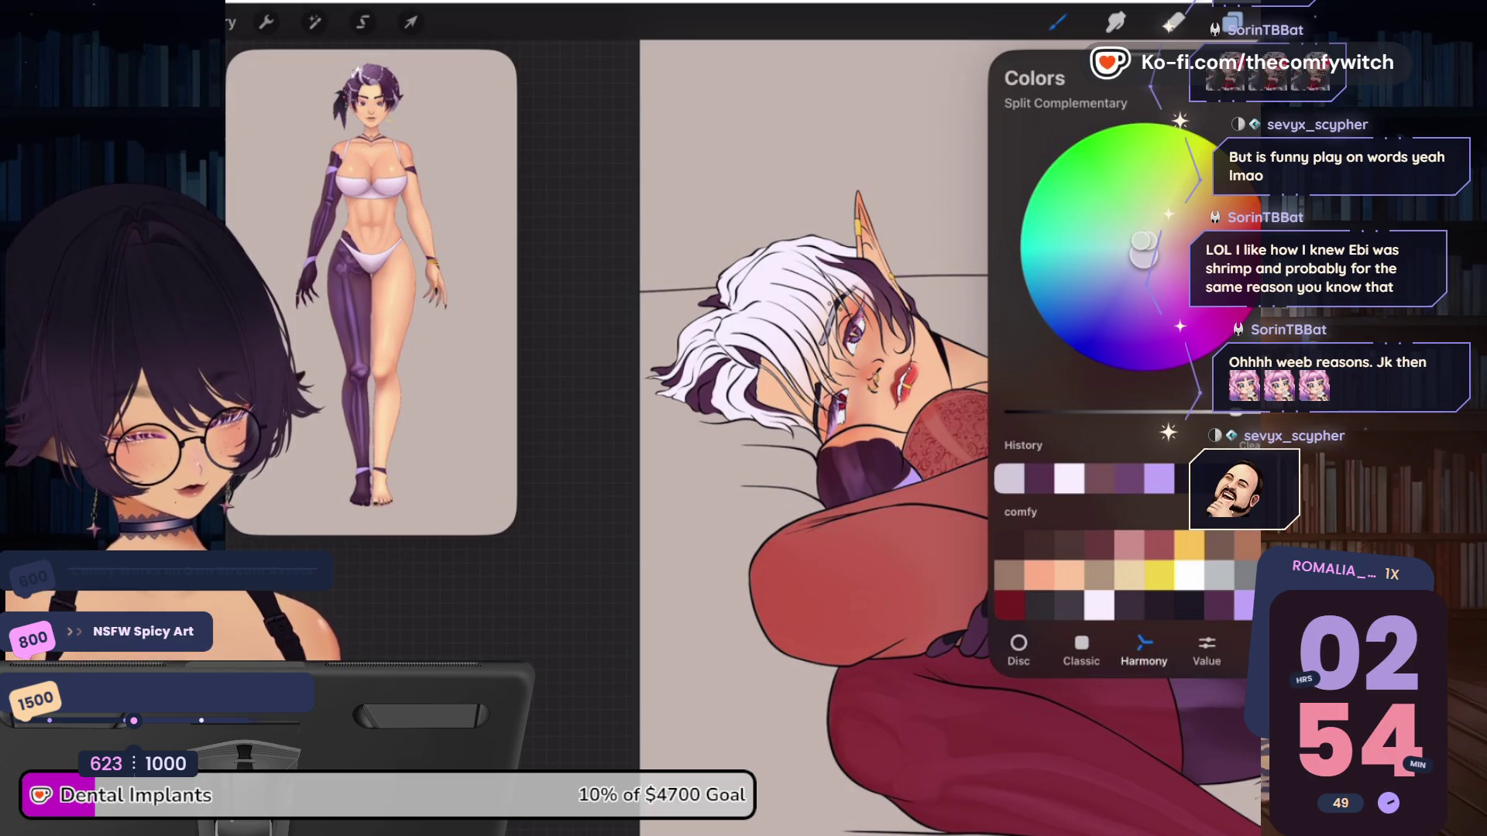
click(1268, 650)
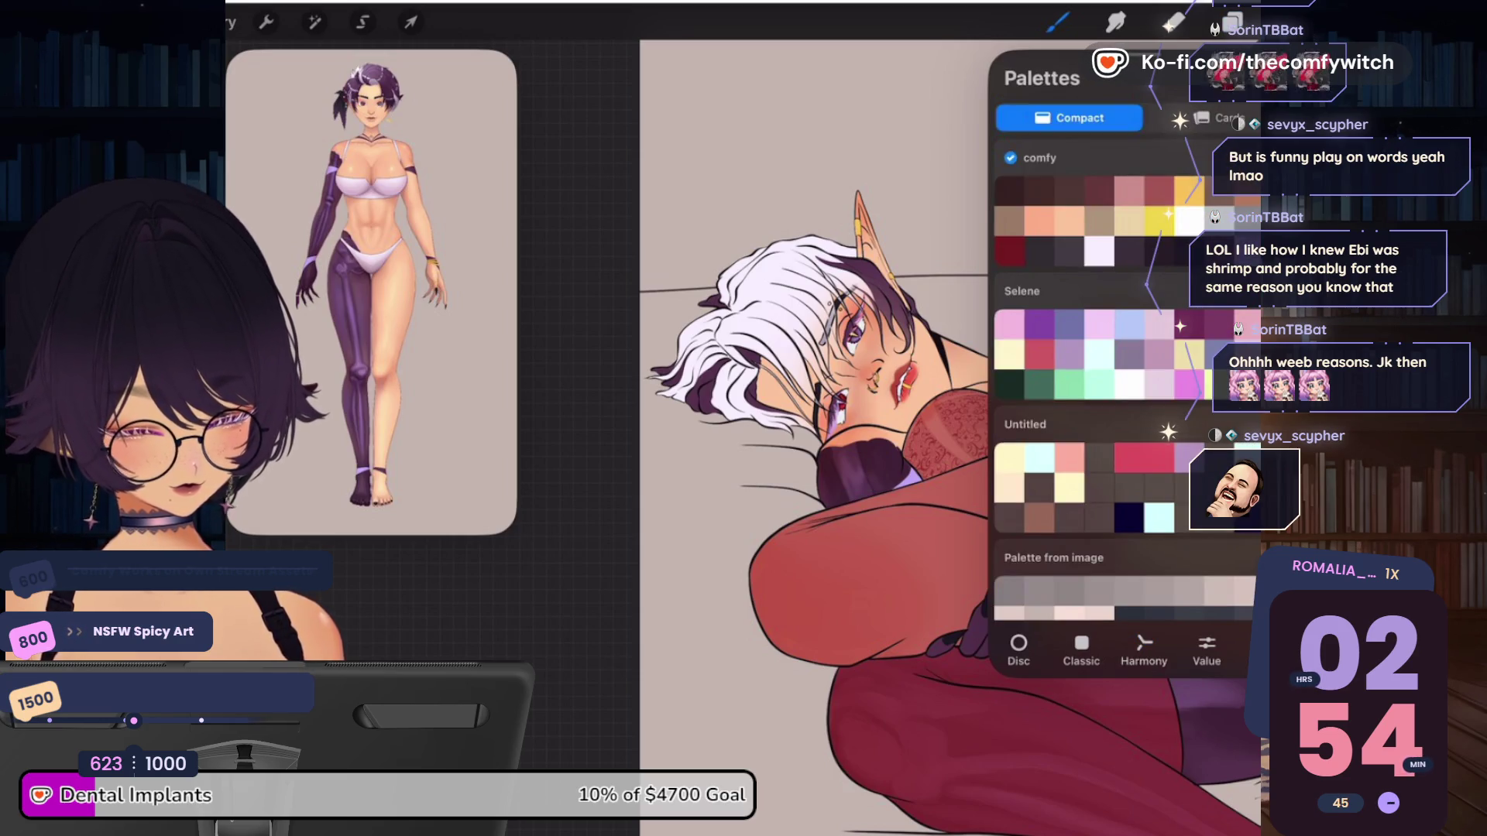
click(1011, 425)
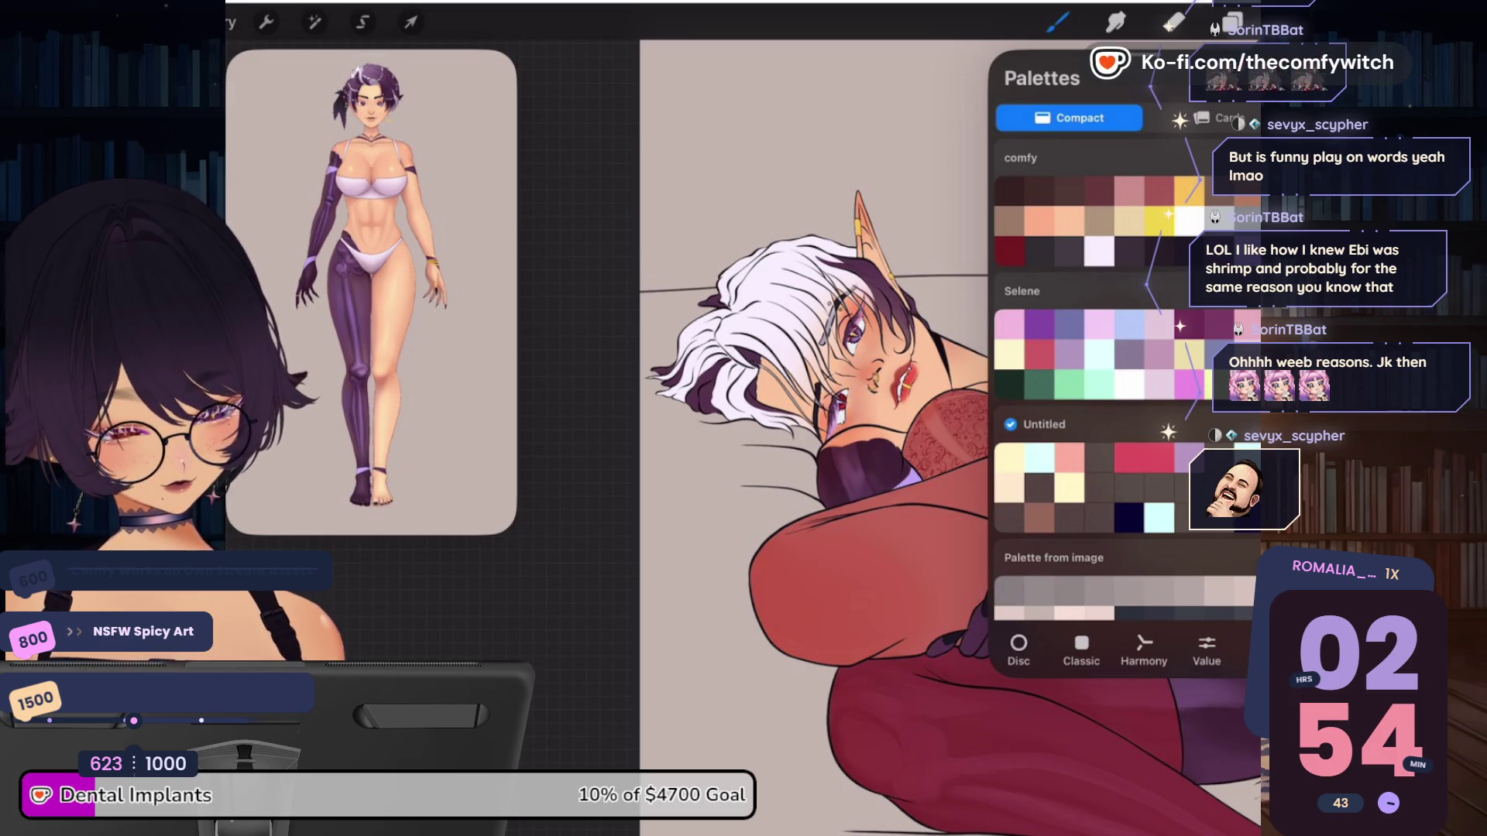
click(1057, 22)
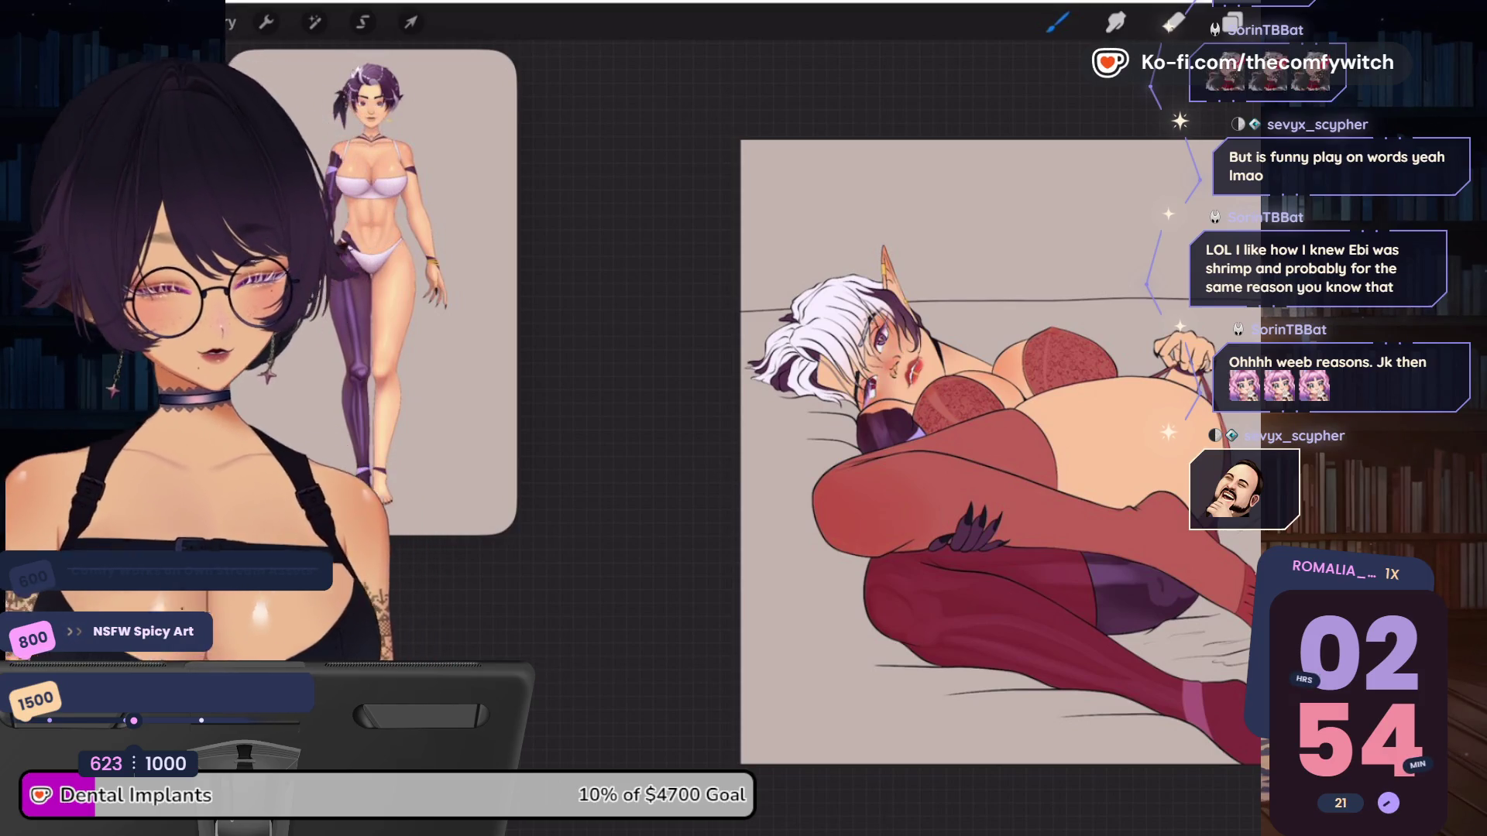
ColorDrop the pale pink swatch onto the stockings on Layer 15
click(1286, 21)
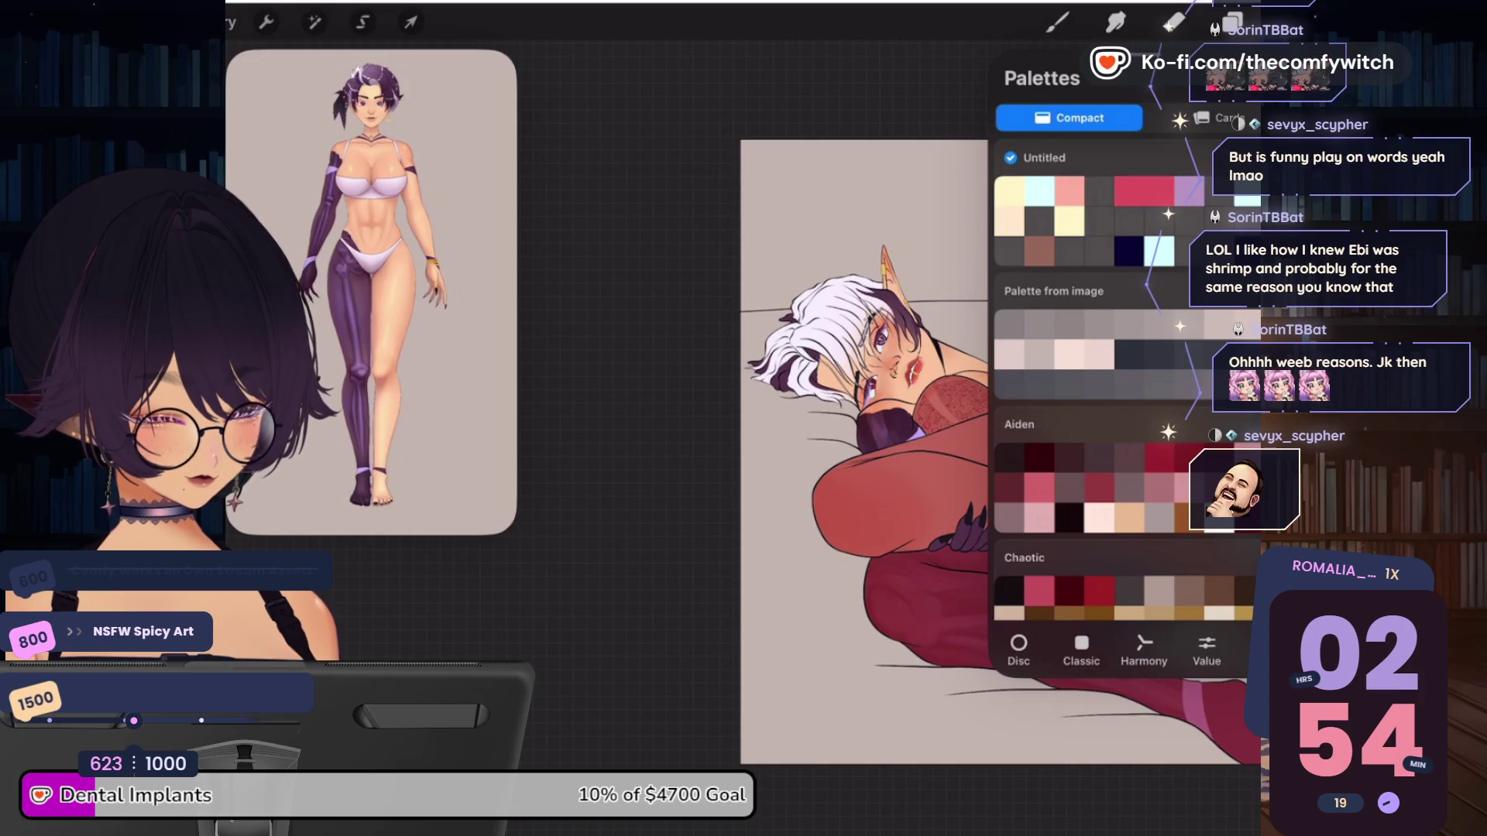
scroll(1122, 379, up, 5)
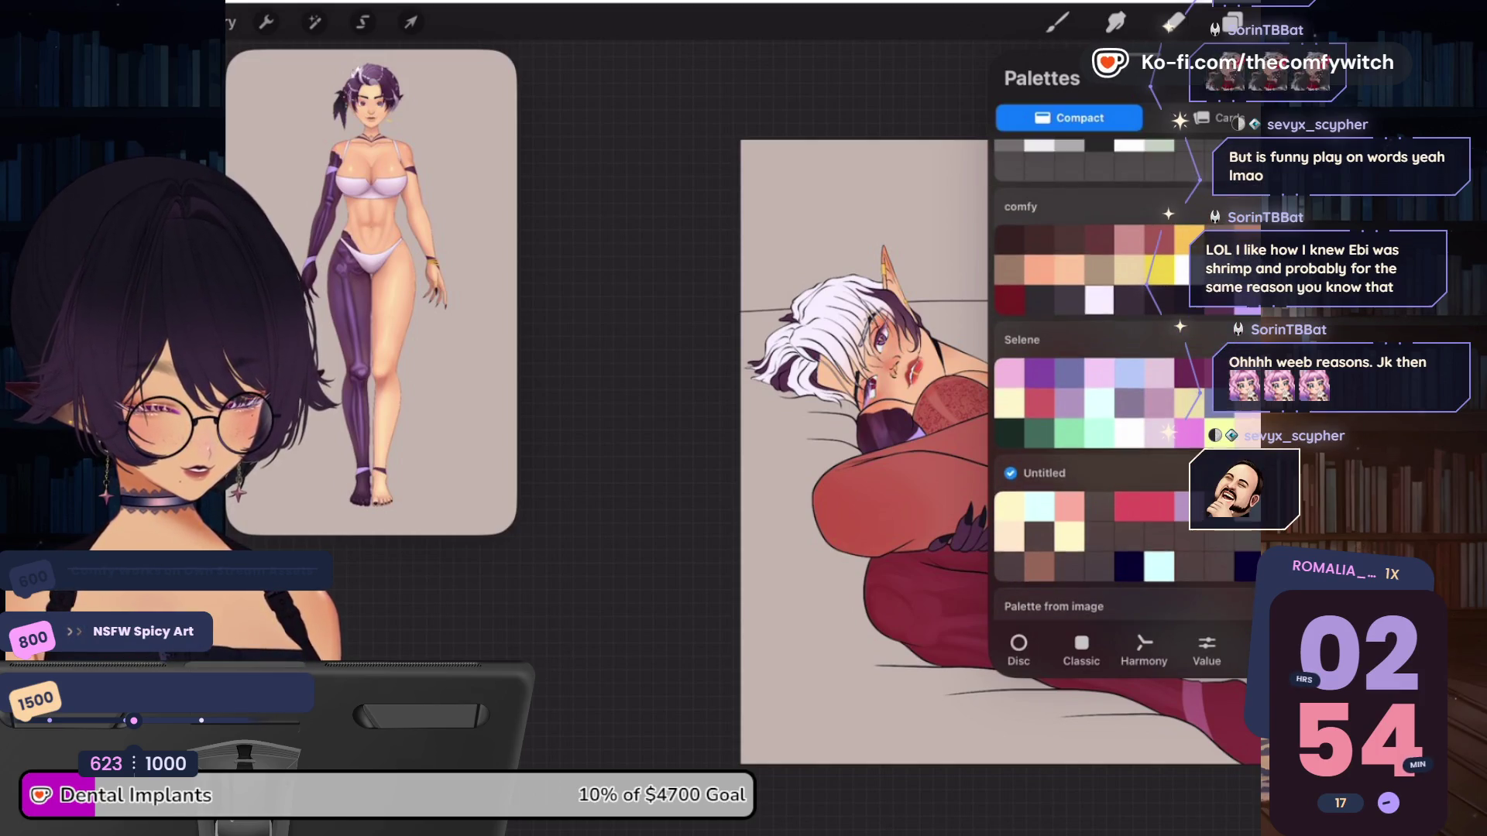
click(1231, 22)
scroll(1122, 387, down, 3)
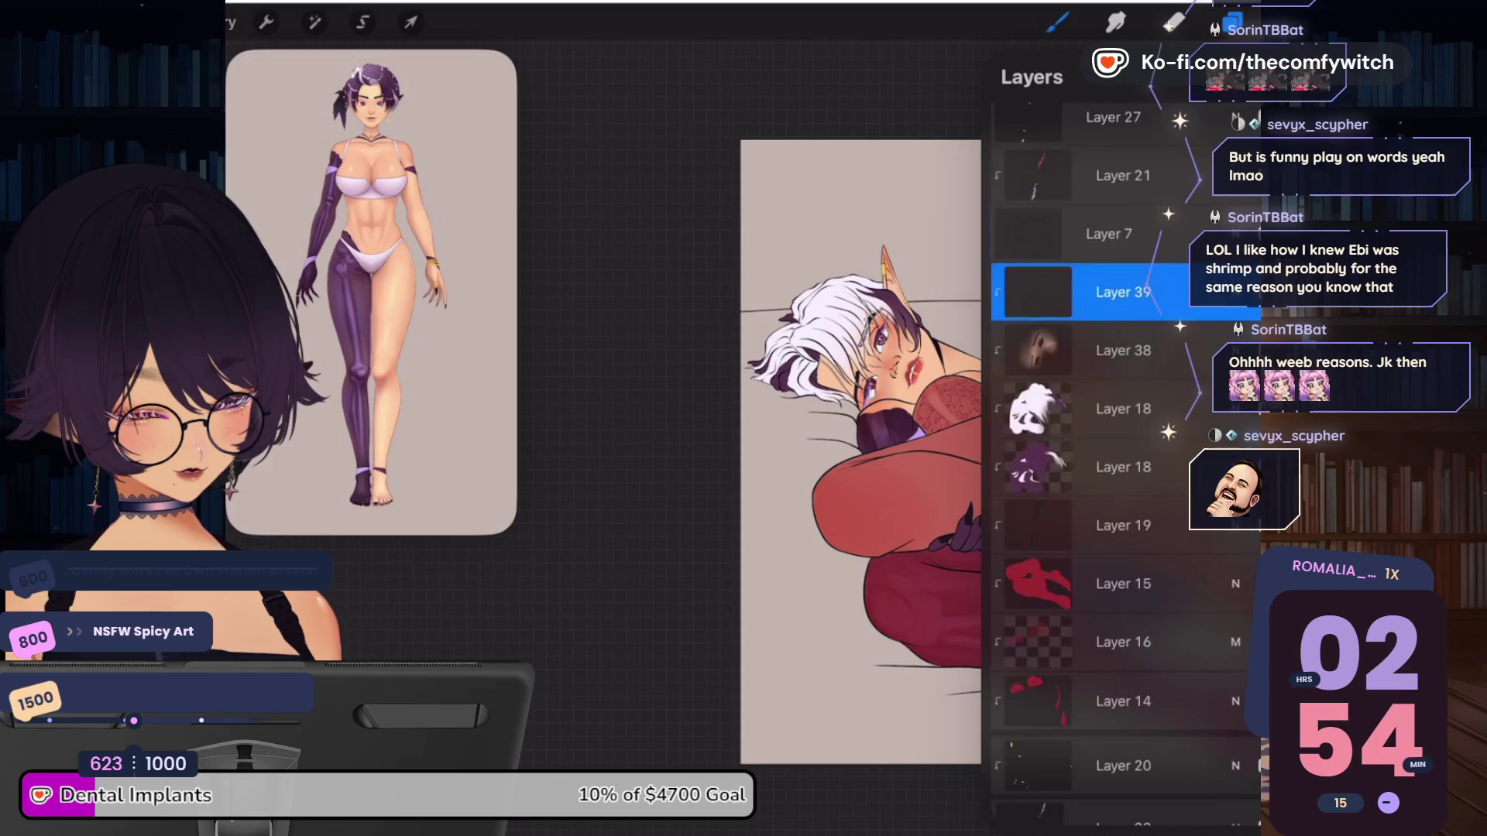
click(1122, 533)
drag(1463, 21, 1007, 496)
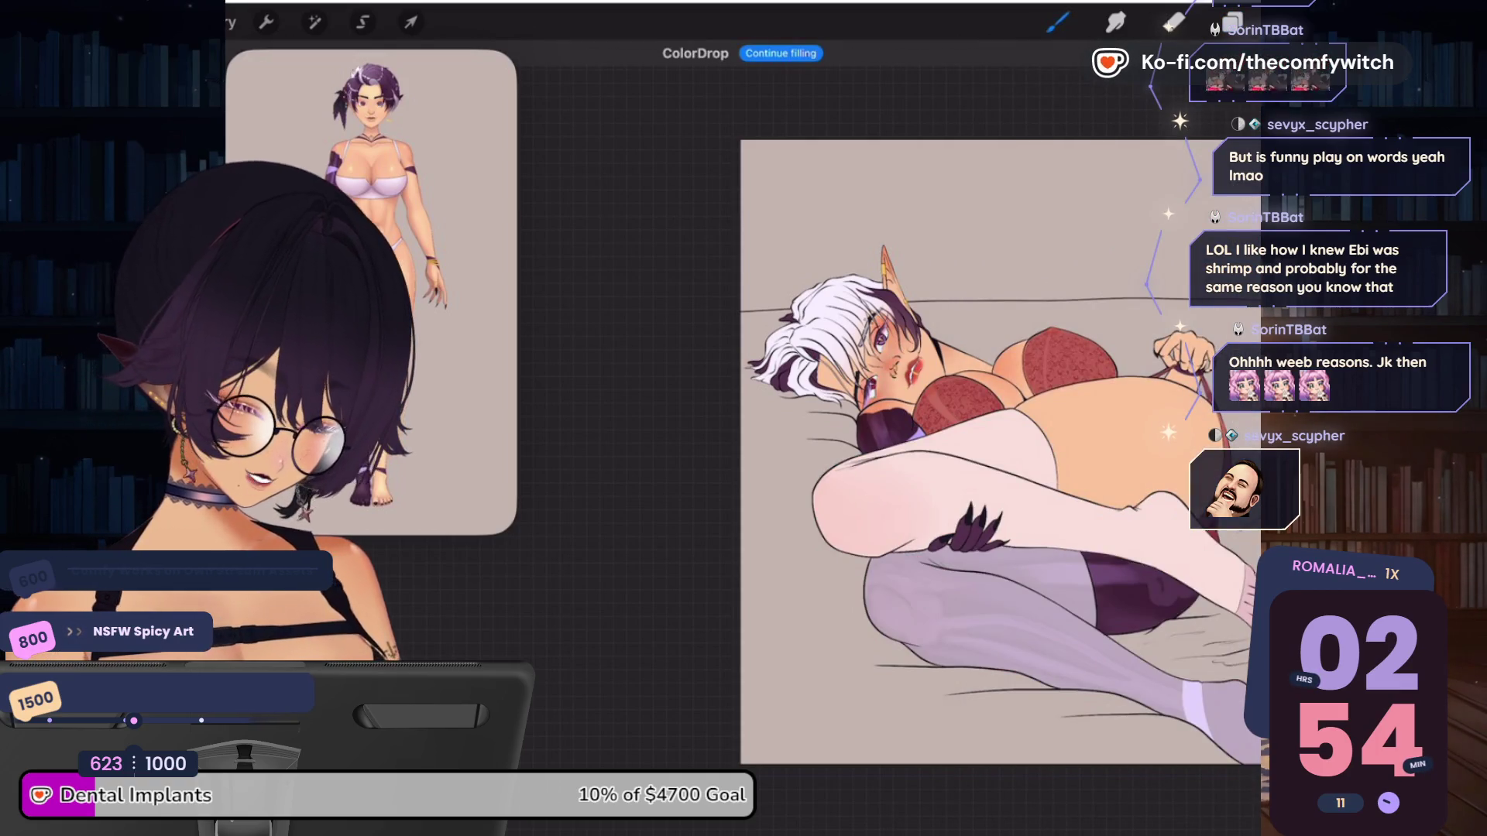
ColorDrop the same pale colour onto the bra on Layer 14
click(1289, 22)
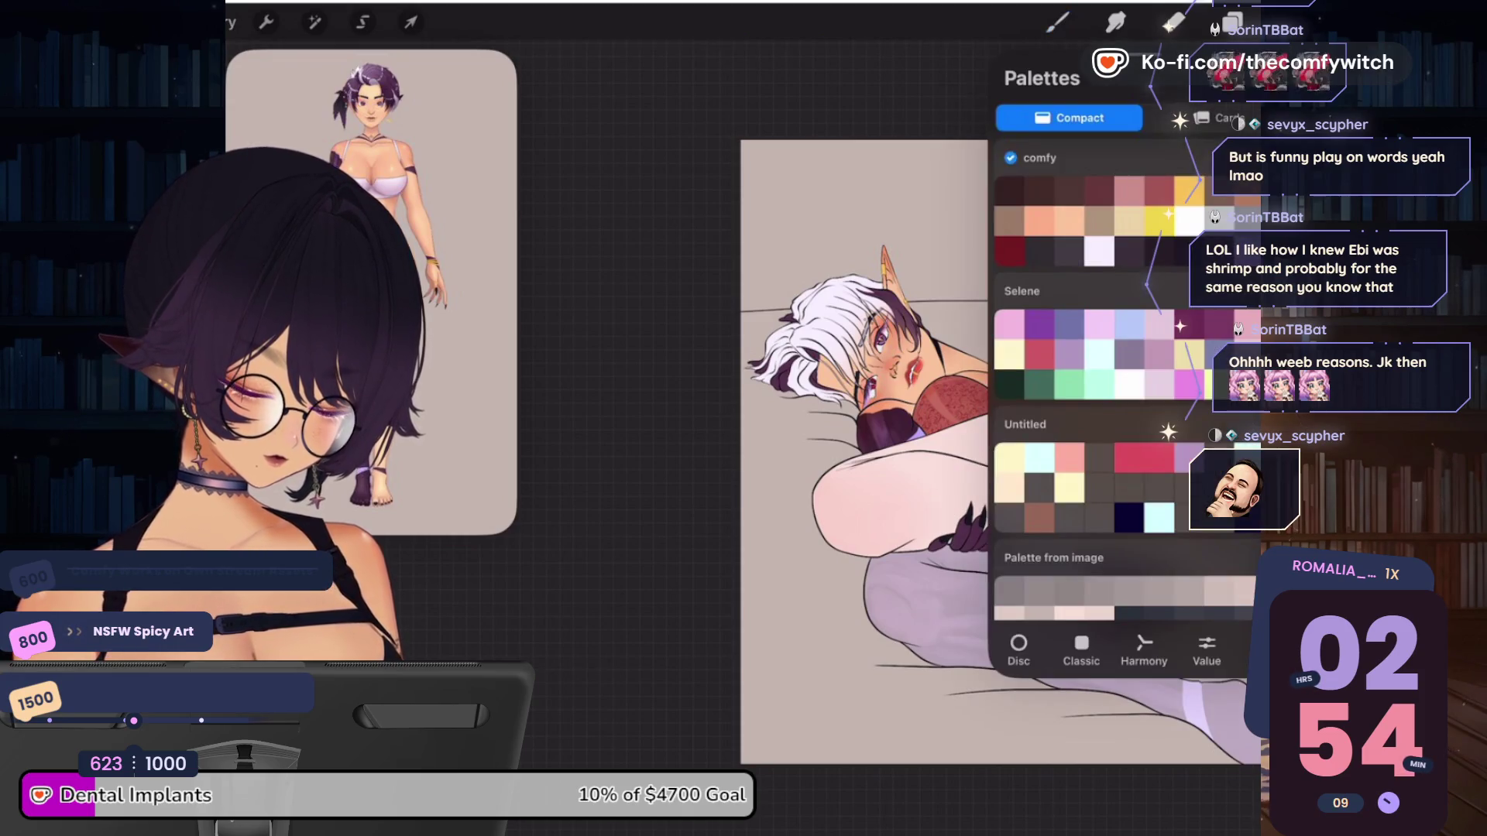
click(1231, 21)
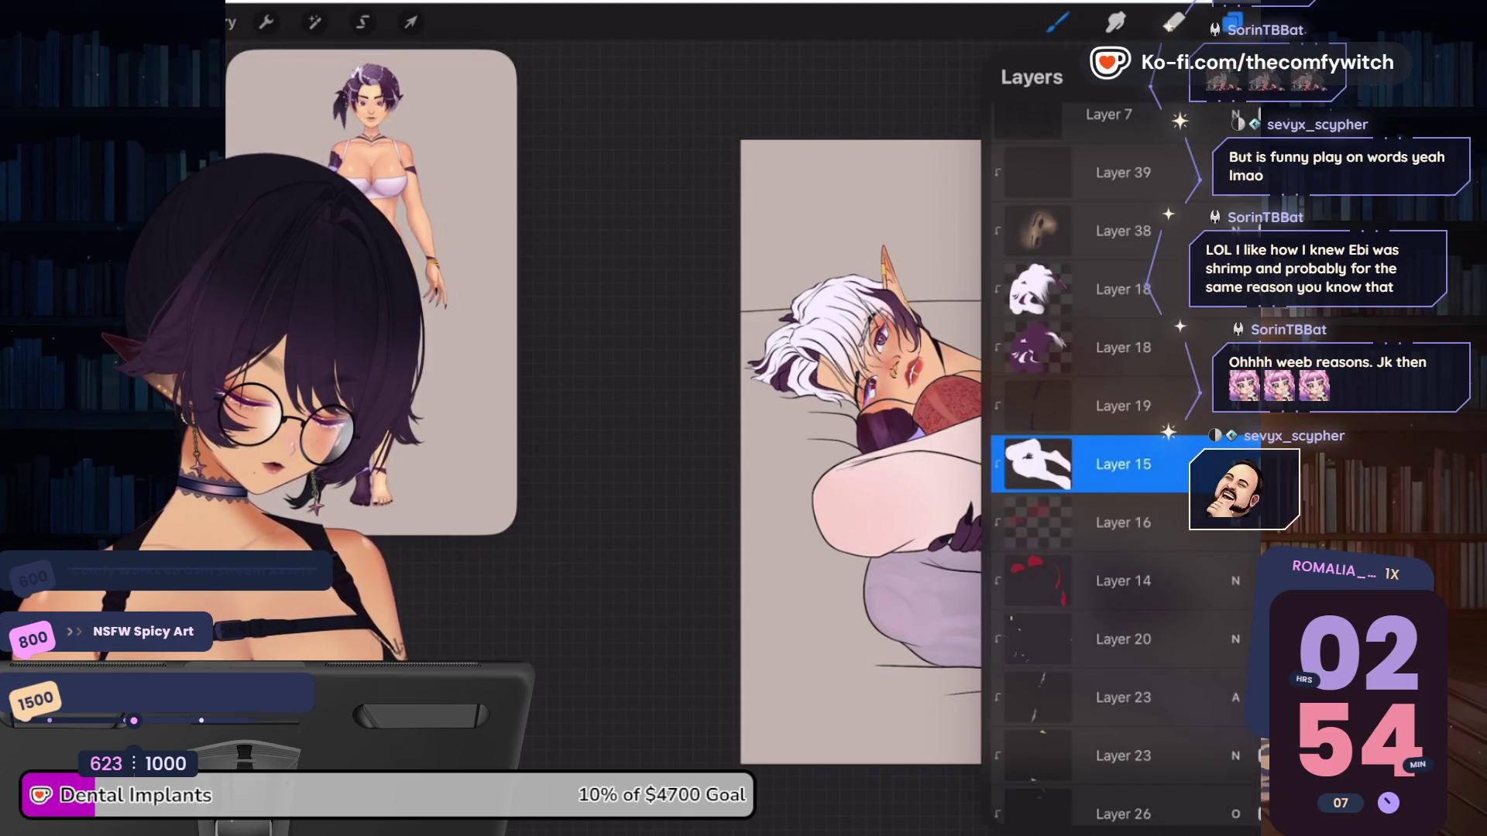
click(1123, 581)
drag(1289, 22, 1068, 356)
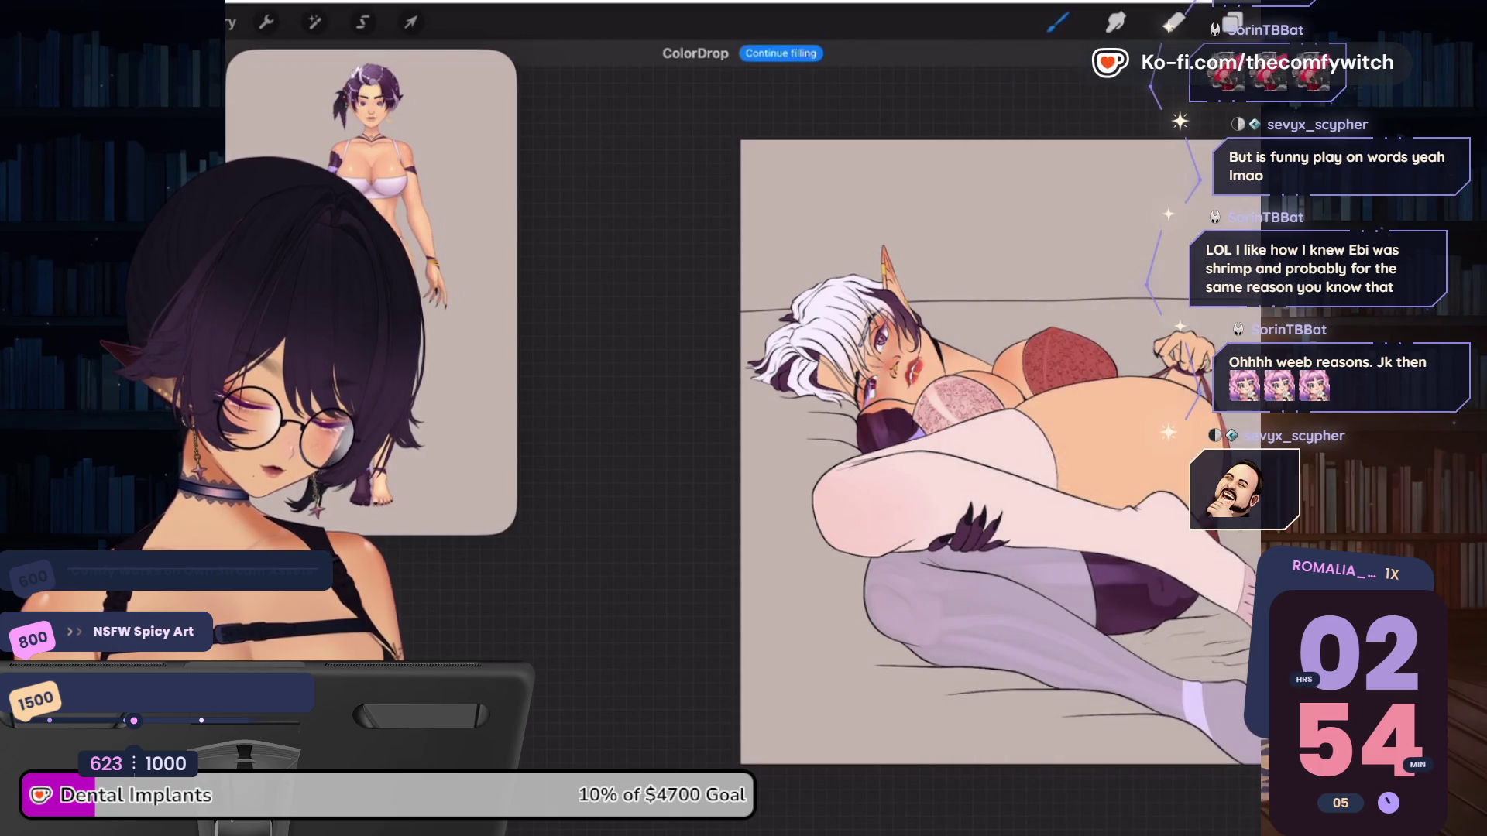
key(ctrl+z)
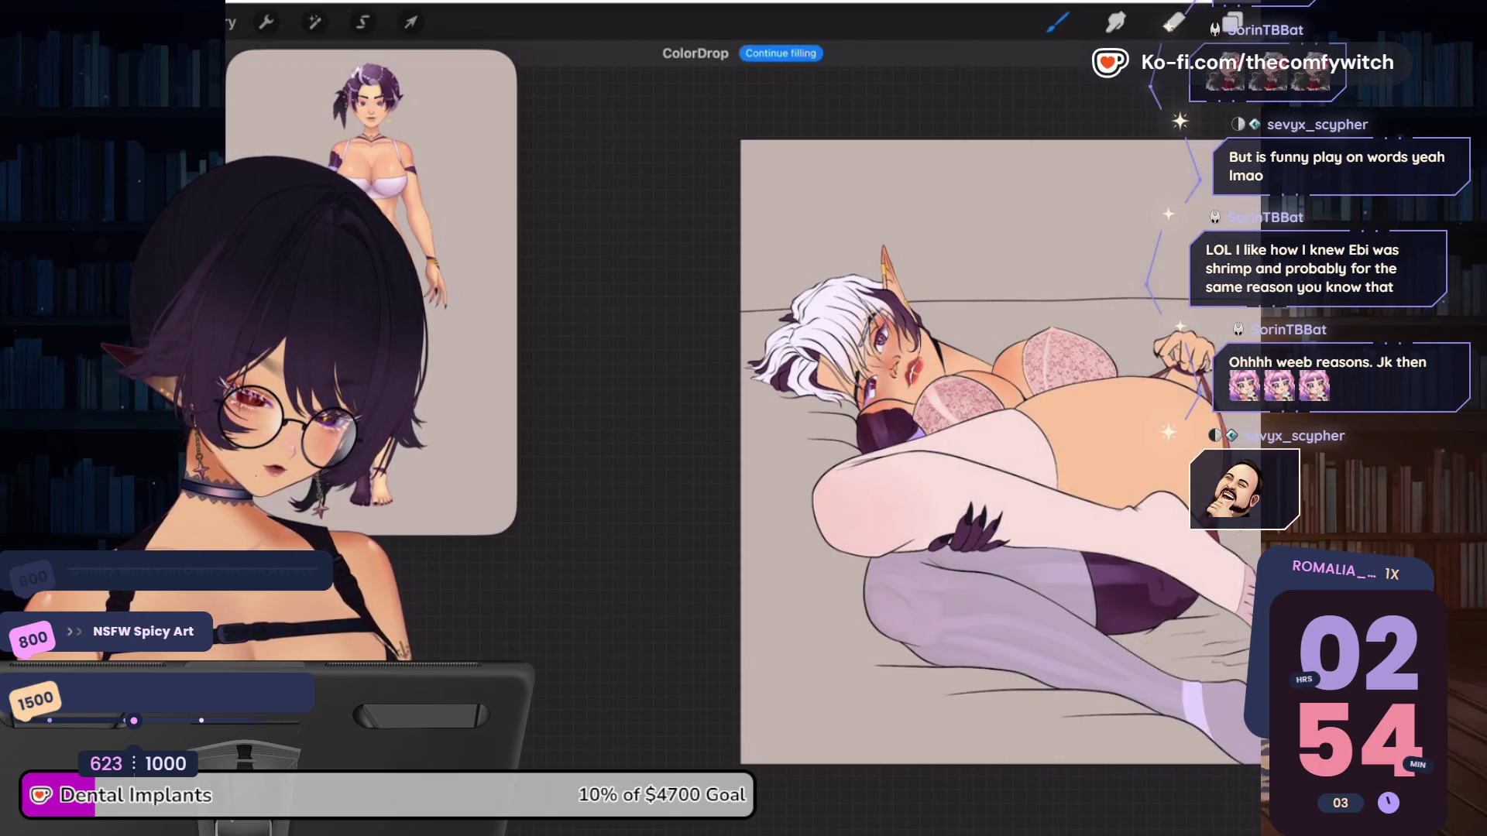
click(1058, 22)
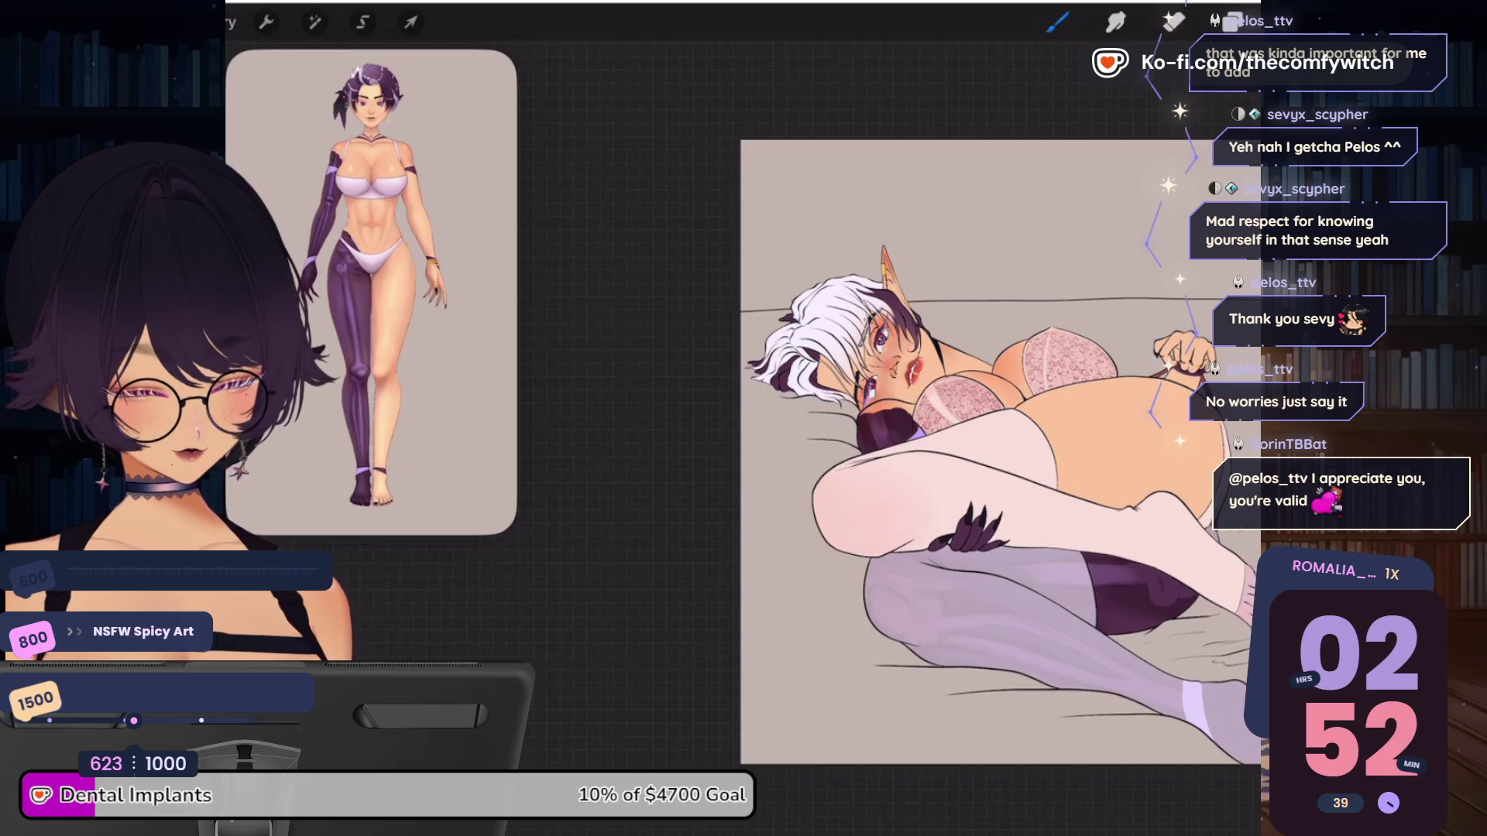
ColorDrop a pale palette colour onto the lace bra to fill it solid
click(1233, 21)
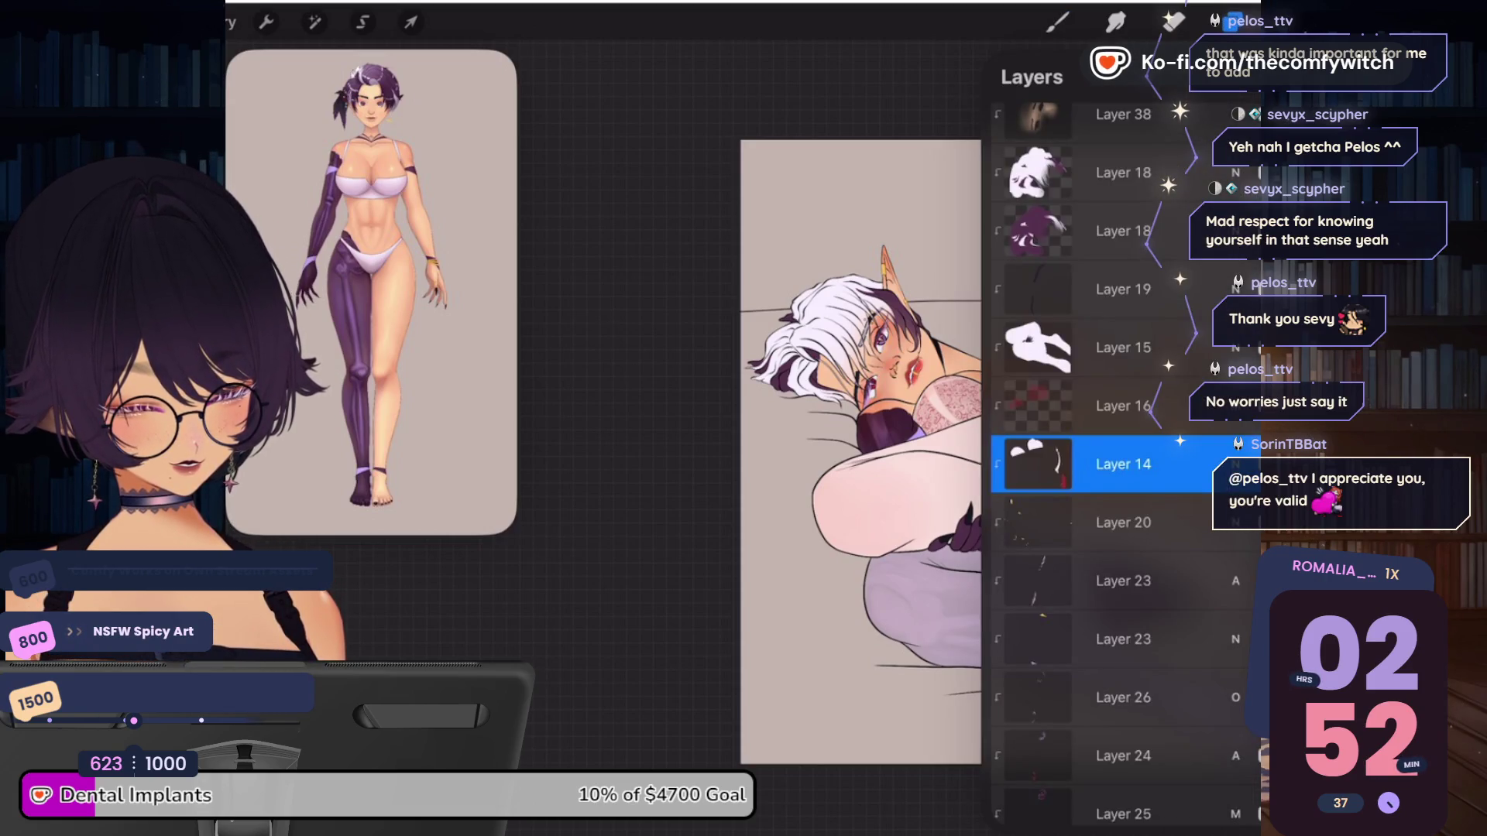
click(1231, 21)
click(1254, 21)
click(1254, 21)
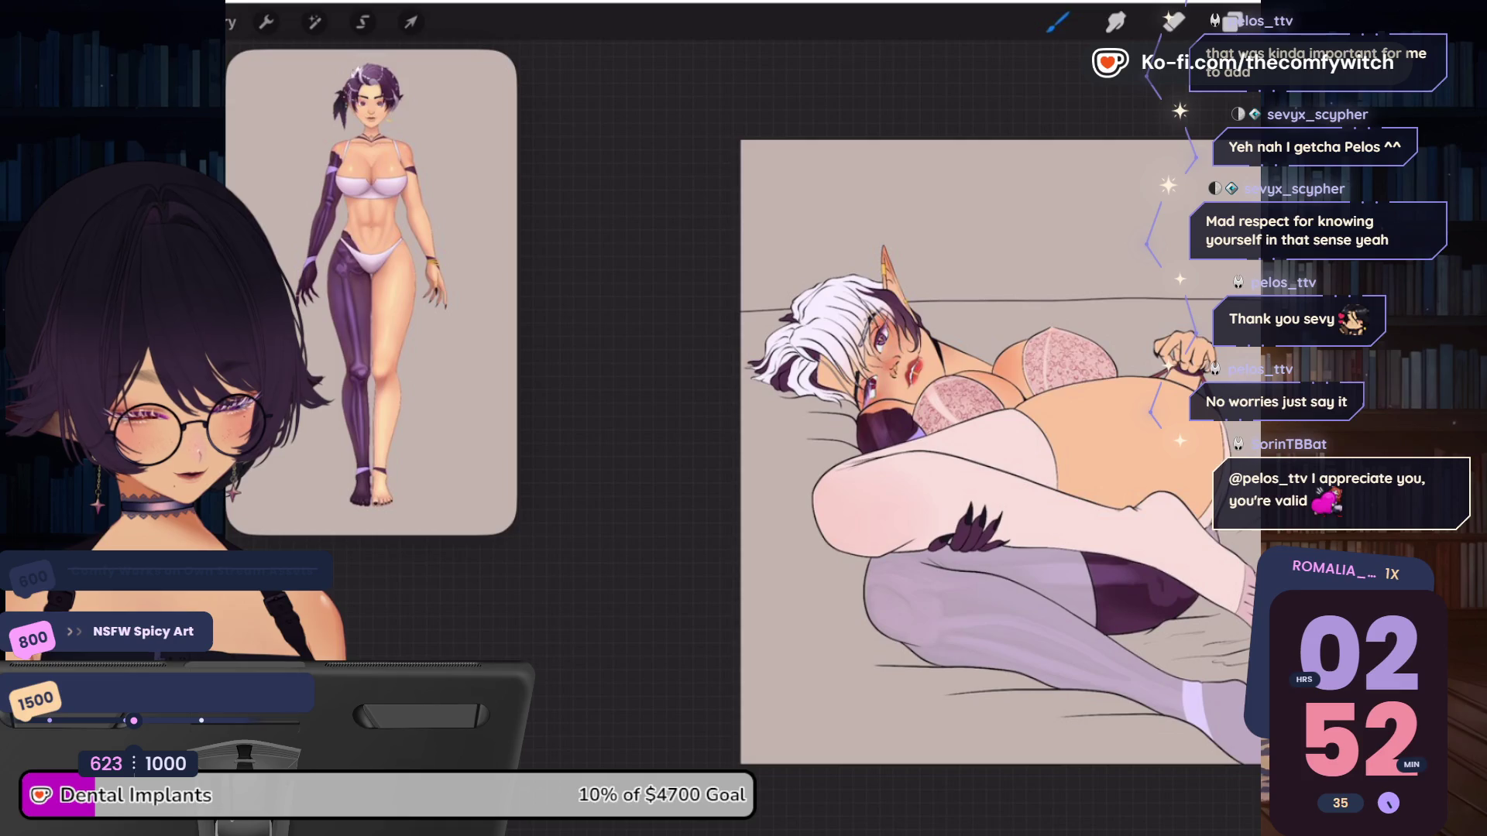
drag(1231, 21, 1245, 346)
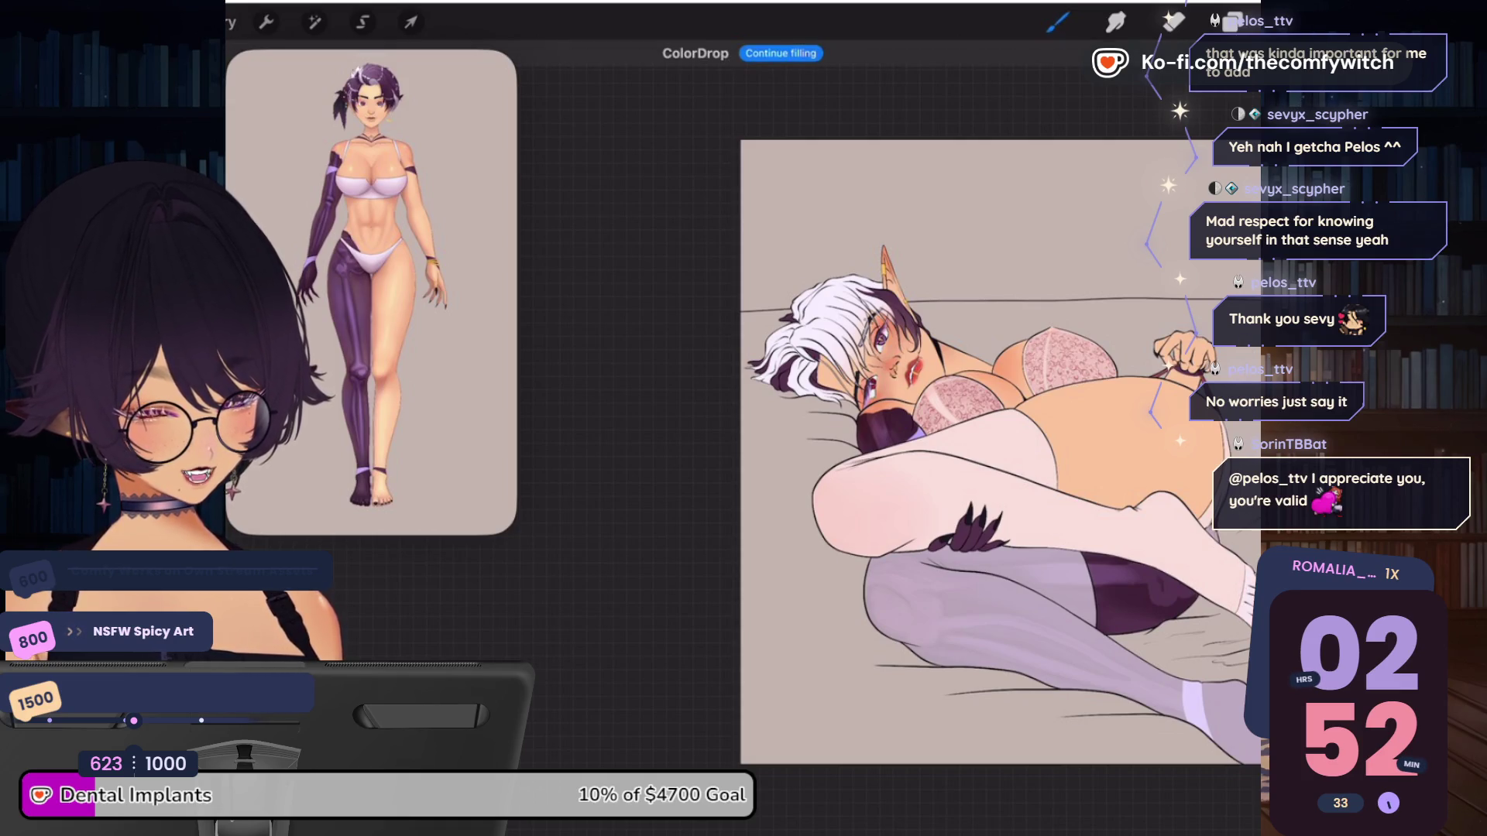
click(1231, 21)
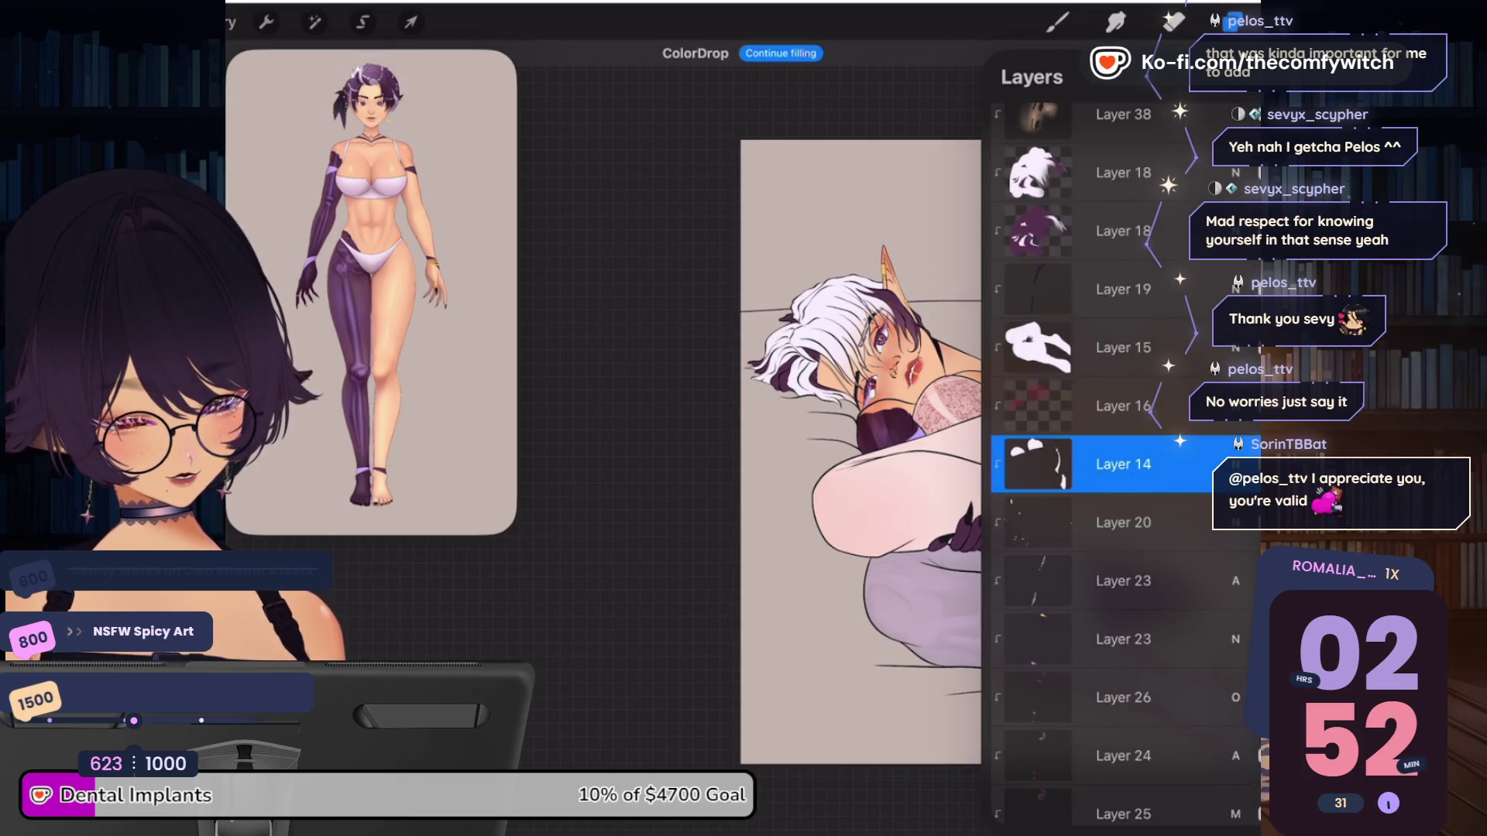
Choose the Glossy Jelly flat colour brush from the Brush Library
click(1057, 22)
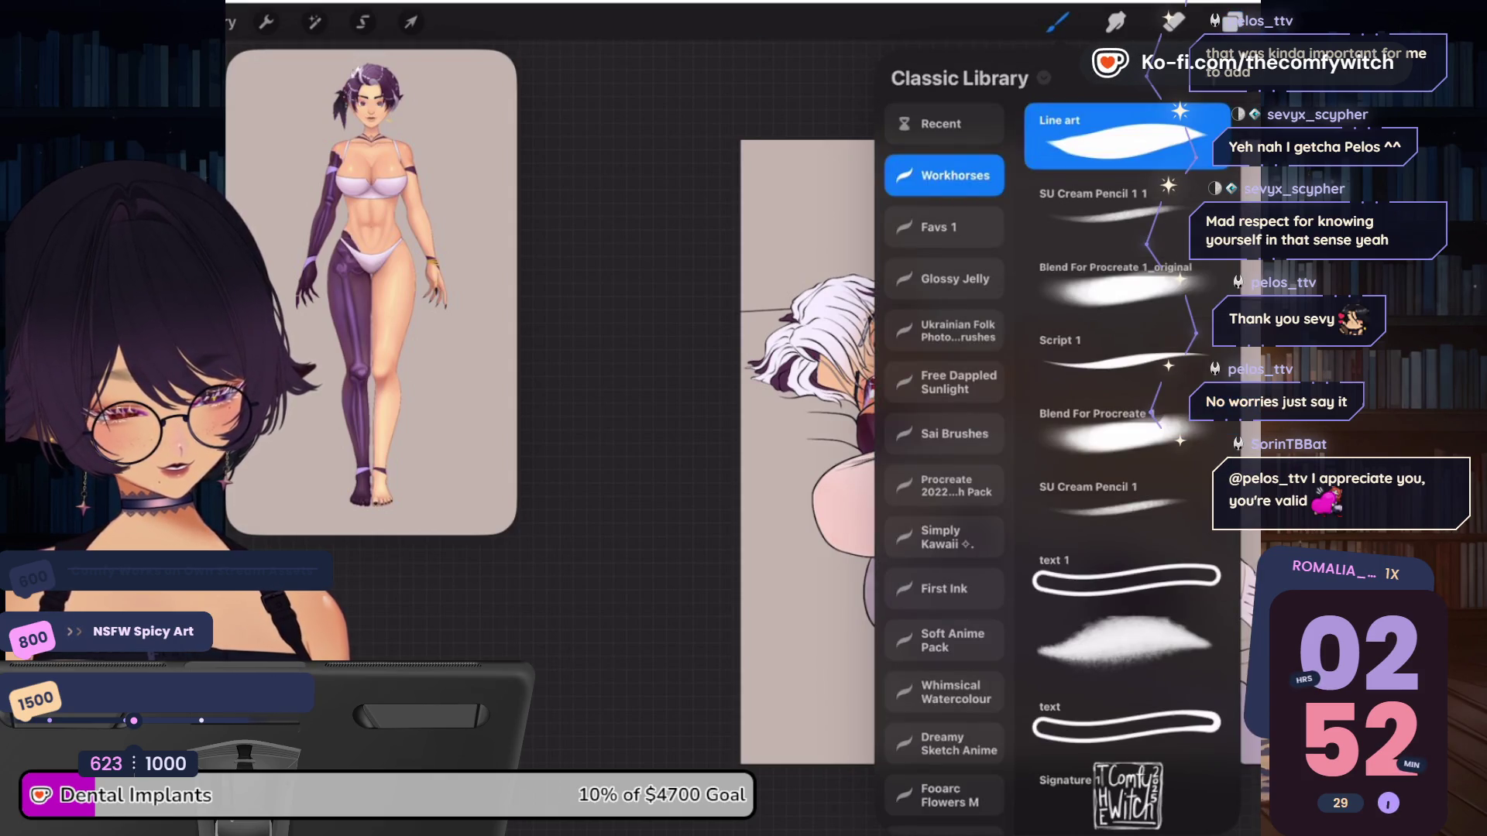
click(944, 279)
click(1129, 281)
click(1057, 22)
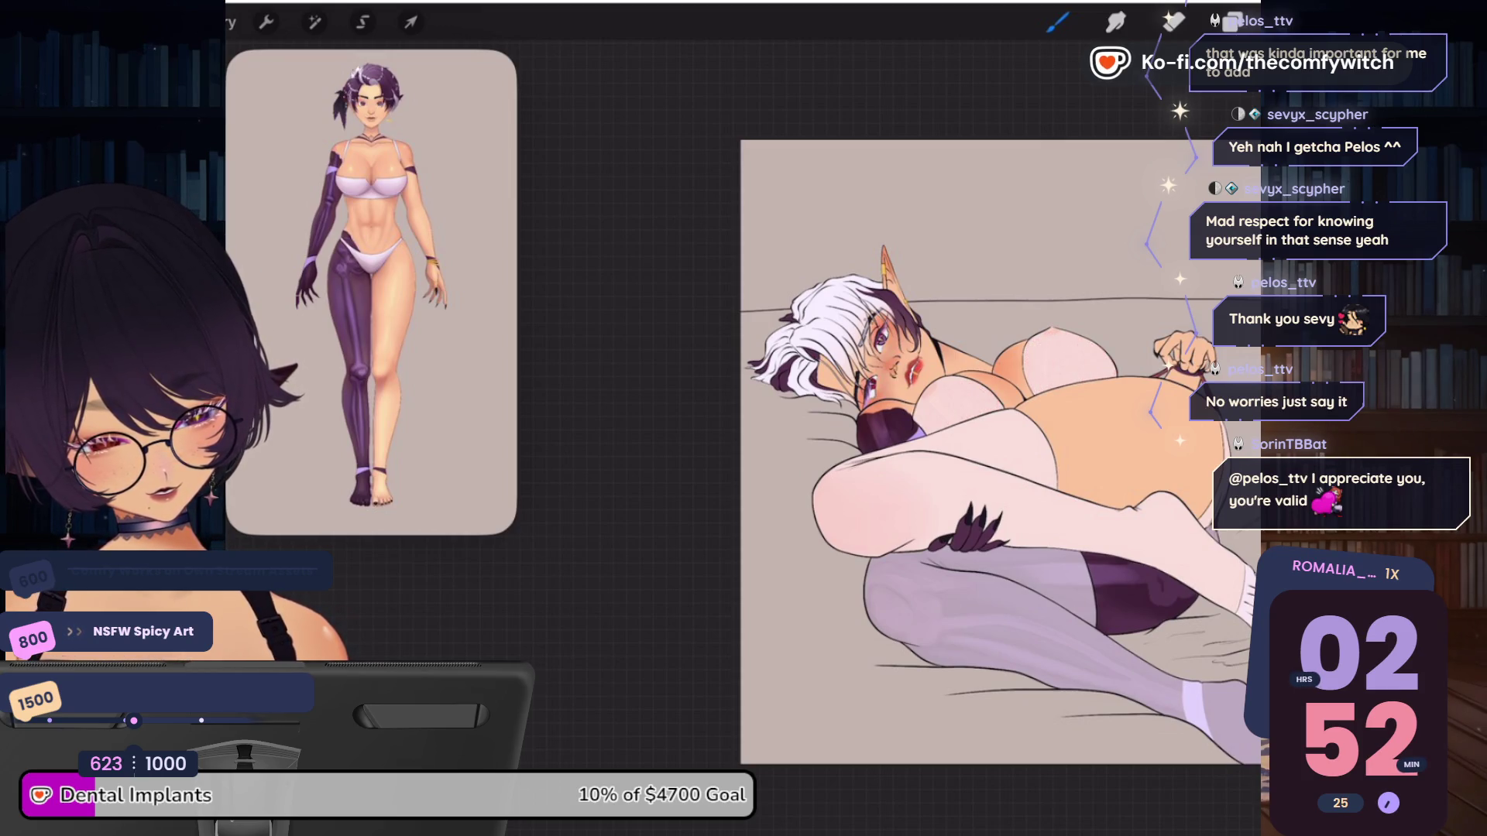
click(1231, 21)
Set Layer 16's blend mode to Normal and raise its opacity to 100%
click(1235, 430)
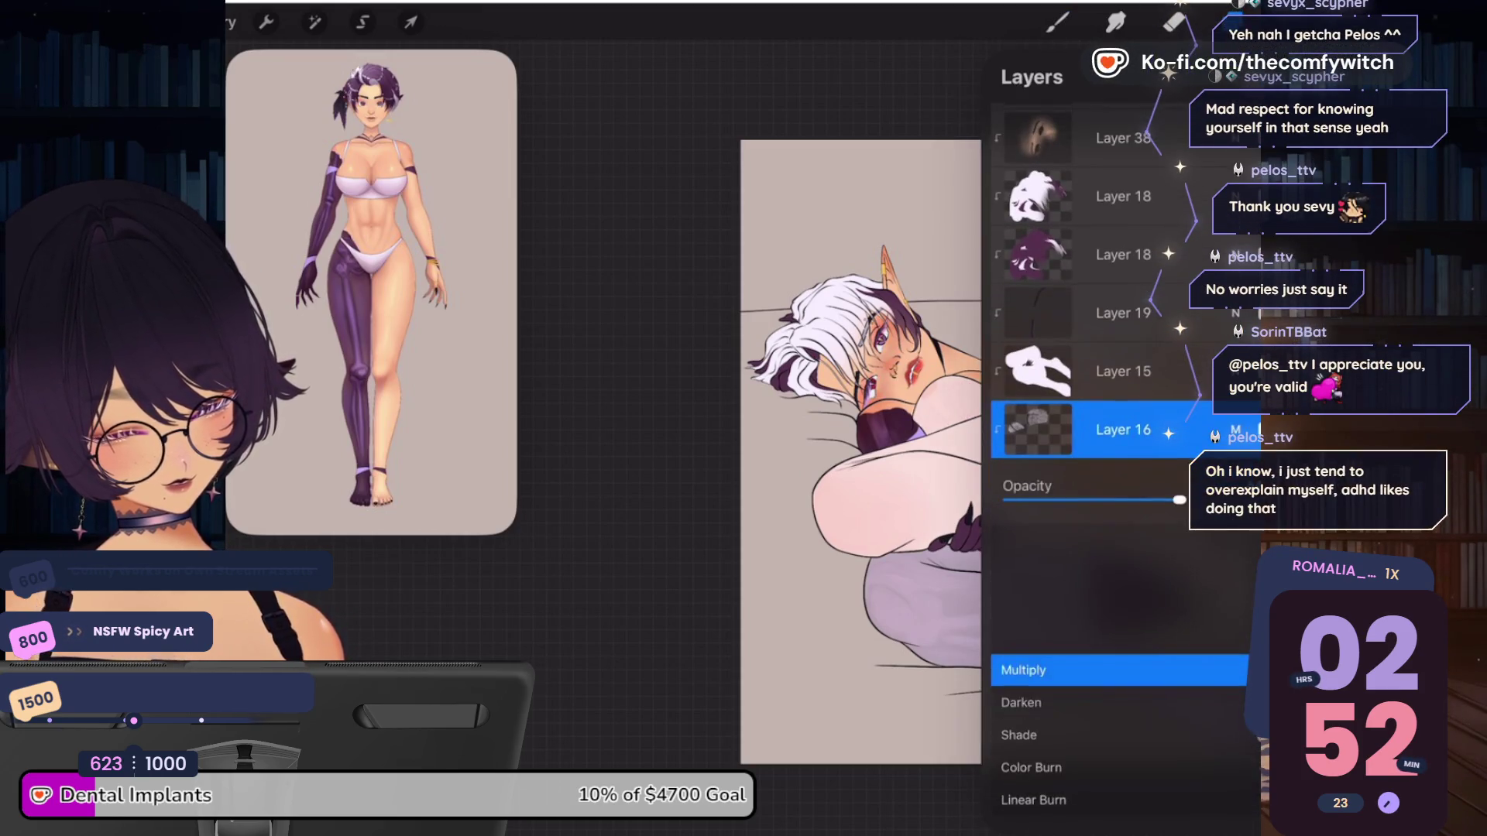
scroll(1123, 666, down, 8)
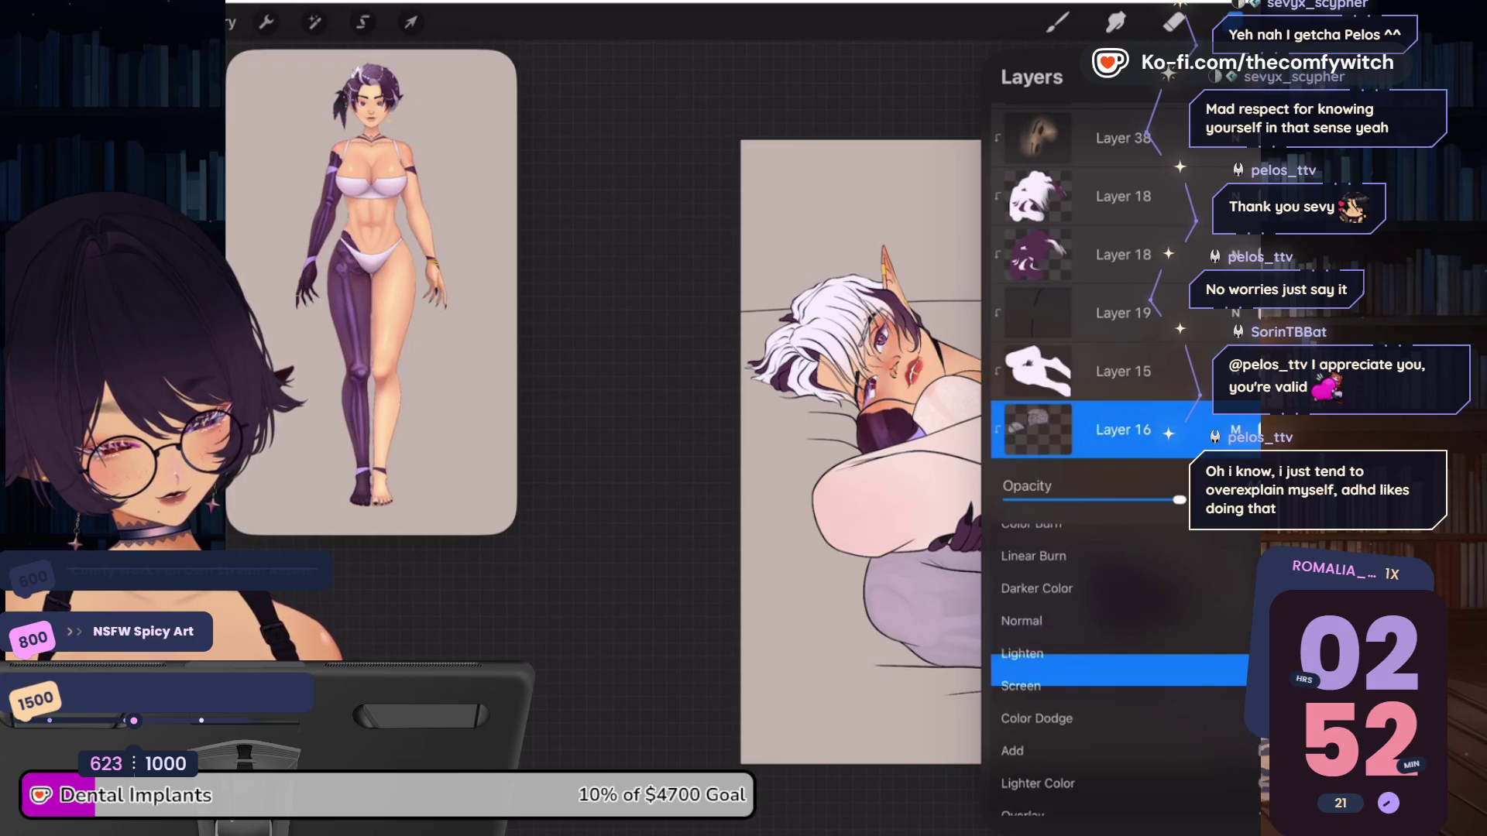
scroll(1122, 666, down, 2)
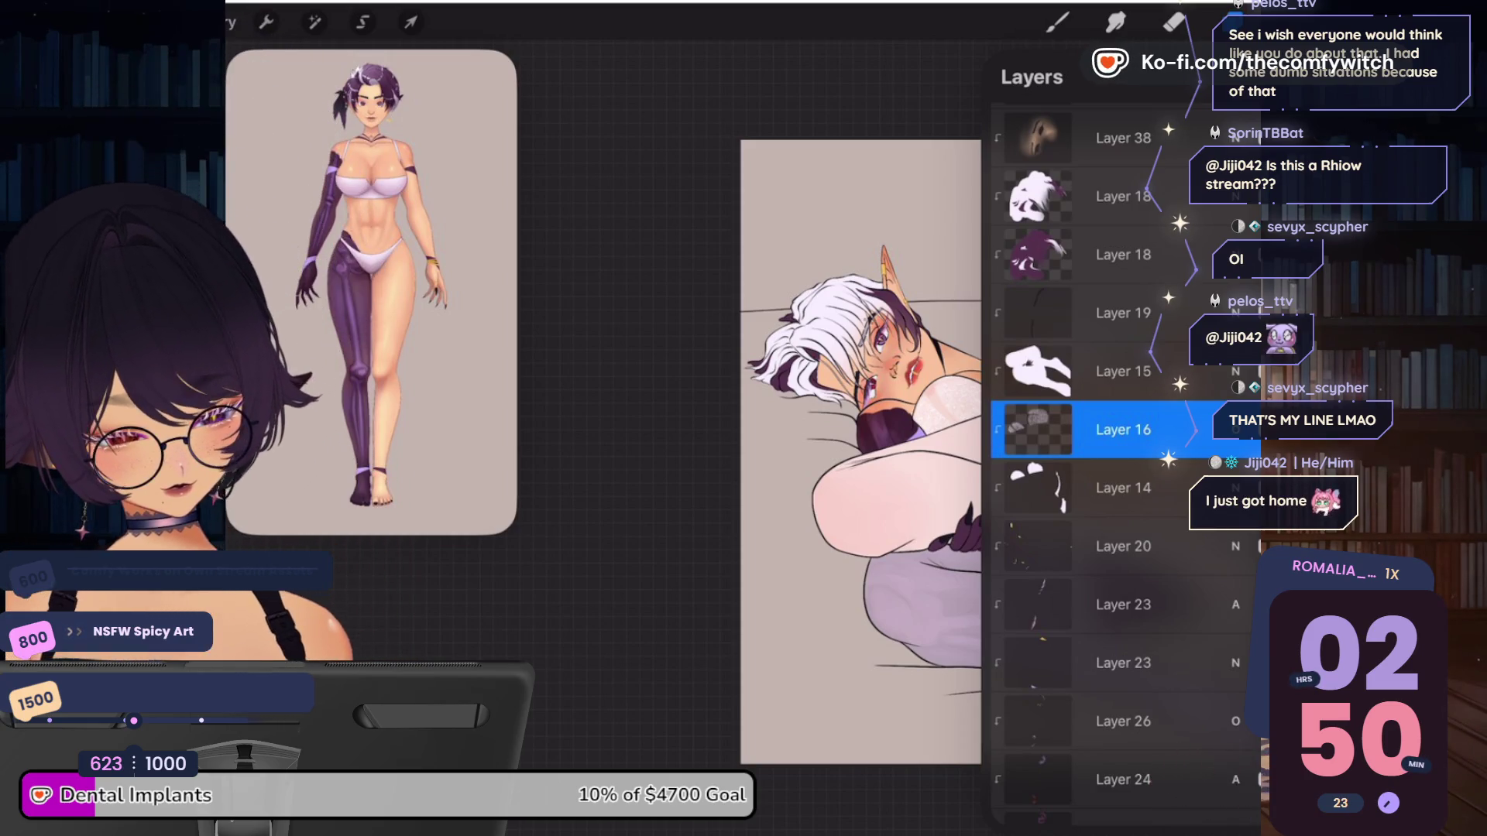
click(1235, 430)
click(1235, 430)
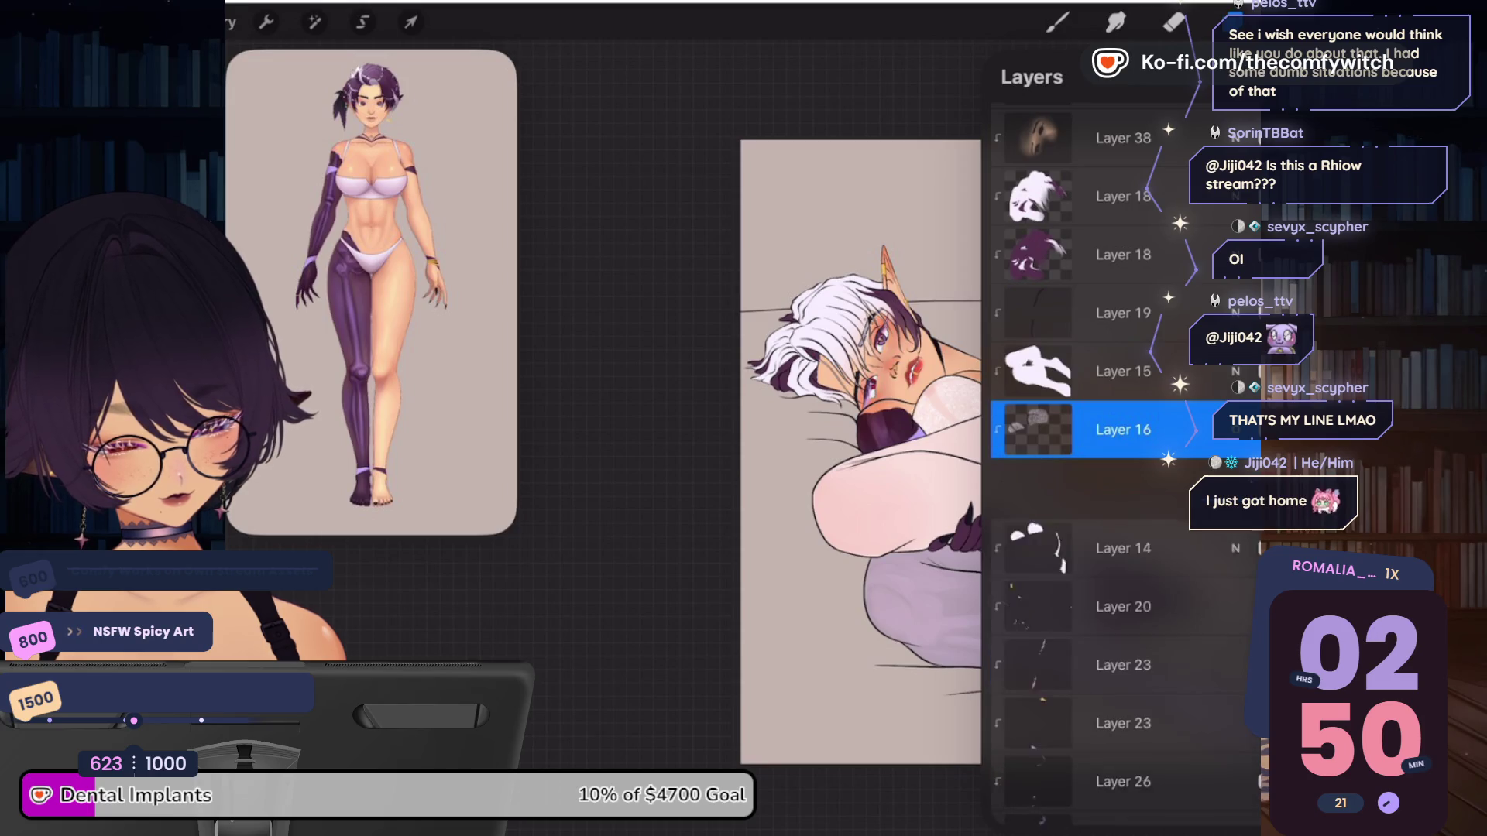
click(1235, 429)
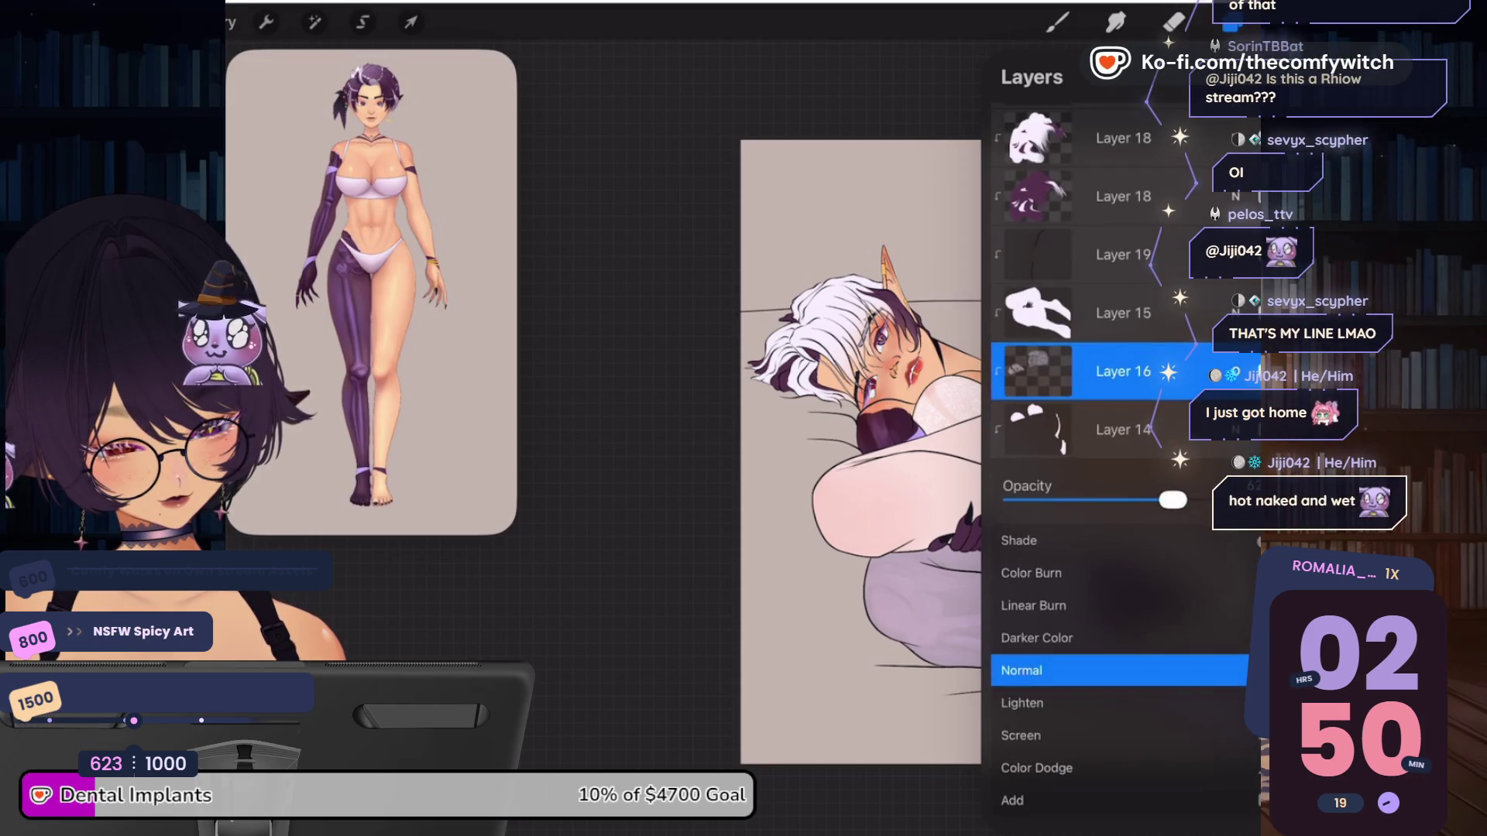
drag(1172, 500, 1187, 500)
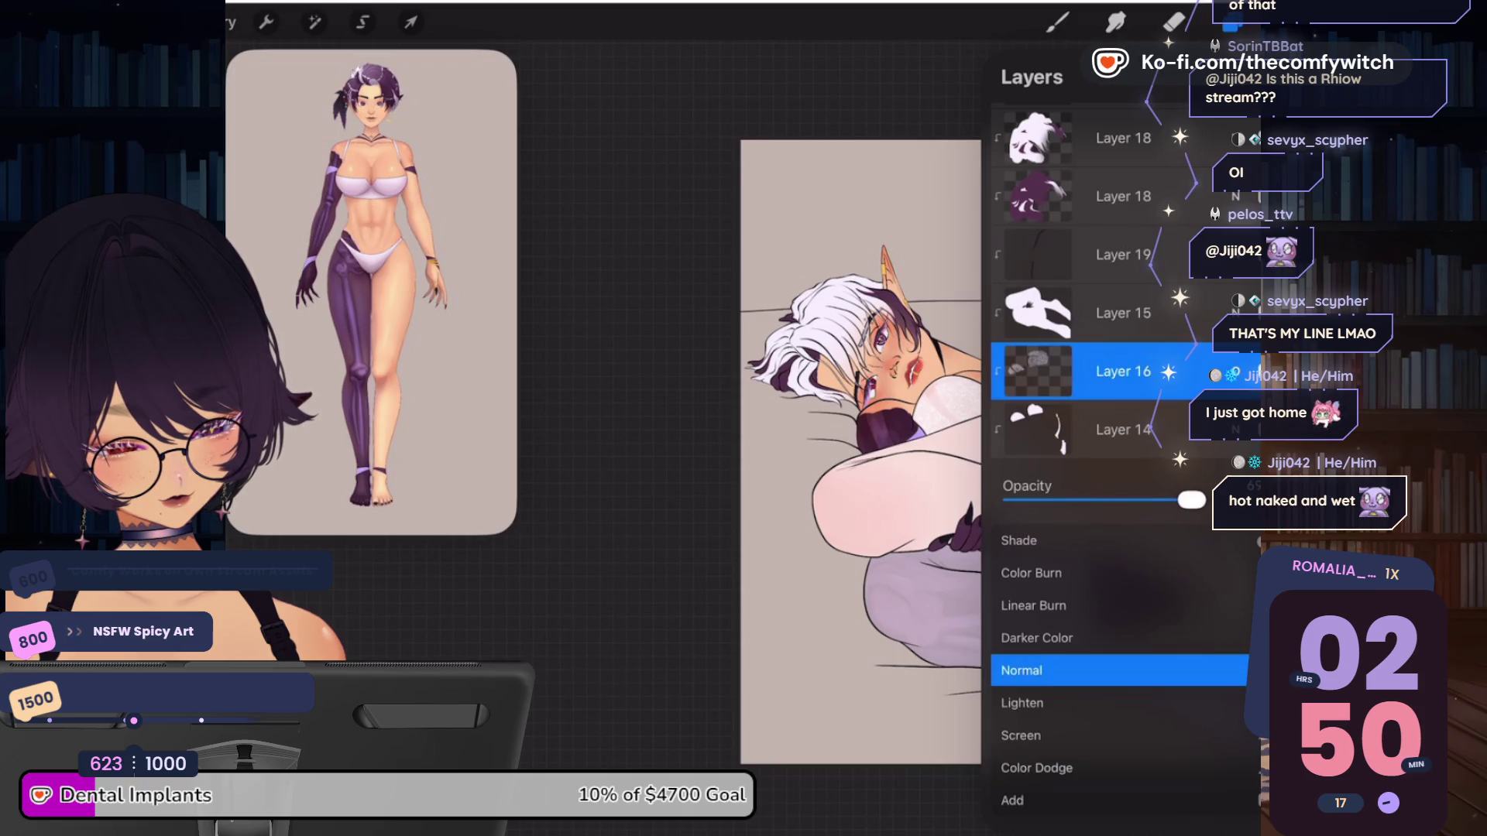
click(1235, 372)
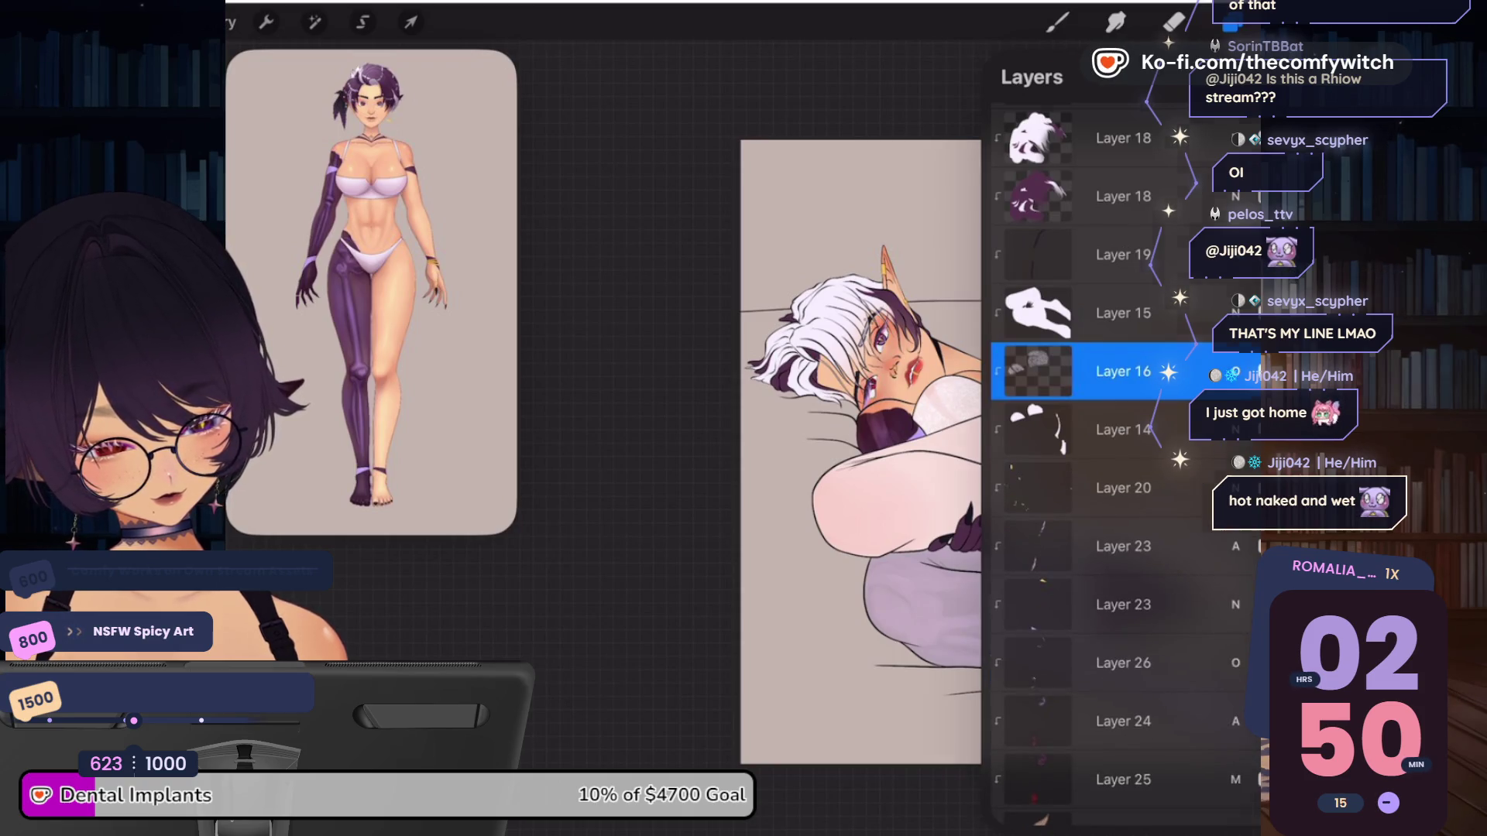
Select Layer 14 and keep the Glossy Jelly flat colour brush active
click(1231, 21)
click(1057, 22)
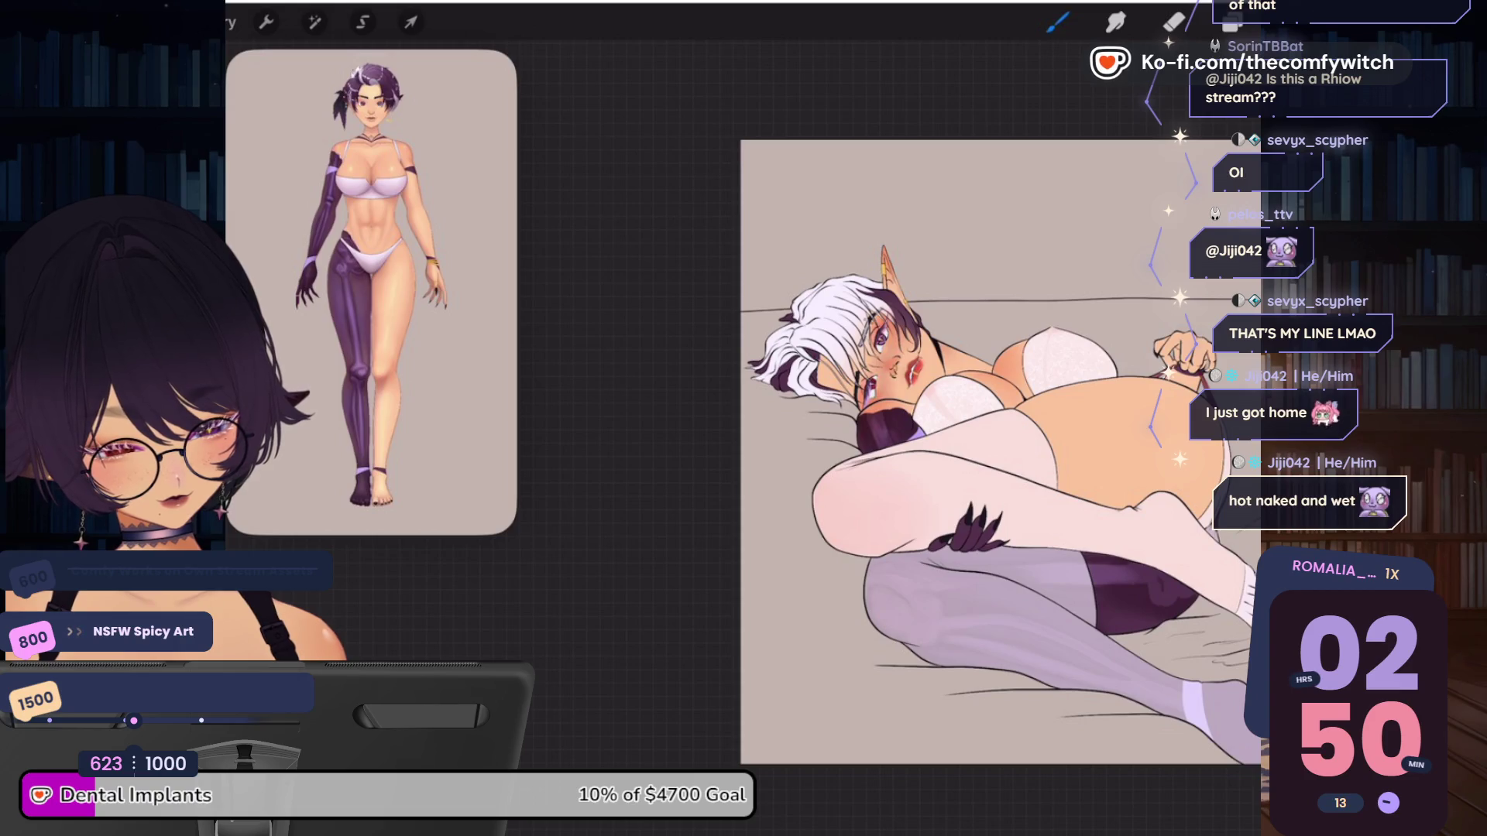
click(1232, 21)
scroll(1123, 464, down, 3)
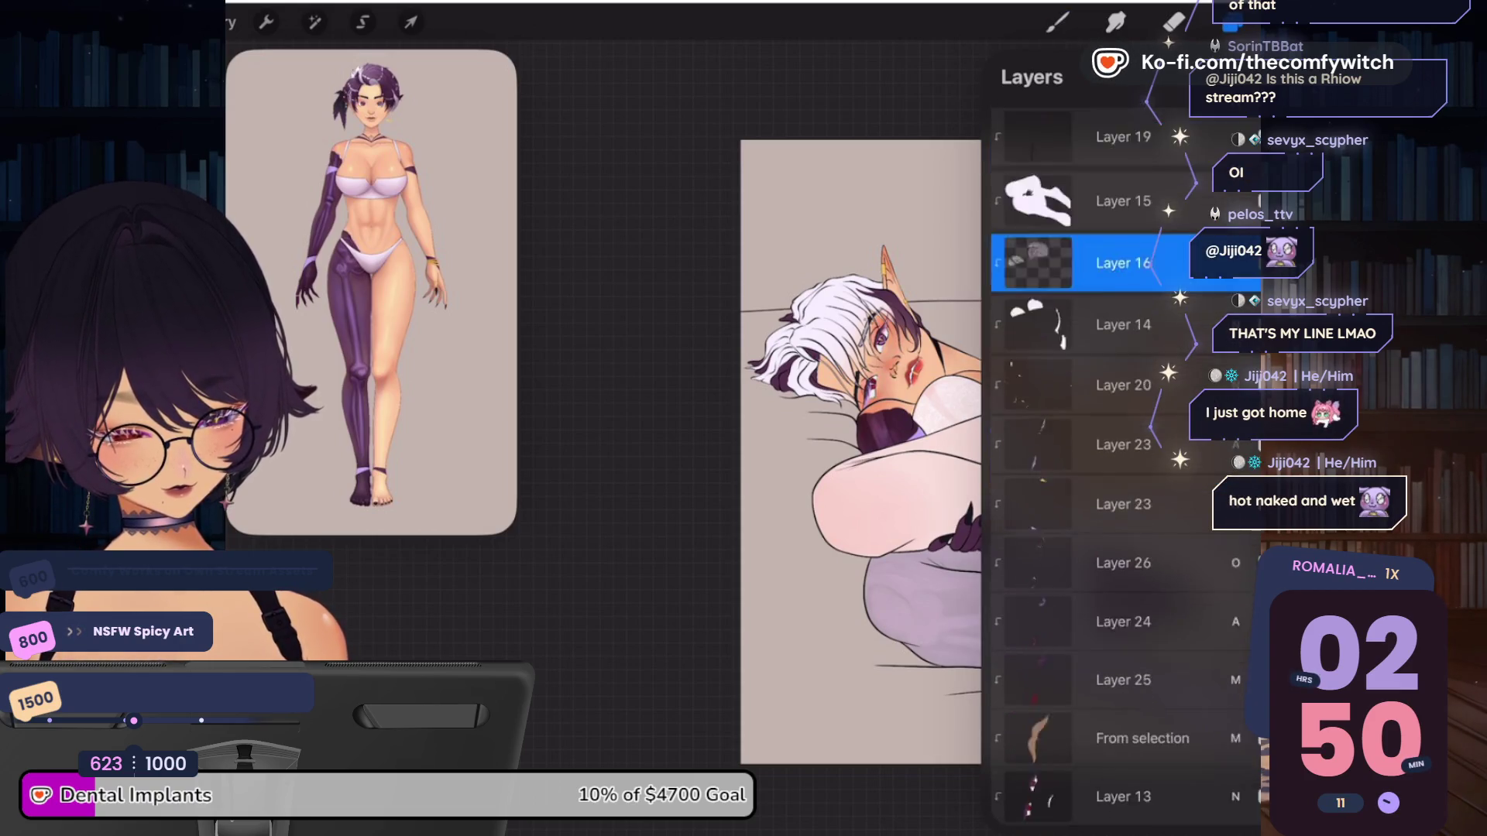
scroll(1123, 464, up, 1)
click(1122, 398)
click(1123, 398)
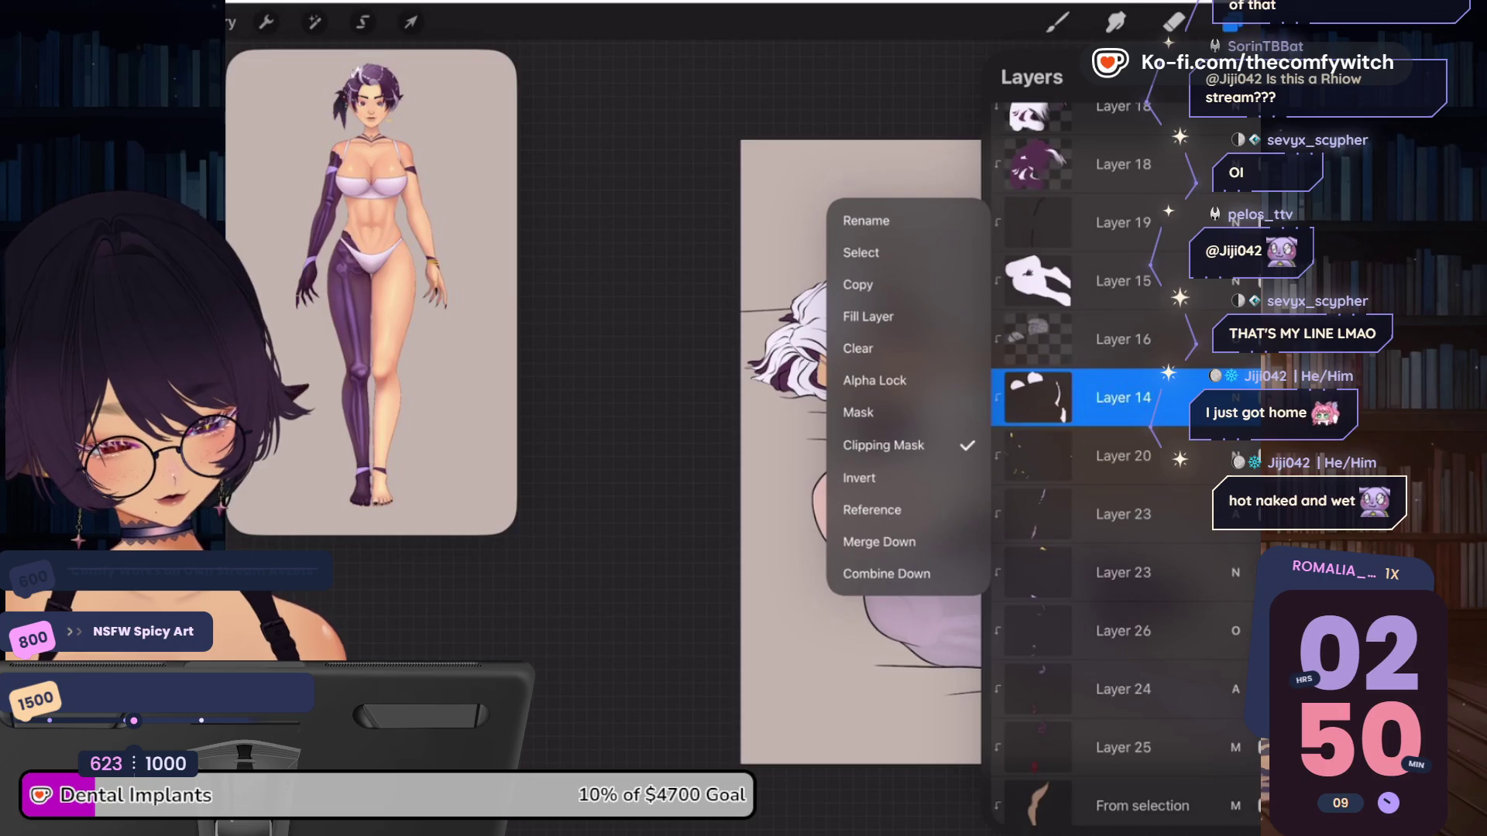
click(1122, 397)
click(1058, 22)
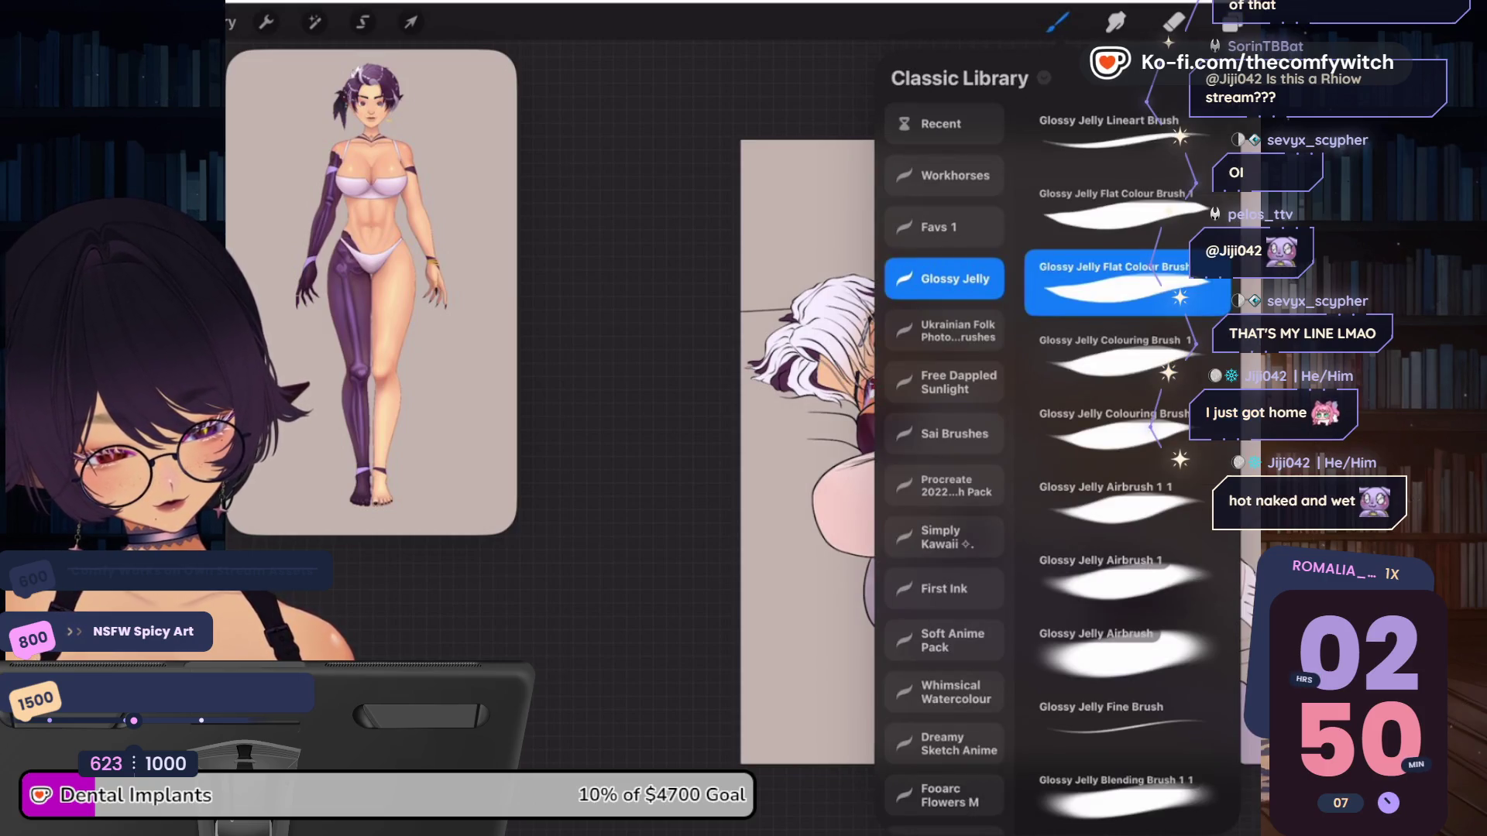
click(1057, 22)
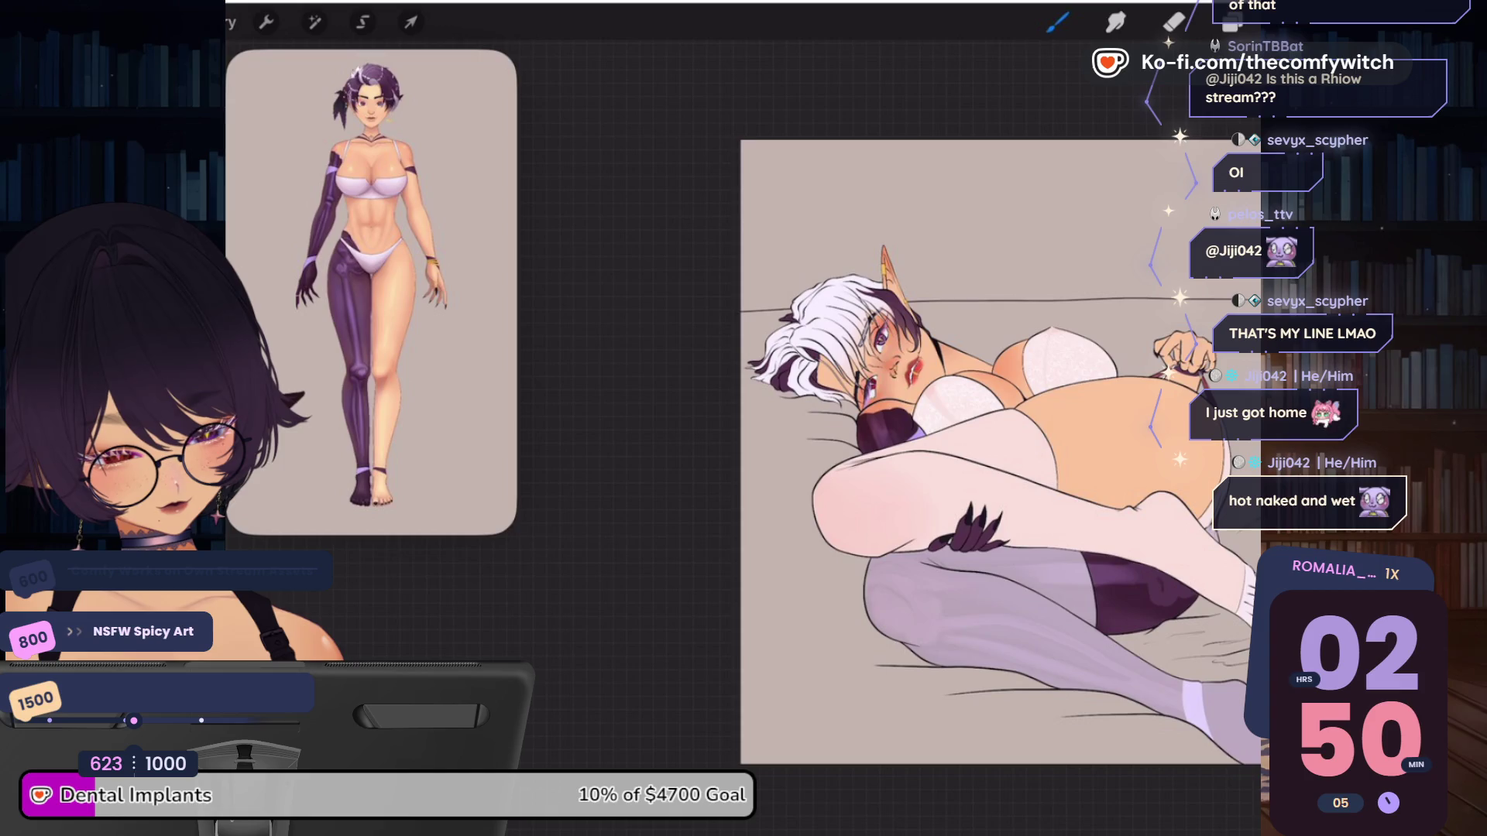
Select Layer 9 as the working layer
click(1231, 22)
scroll(1123, 426, down, 10)
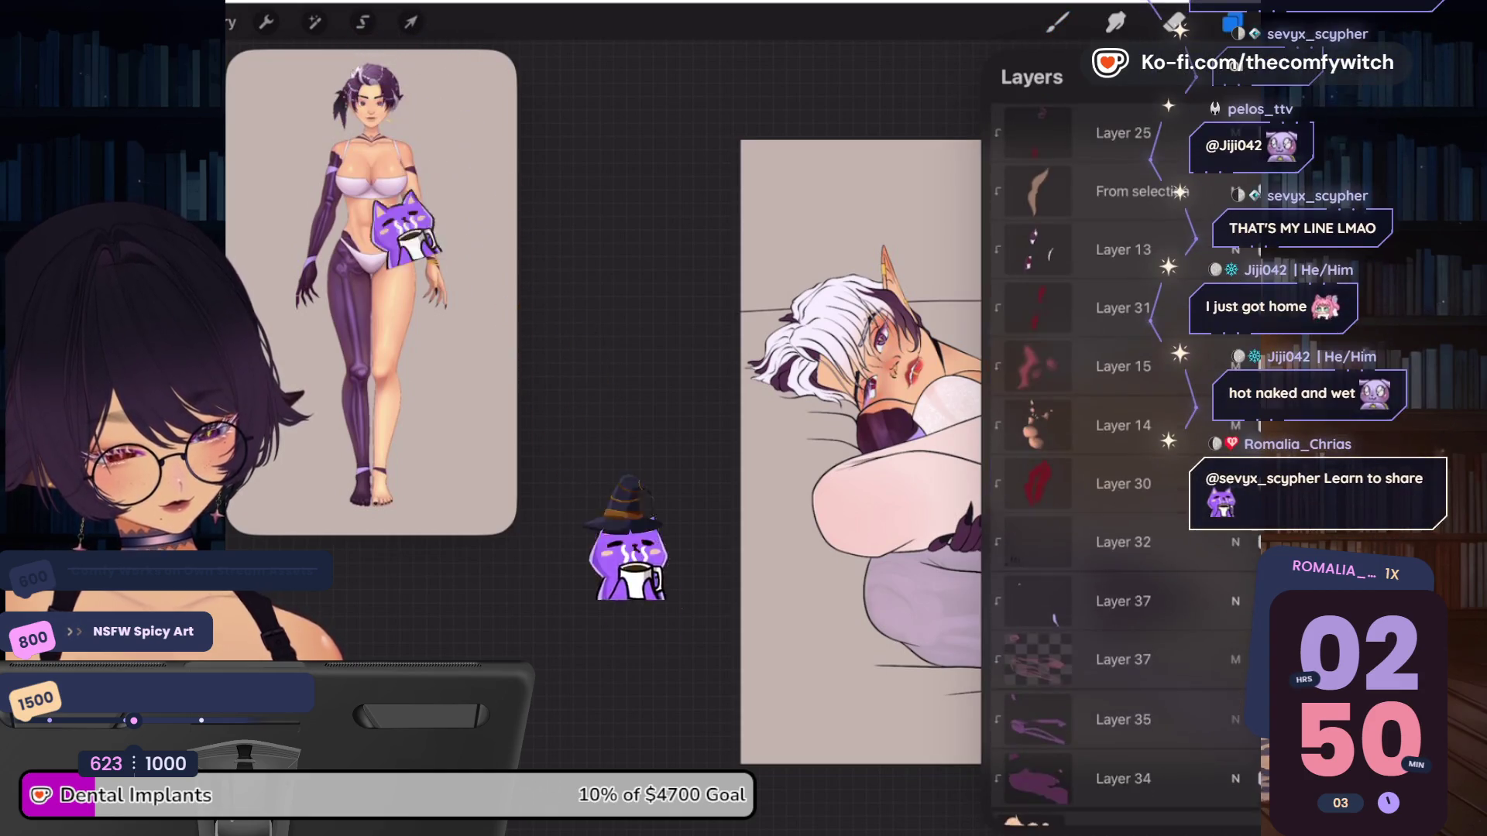
click(1115, 453)
click(1231, 21)
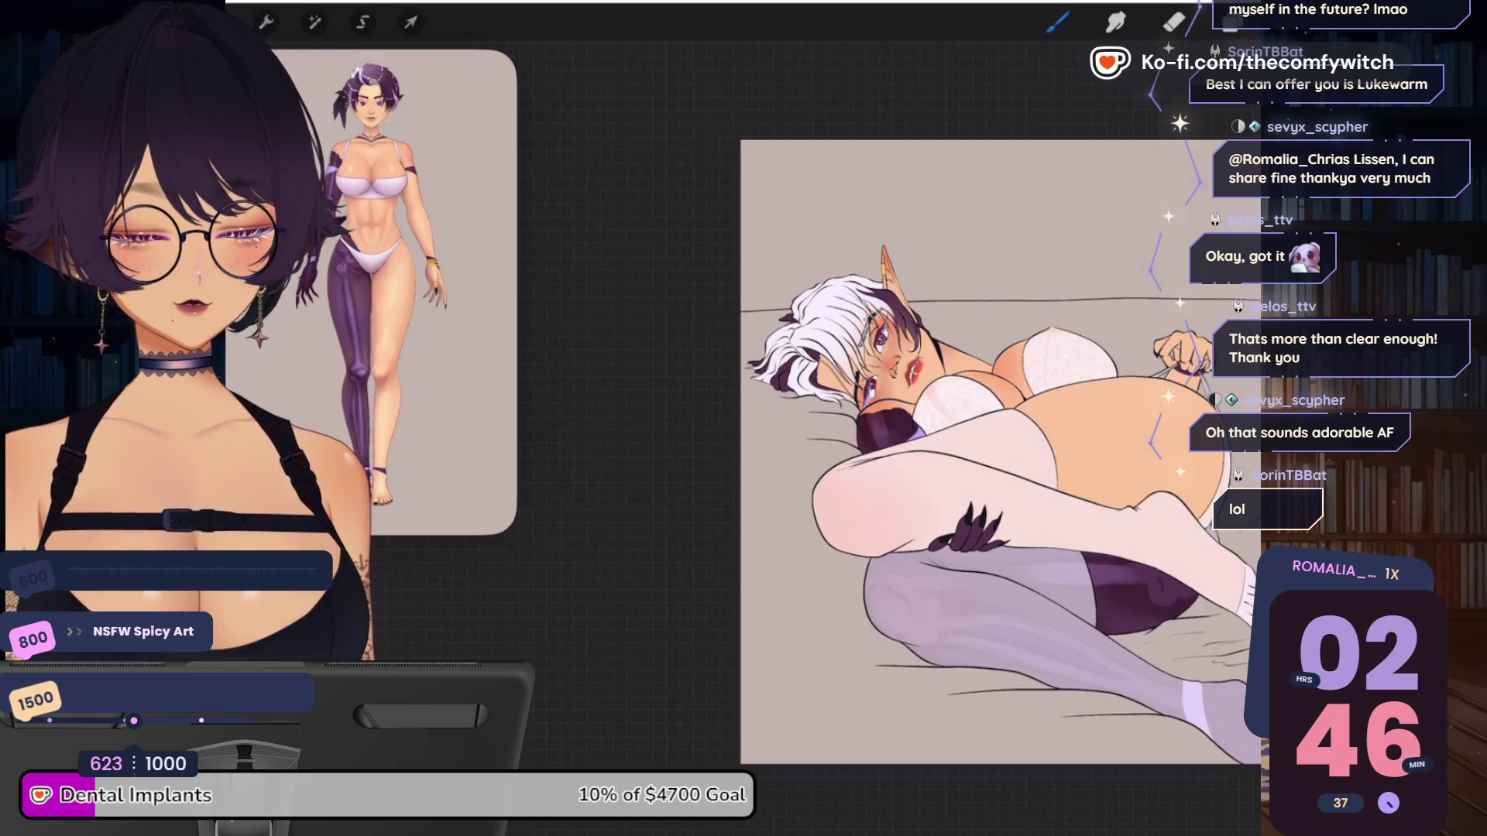
scroll(882, 387, down, 2)
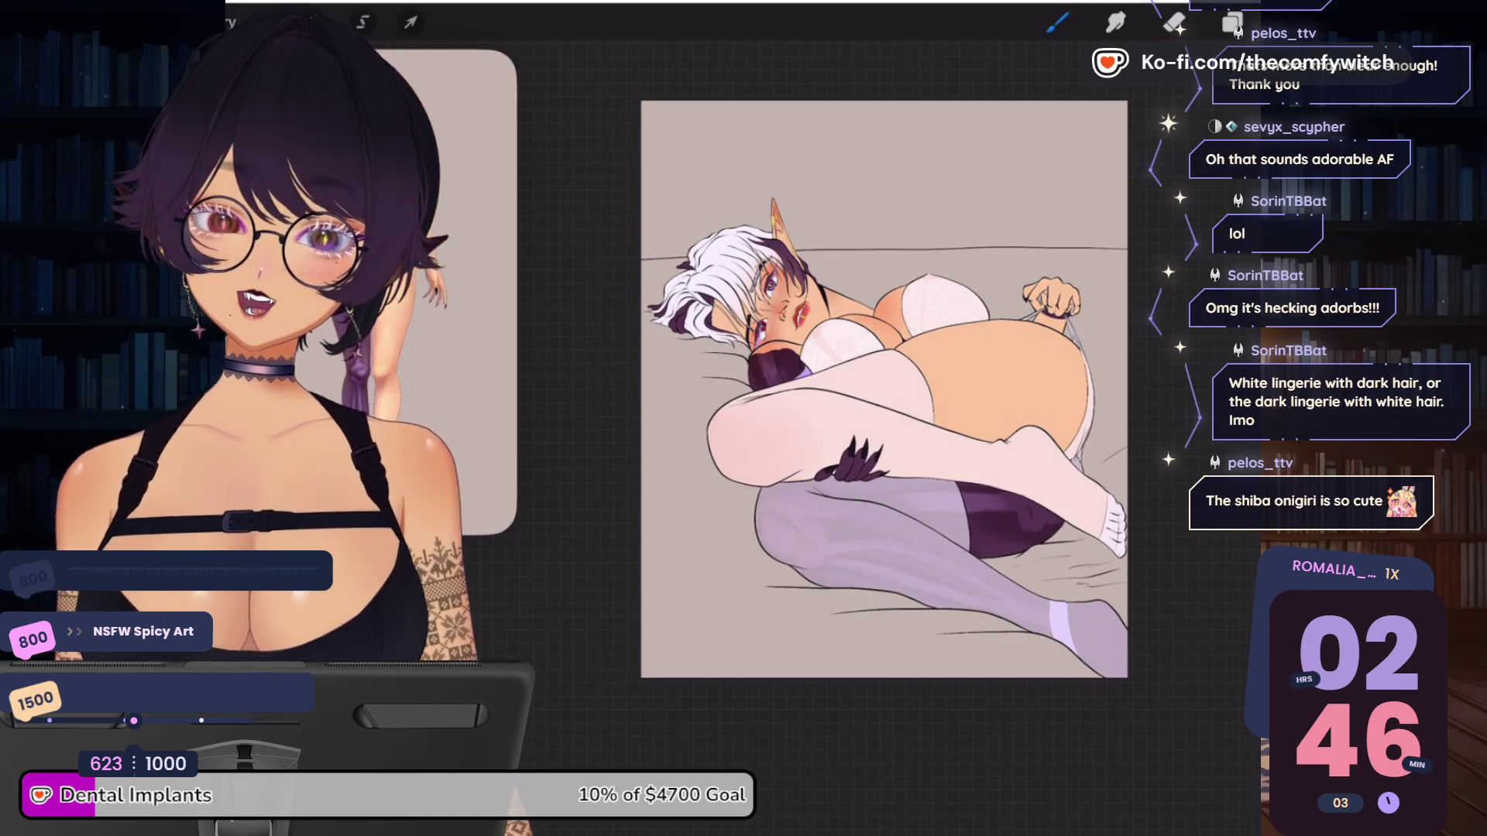
click(1232, 24)
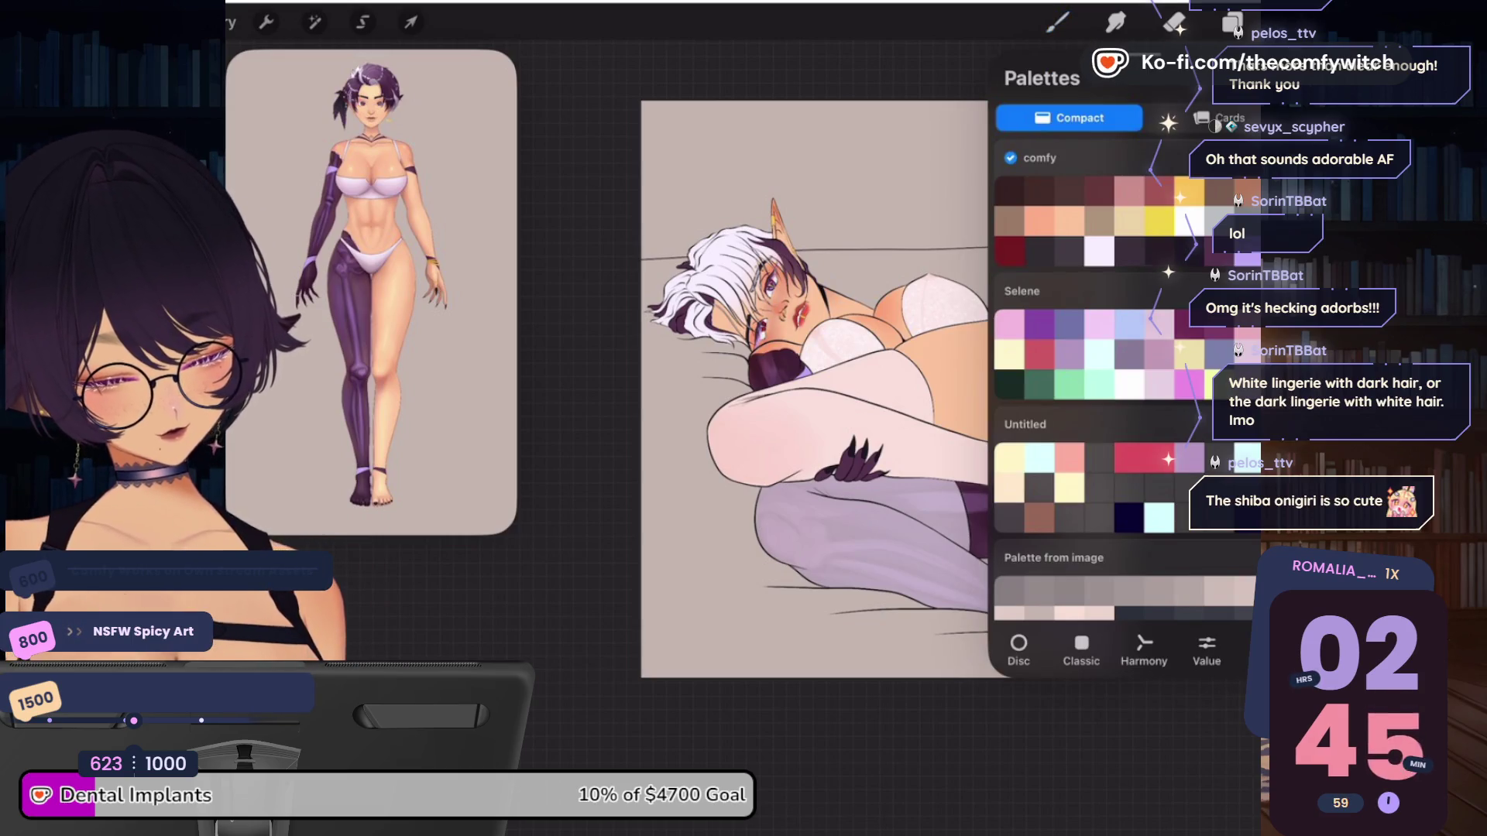
click(1232, 23)
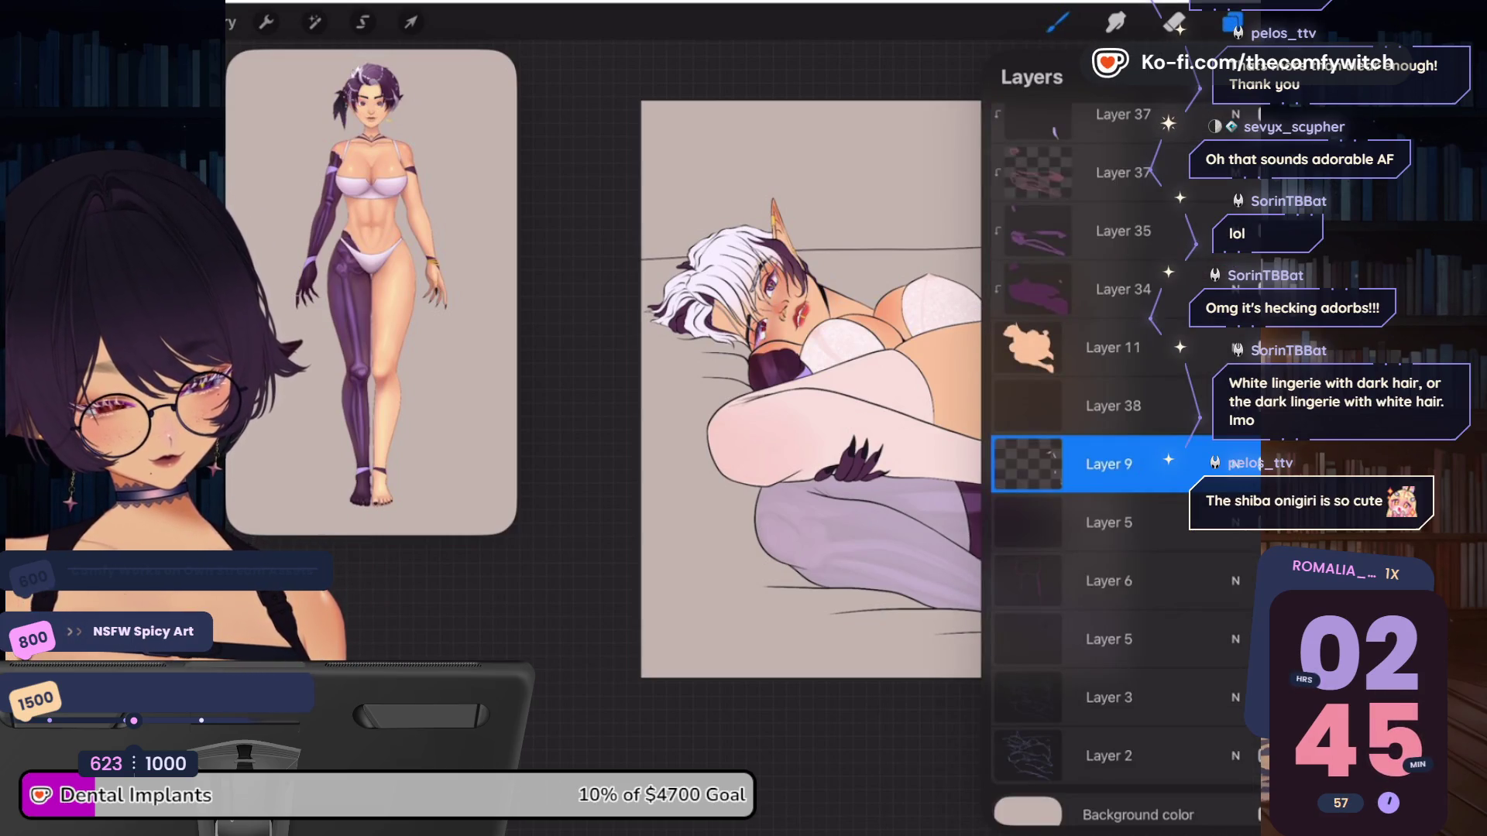
click(1232, 23)
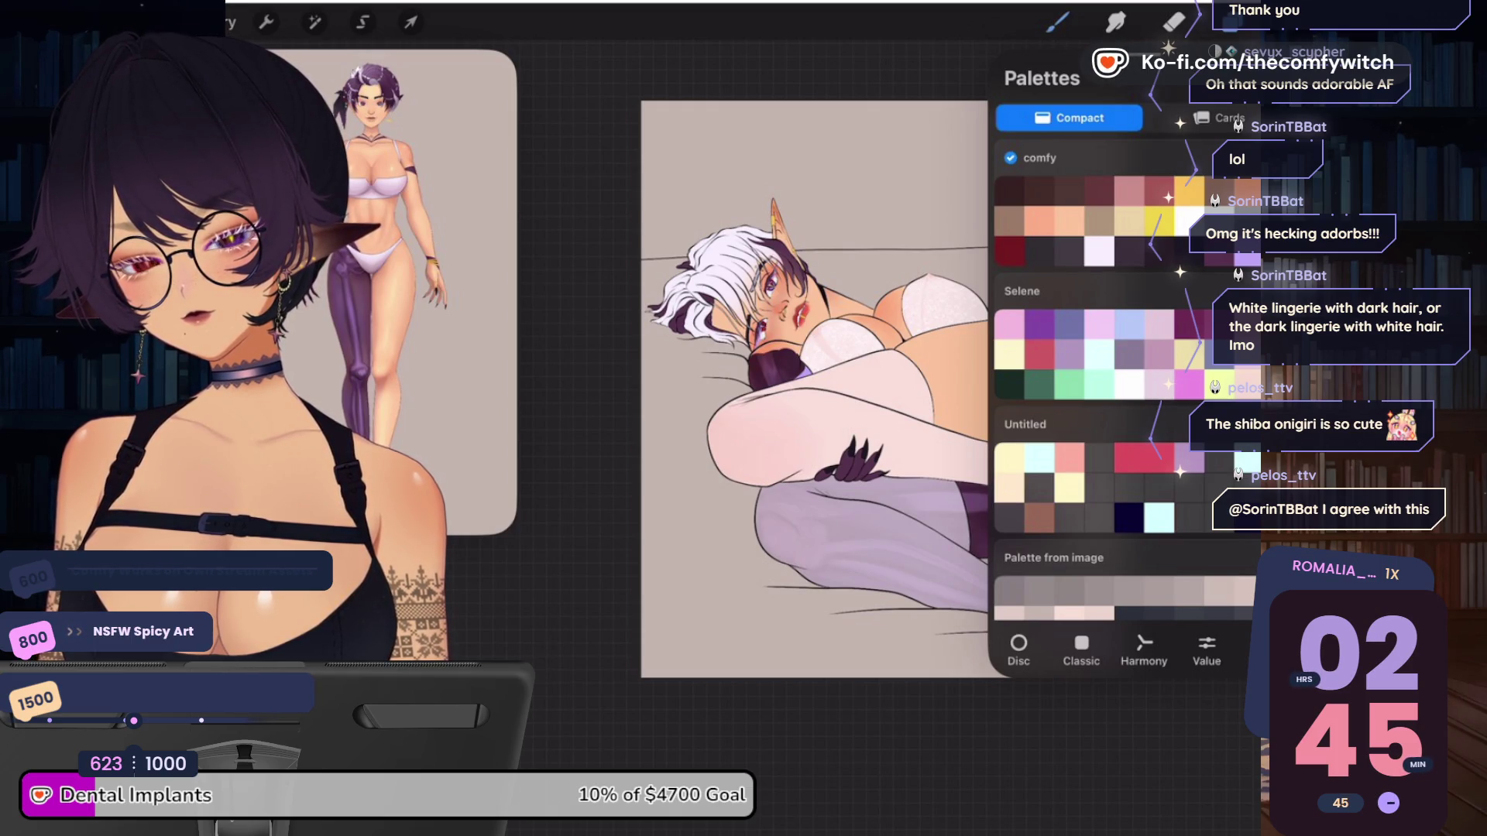
key(Escape)
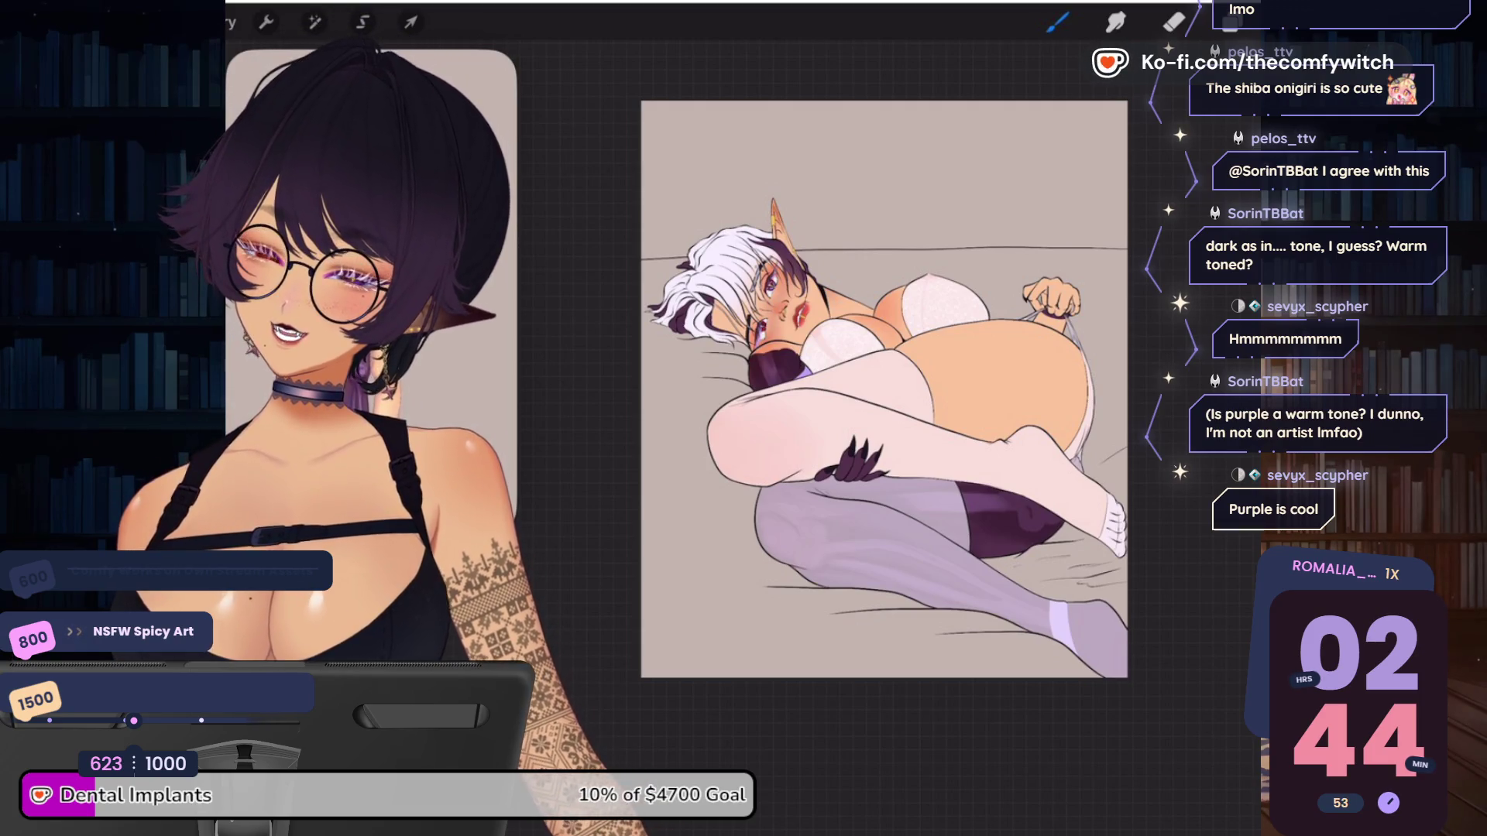
Pick a light lavender on the Split Complementary harmony wheel as the painting colour
click(1285, 22)
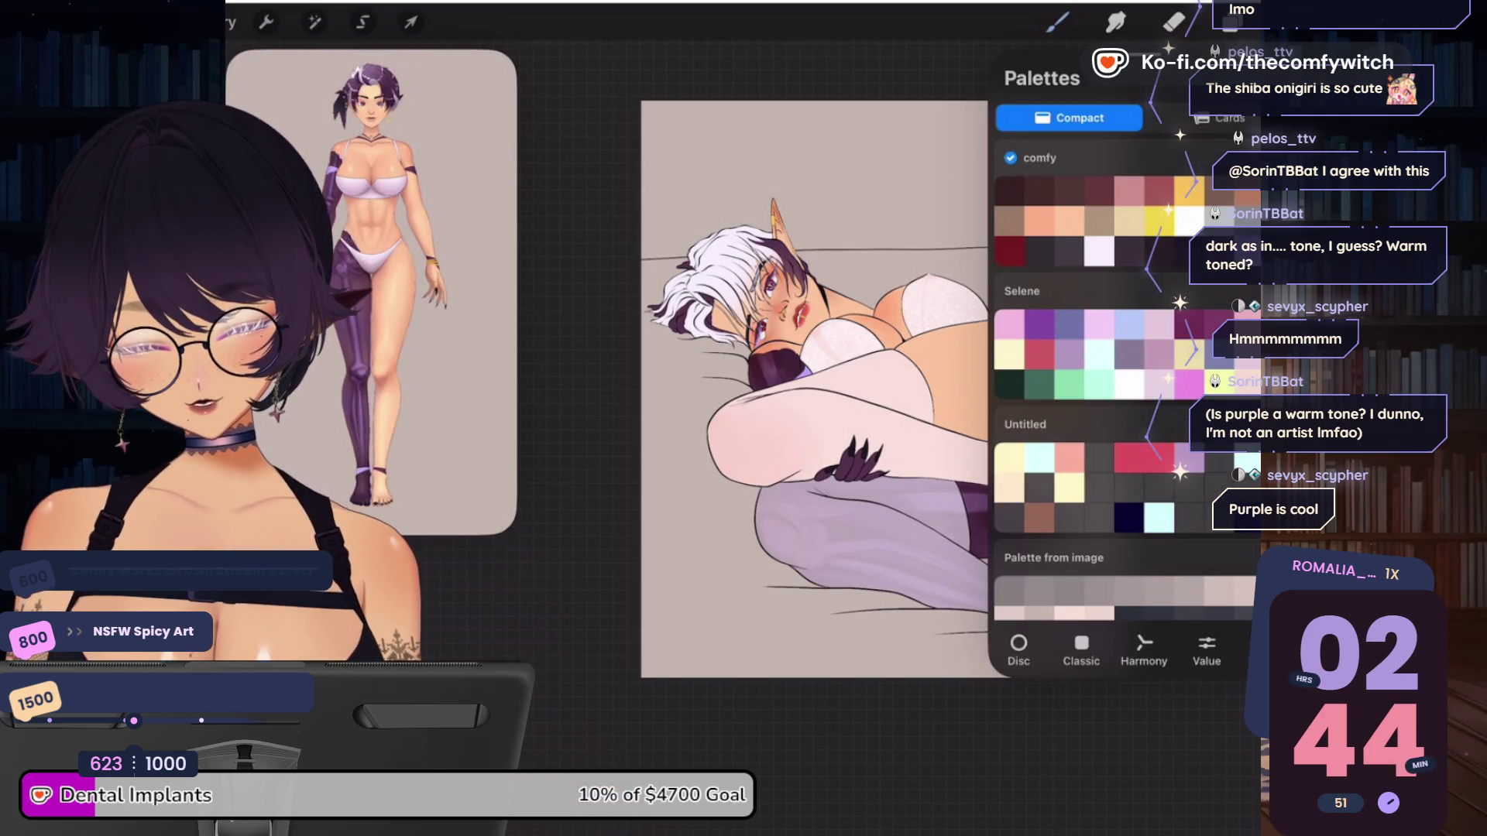
click(1144, 650)
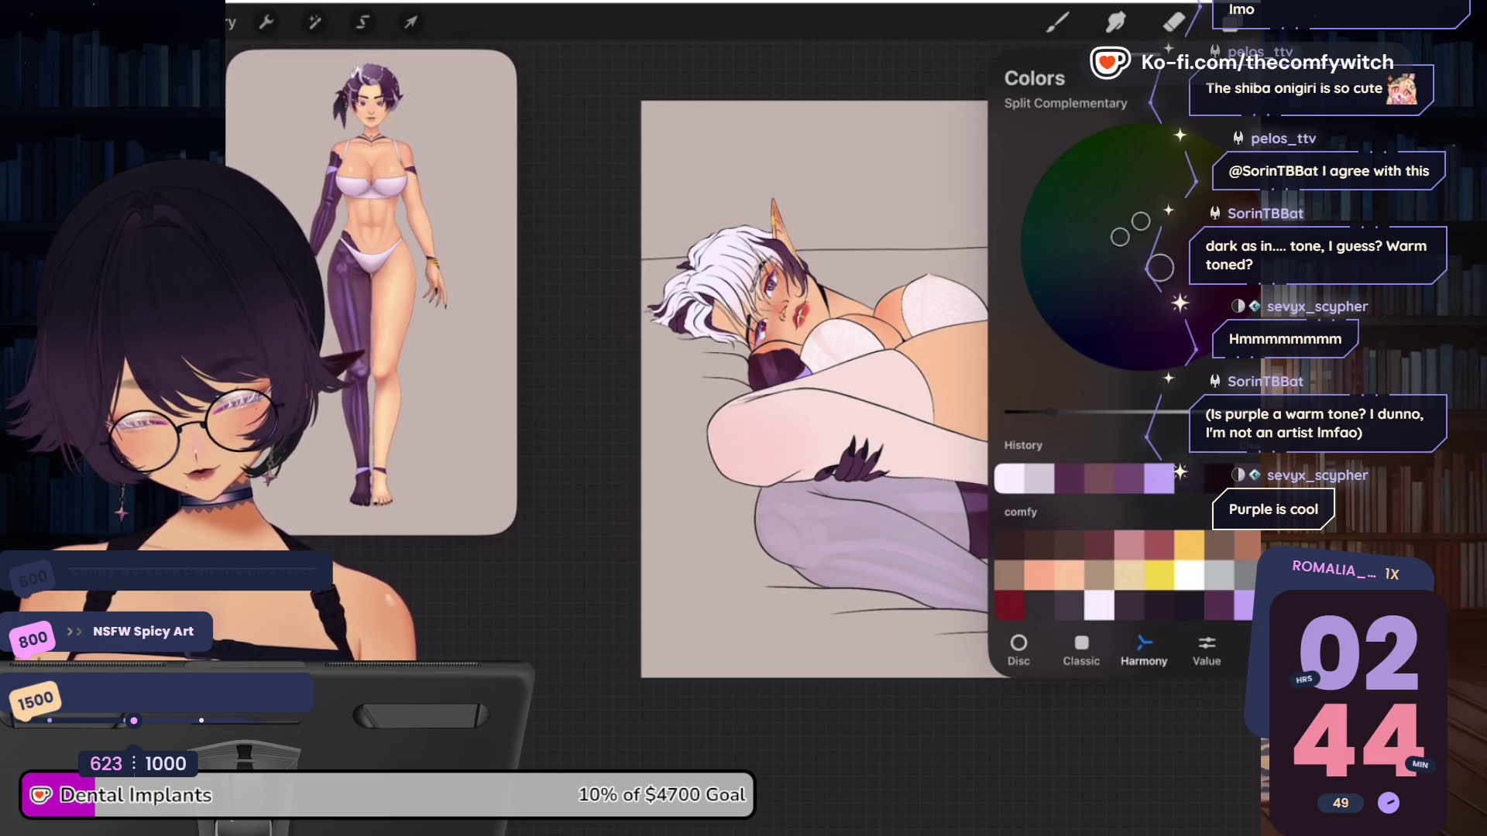
click(1159, 478)
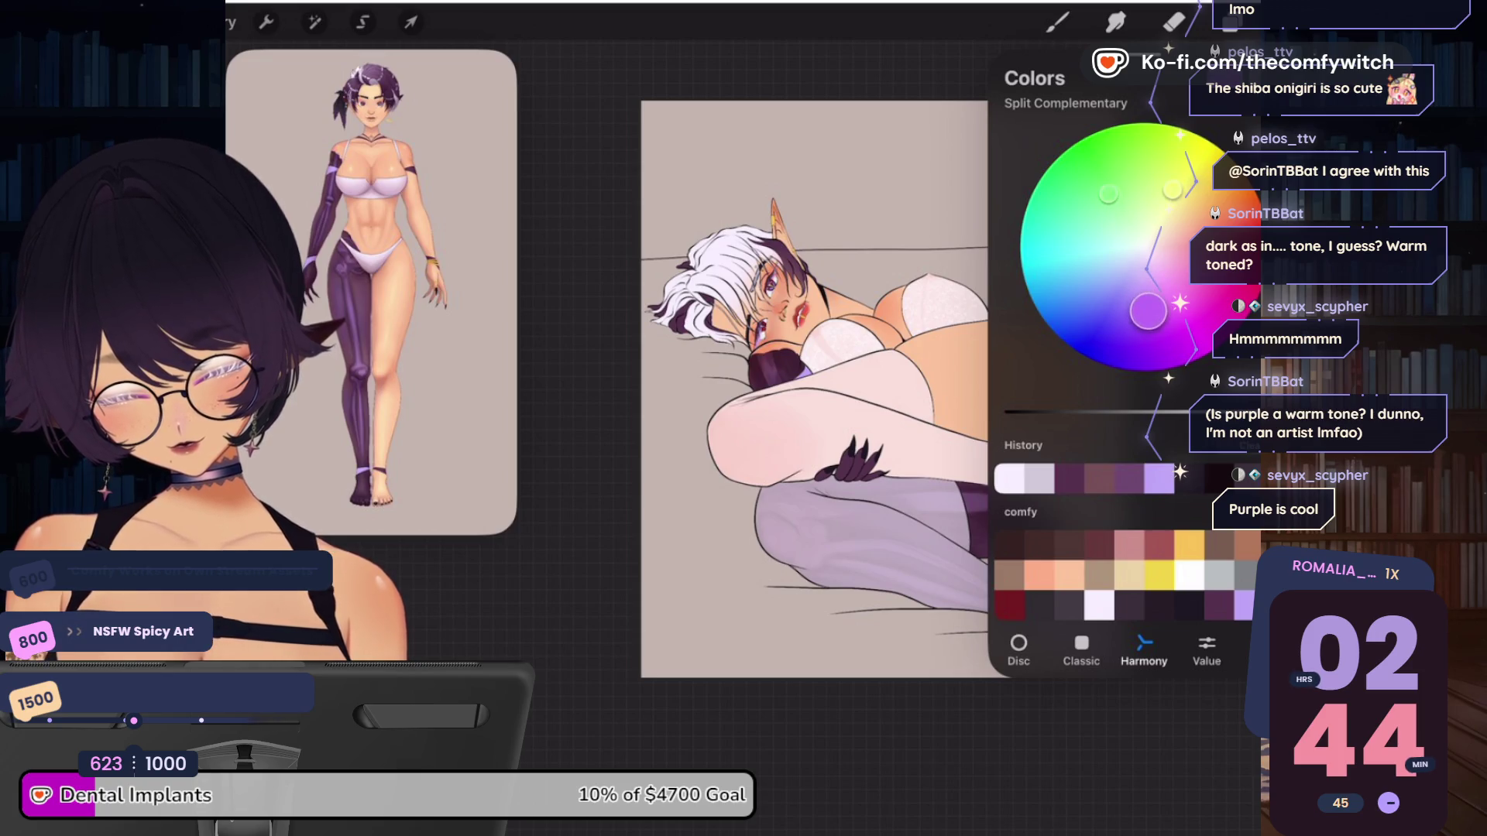
drag(1149, 311, 1154, 371)
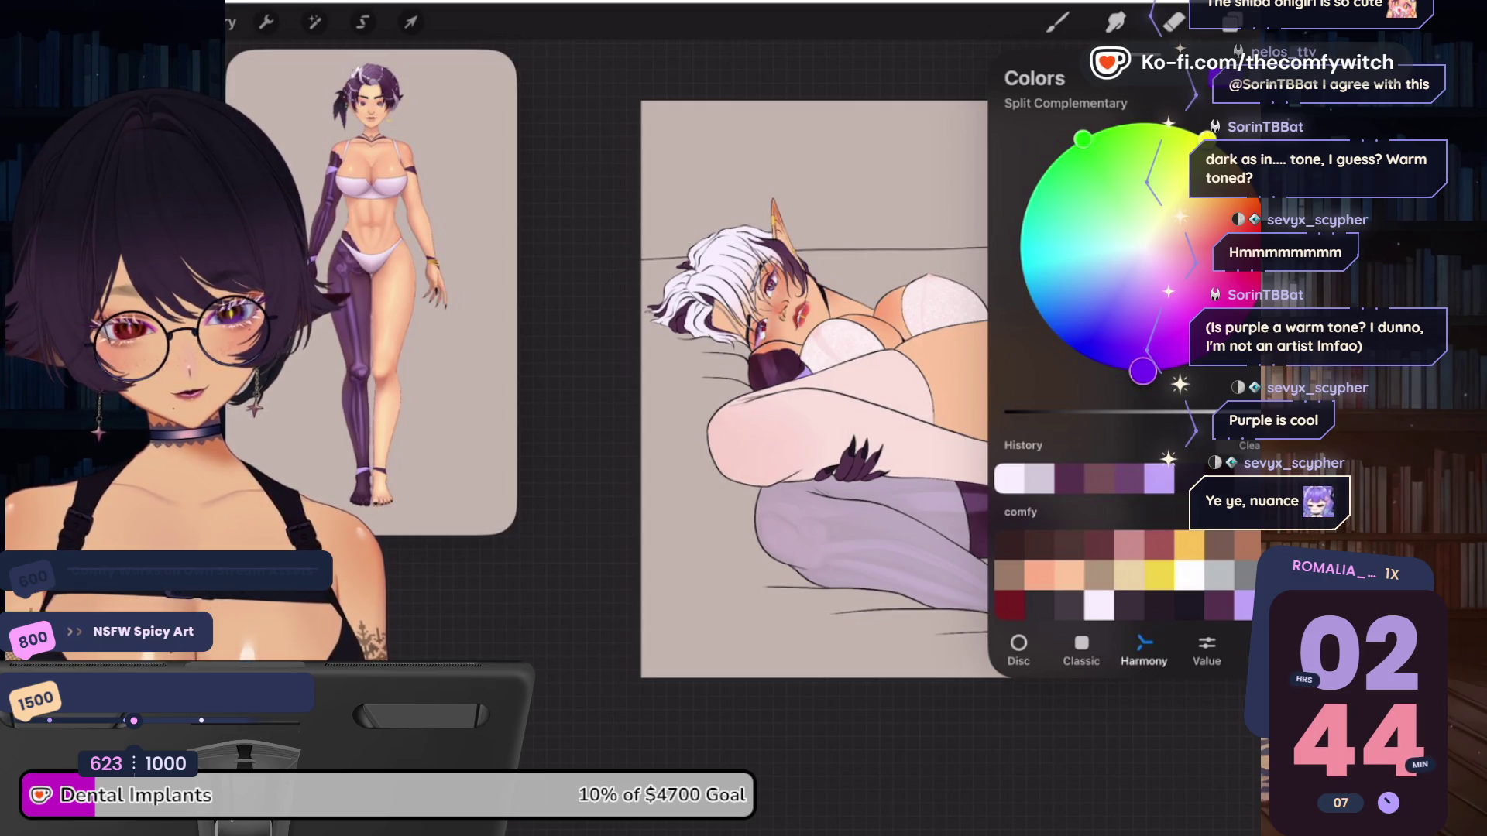
click(1057, 21)
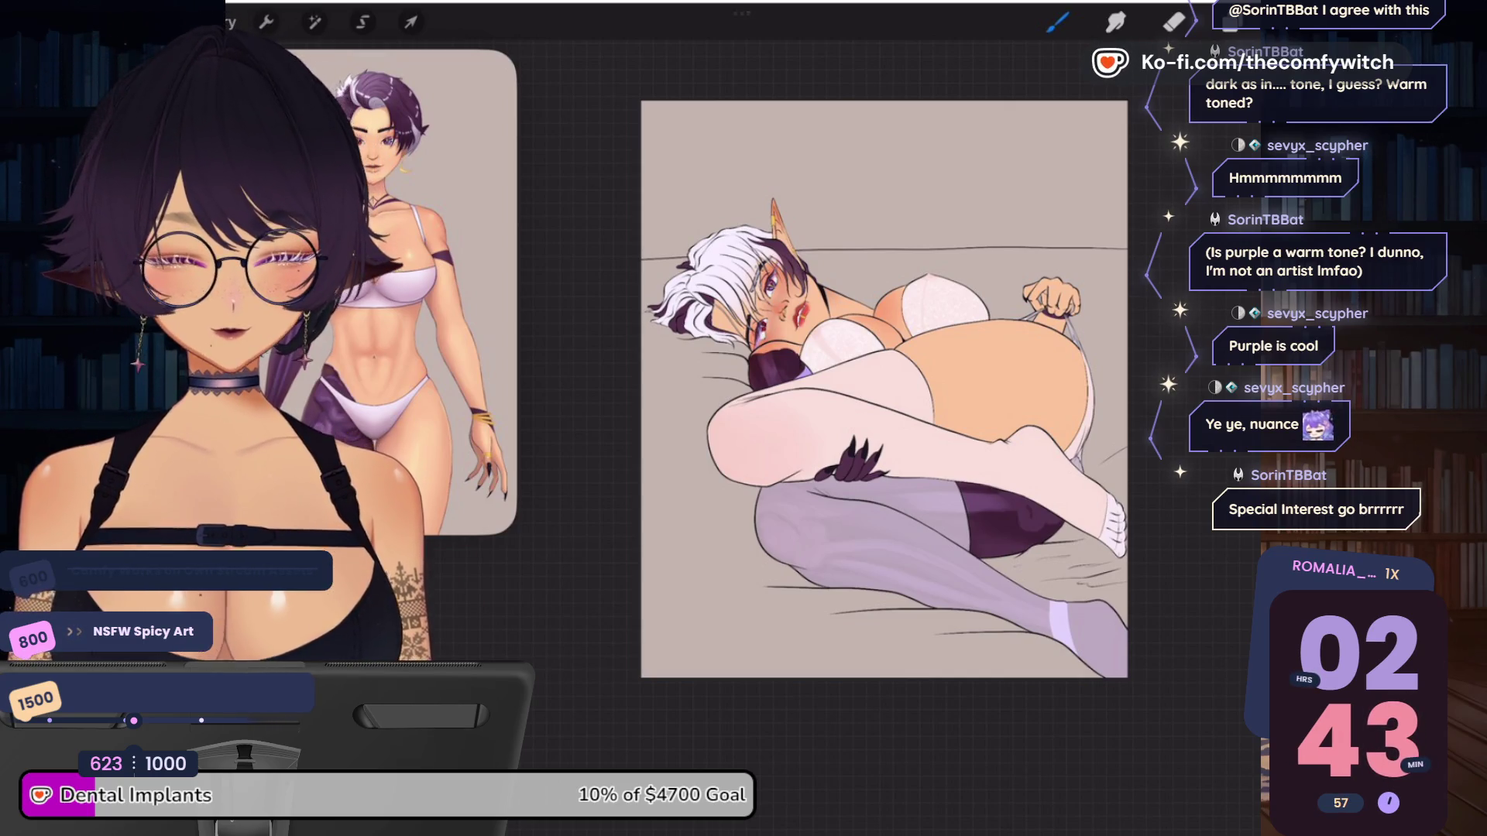
click(1231, 22)
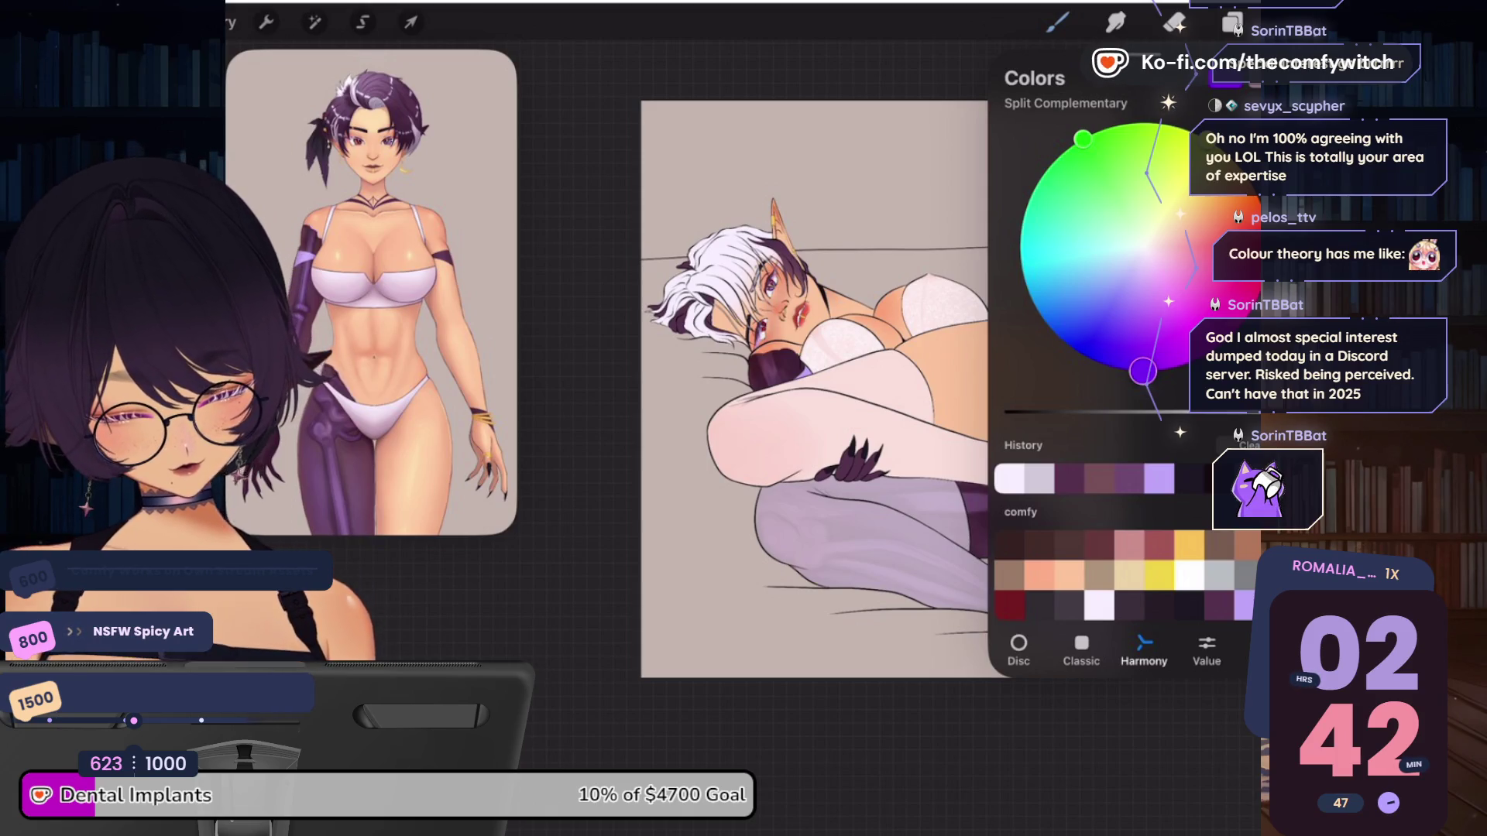
Pick a darker, more muted colour from the recent colours on the harmony wheel
click(1204, 240)
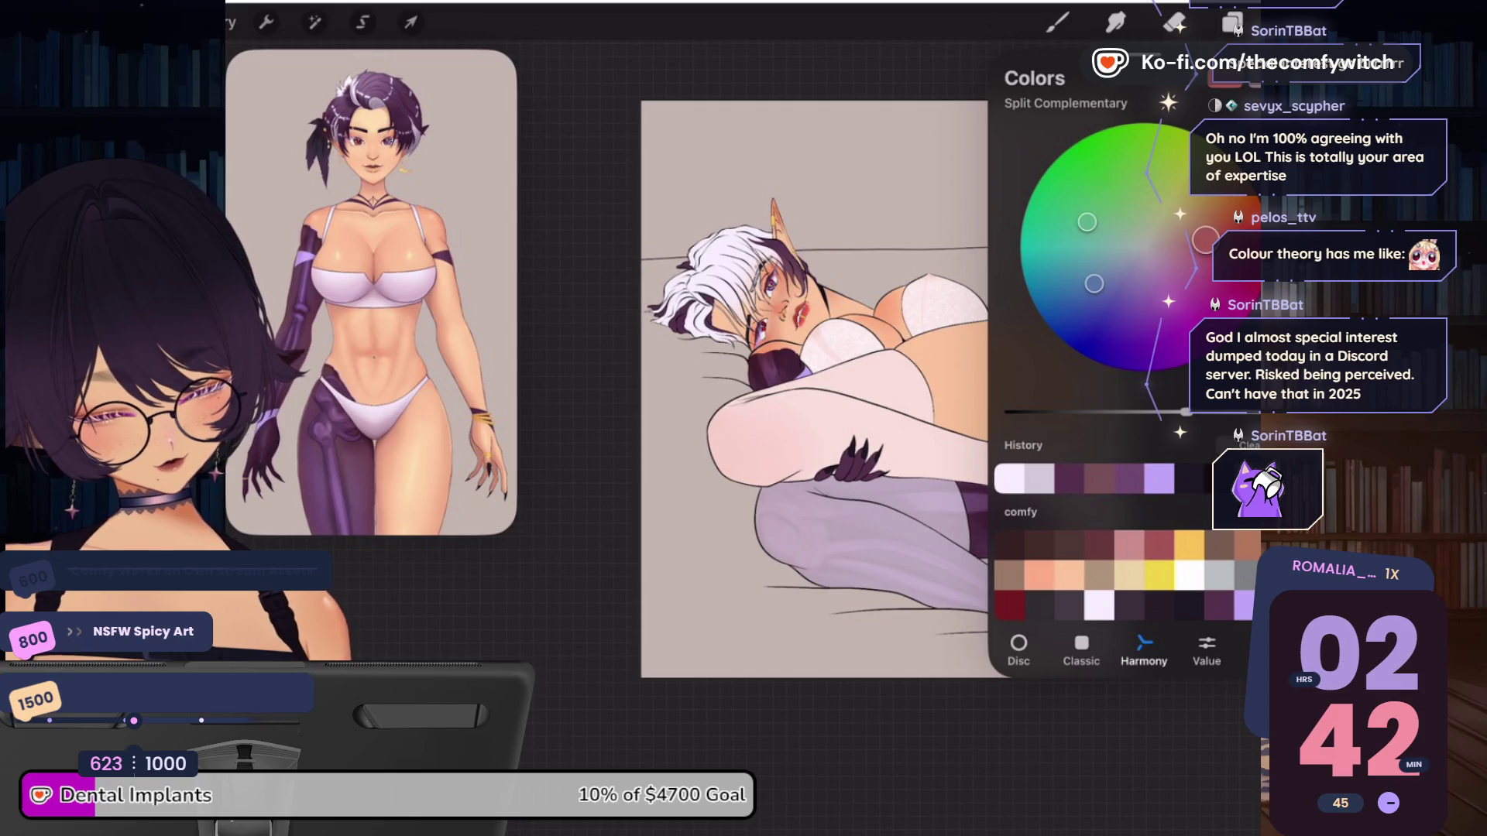
Nudge the hue darker to a dusky mauve and select Layer 14
drag(1205, 240, 1202, 253)
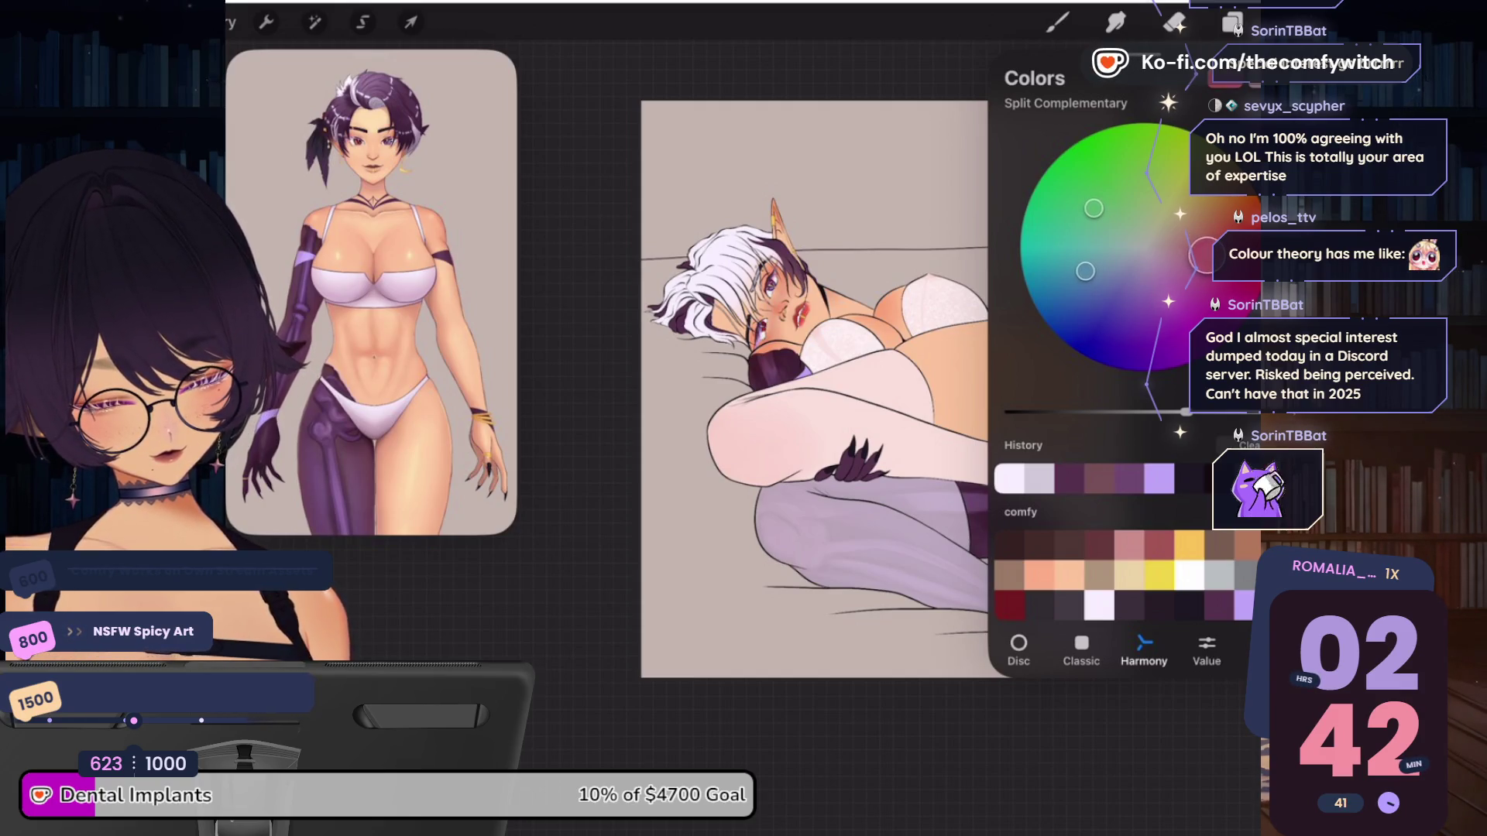
drag(1184, 412, 1136, 411)
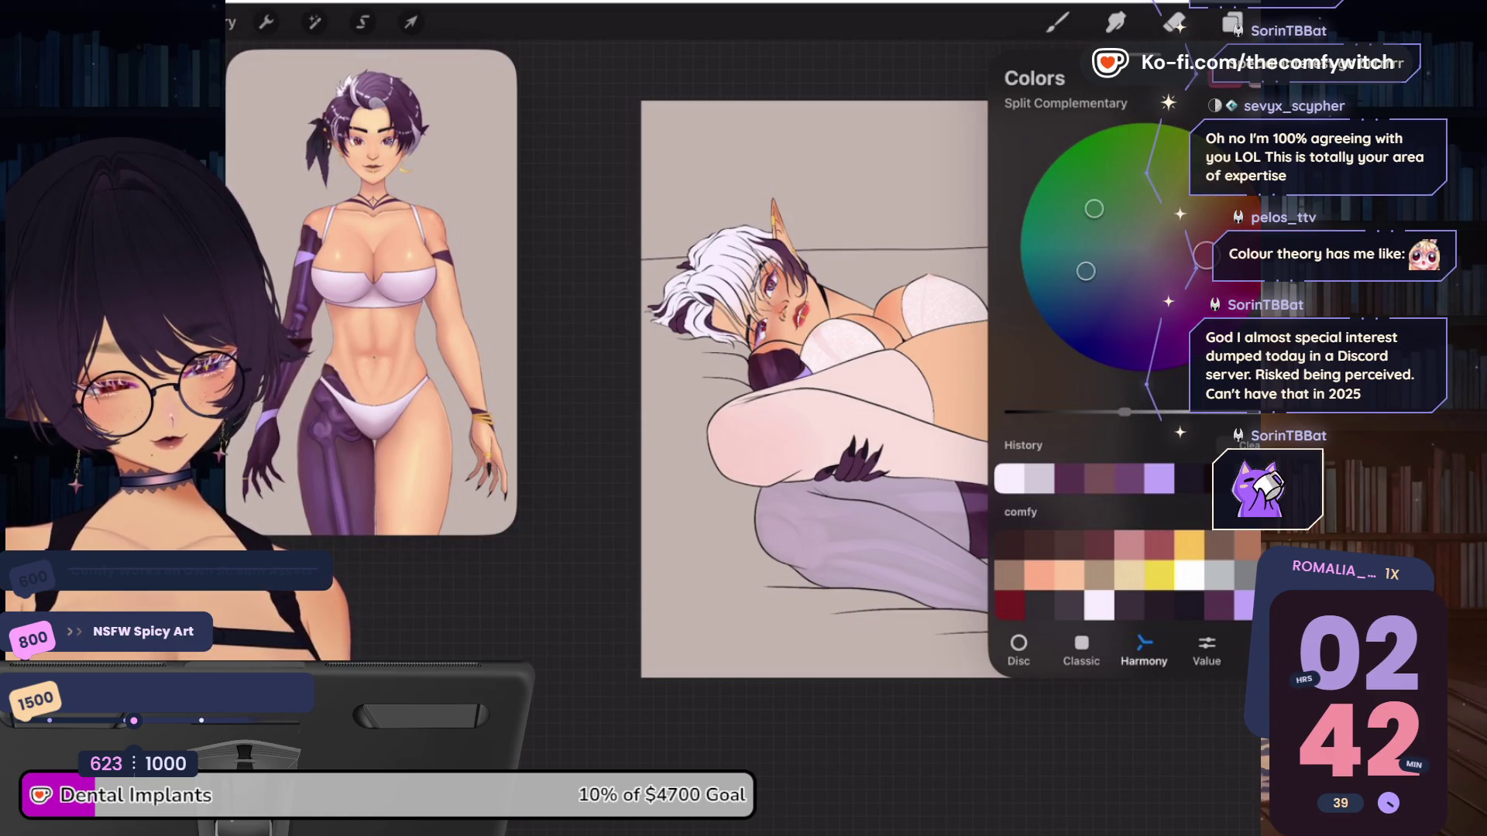
click(1231, 23)
scroll(1123, 464, up, 10)
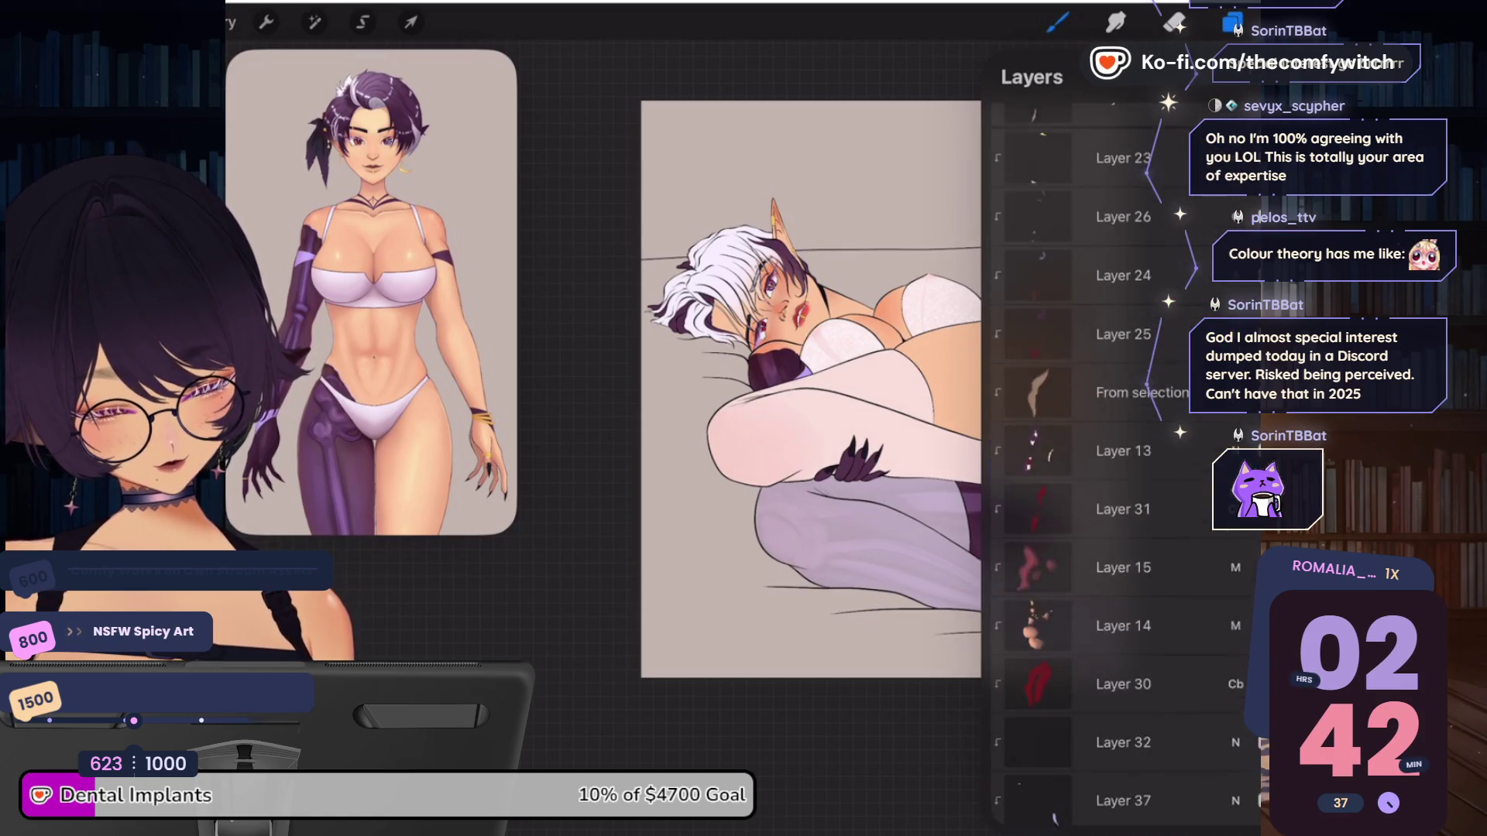
click(1123, 361)
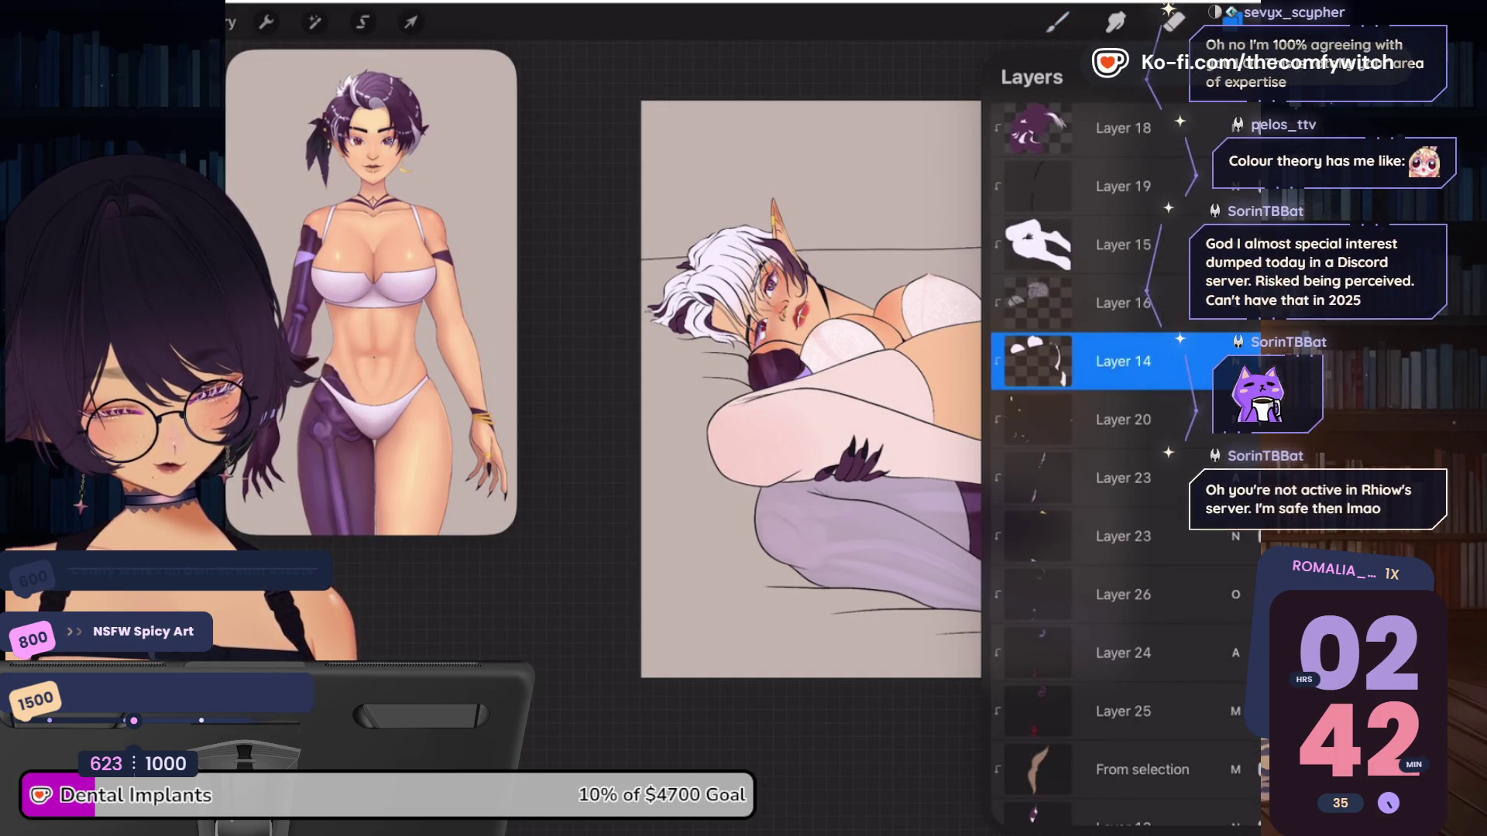
Paint mauve lace texture over both bra cups and darken the area right of the hip
click(1057, 21)
click(1057, 22)
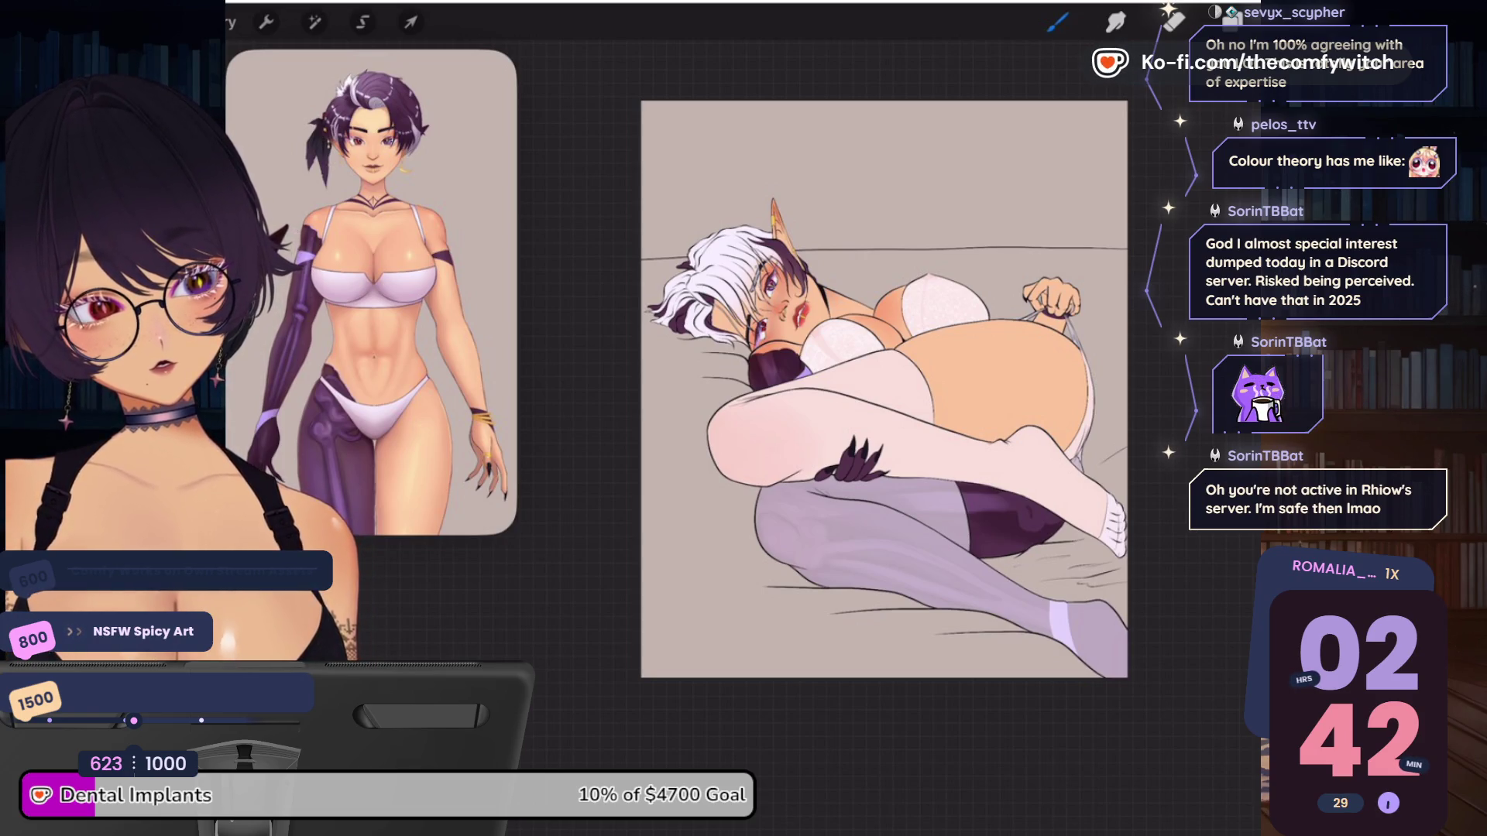
mouse_move(906, 283)
mouse_down()
mouse_move(922, 325)
mouse_move(976, 329)
mouse_up()
drag(809, 329, 863, 364)
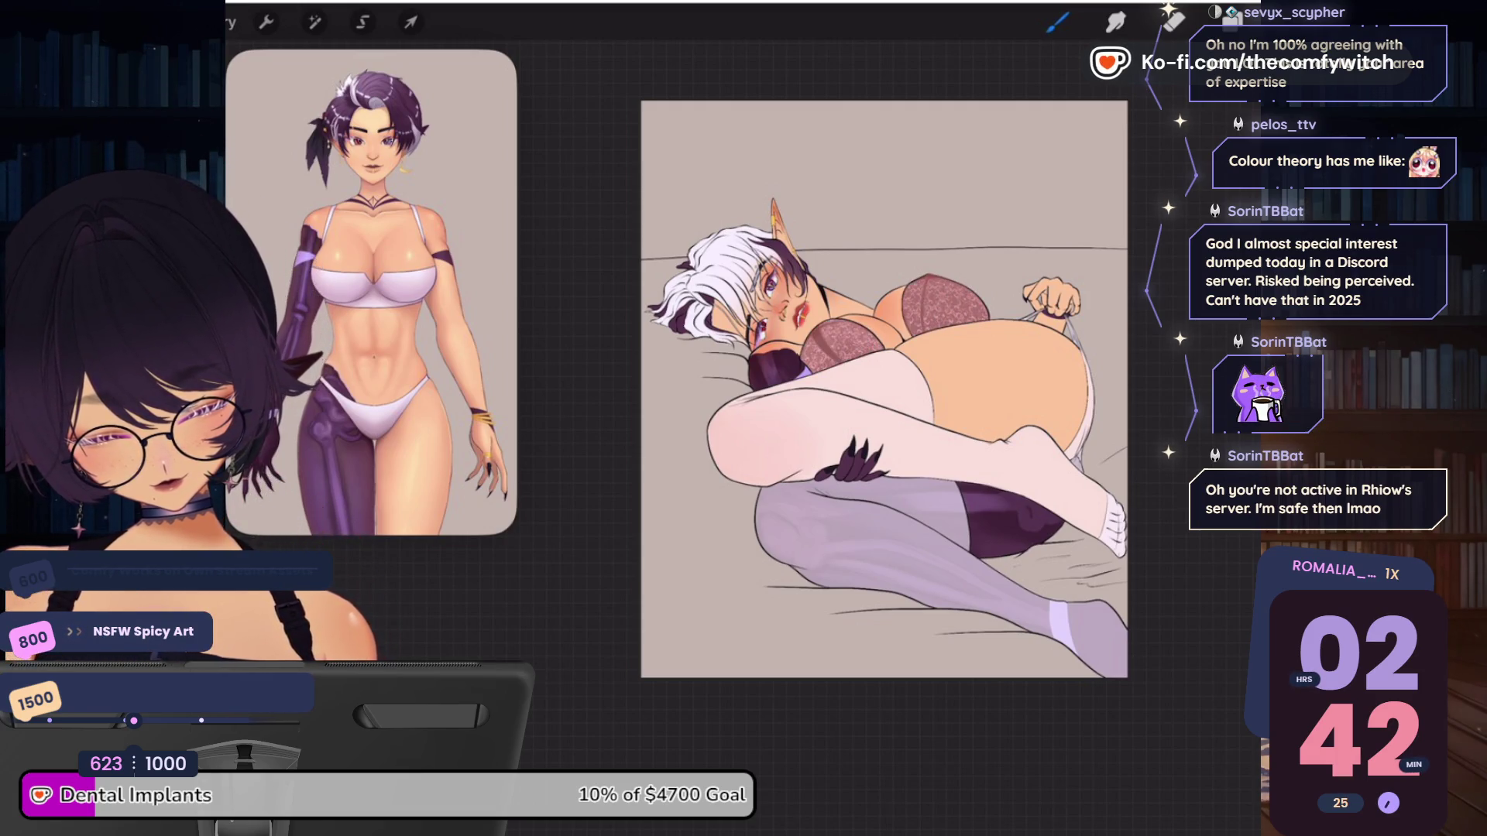
drag(1088, 381, 1078, 468)
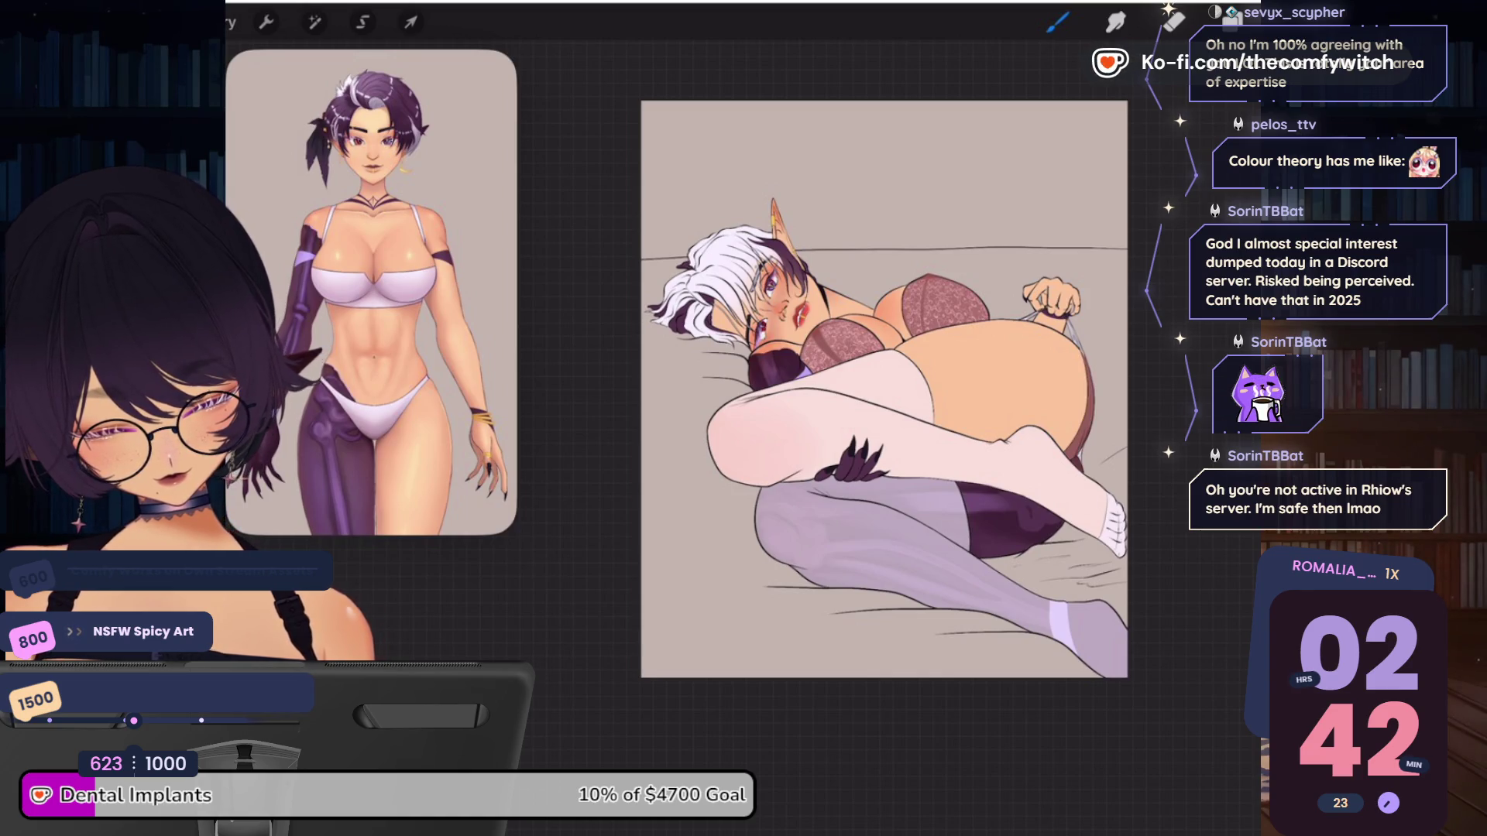
click(1231, 22)
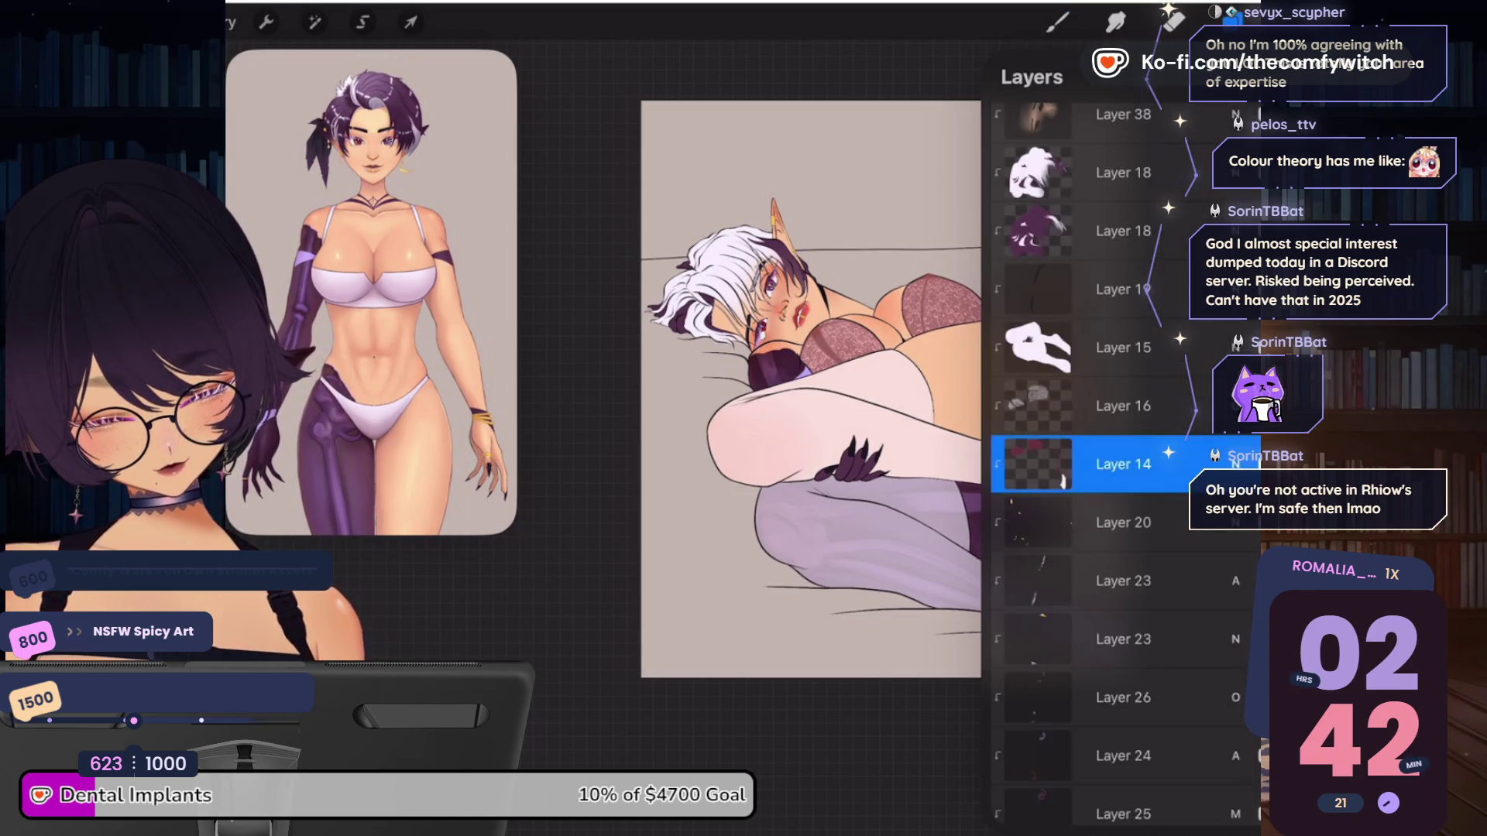
ColorDrop the current dark colour into the stockings on Layer 15, then reselect Layer 14
click(1123, 347)
drag(1231, 22, 851, 402)
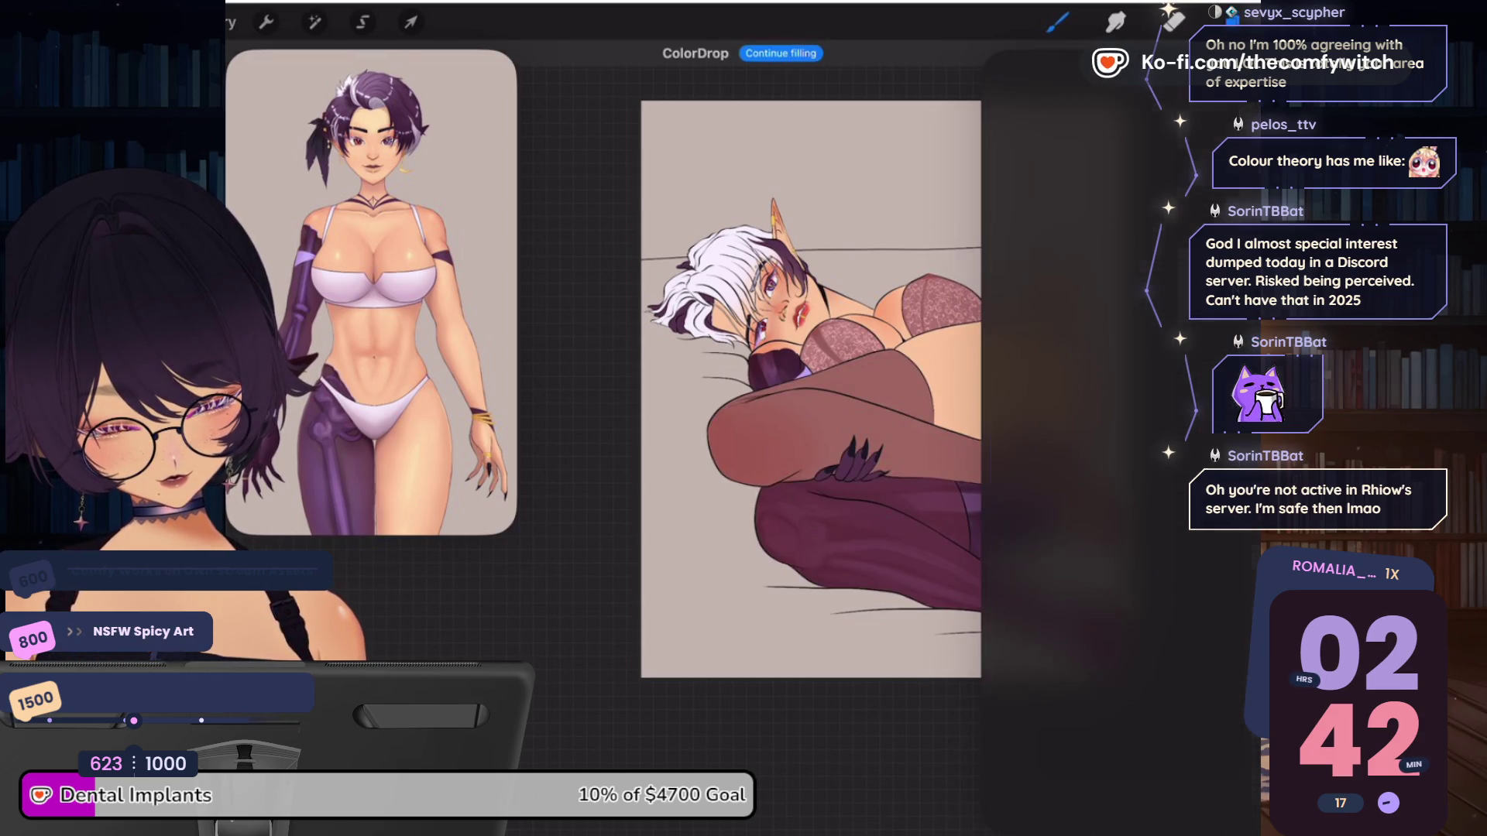
click(1231, 22)
click(1122, 580)
click(1057, 22)
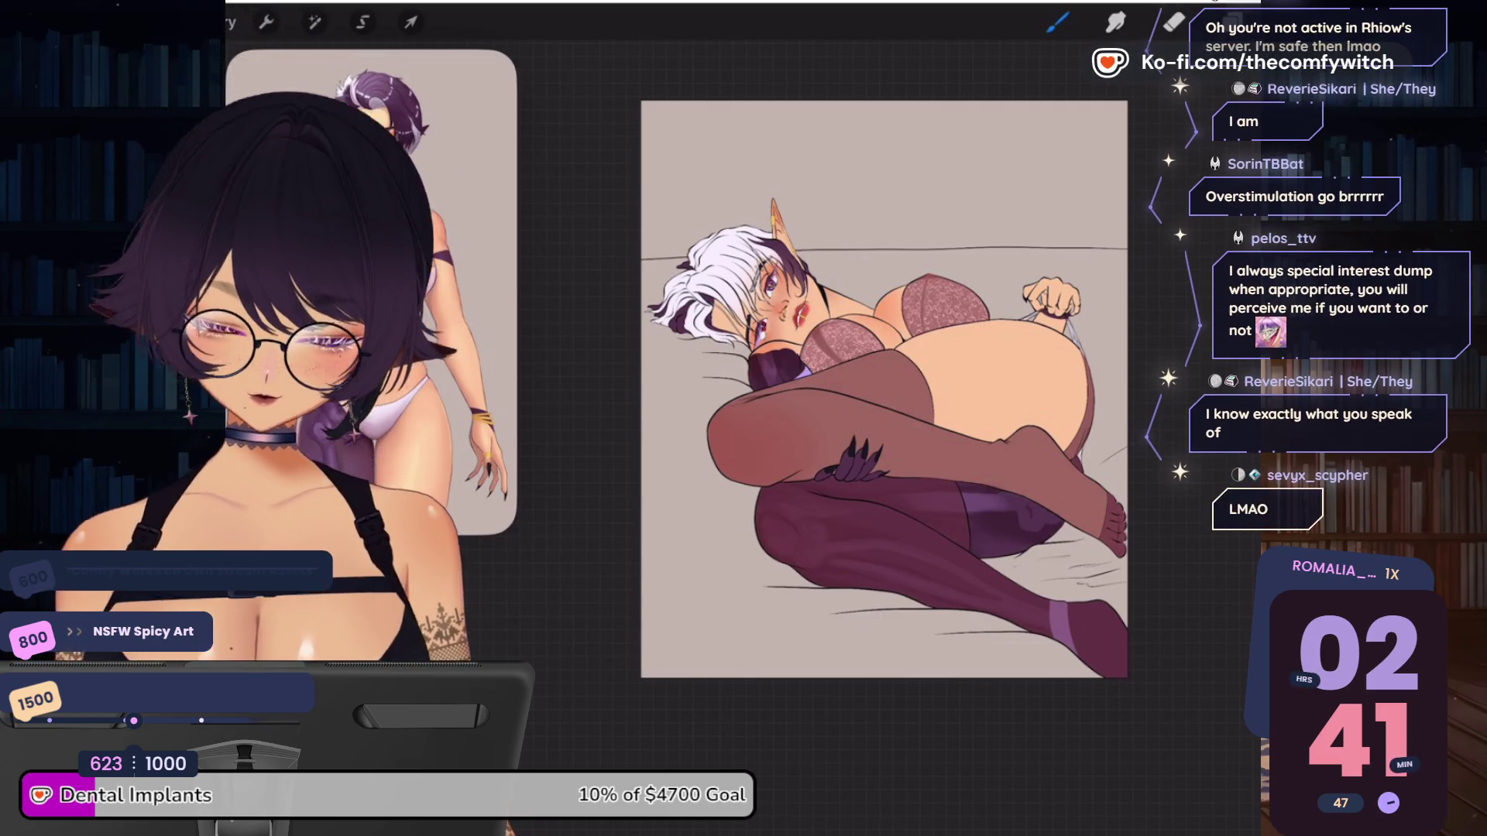
click(1231, 22)
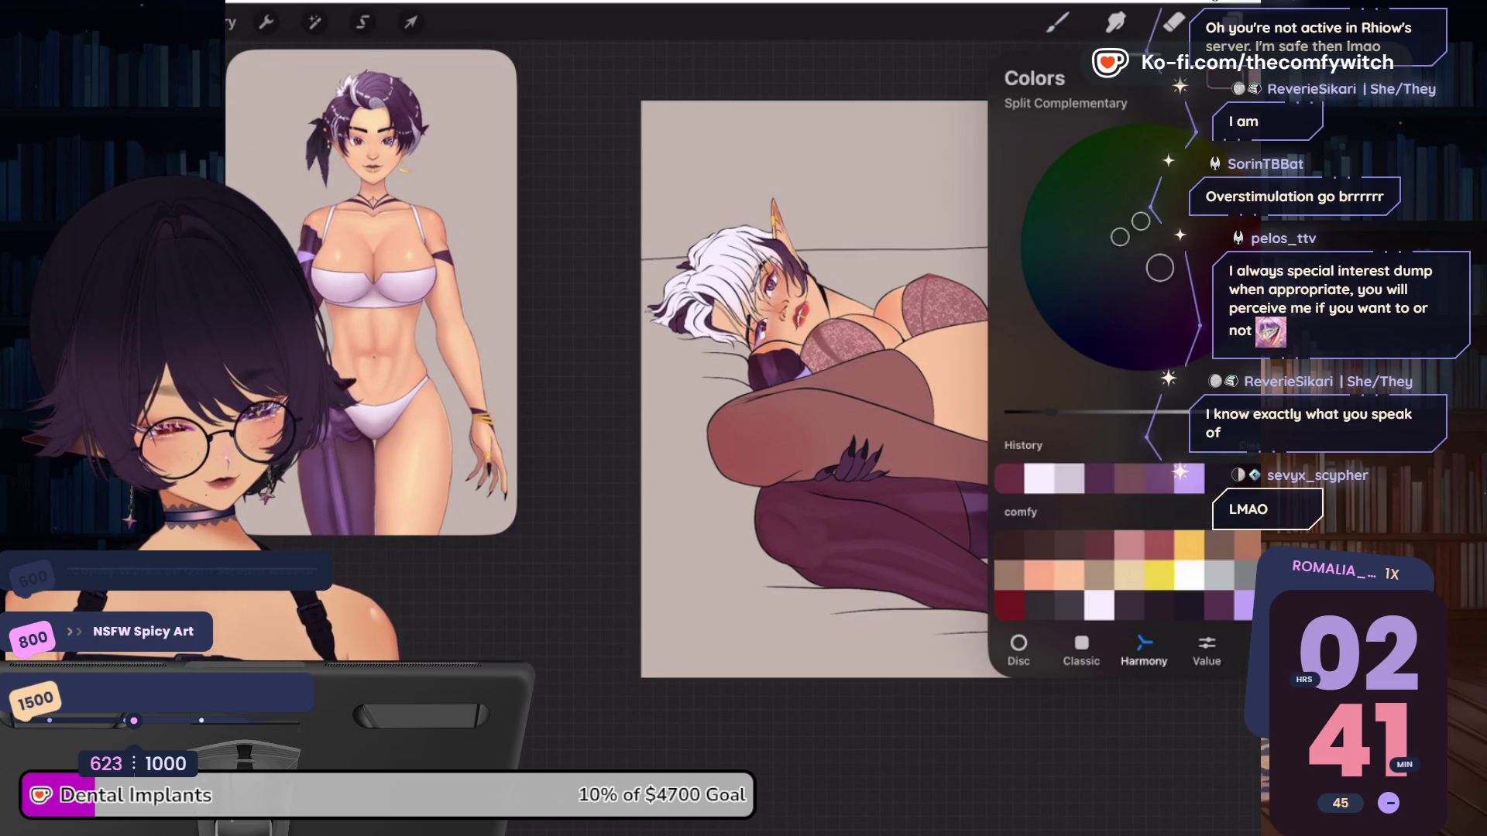
Shift the hue and ColorDrop the darker colour onto the bra lace
drag(1159, 268, 1173, 253)
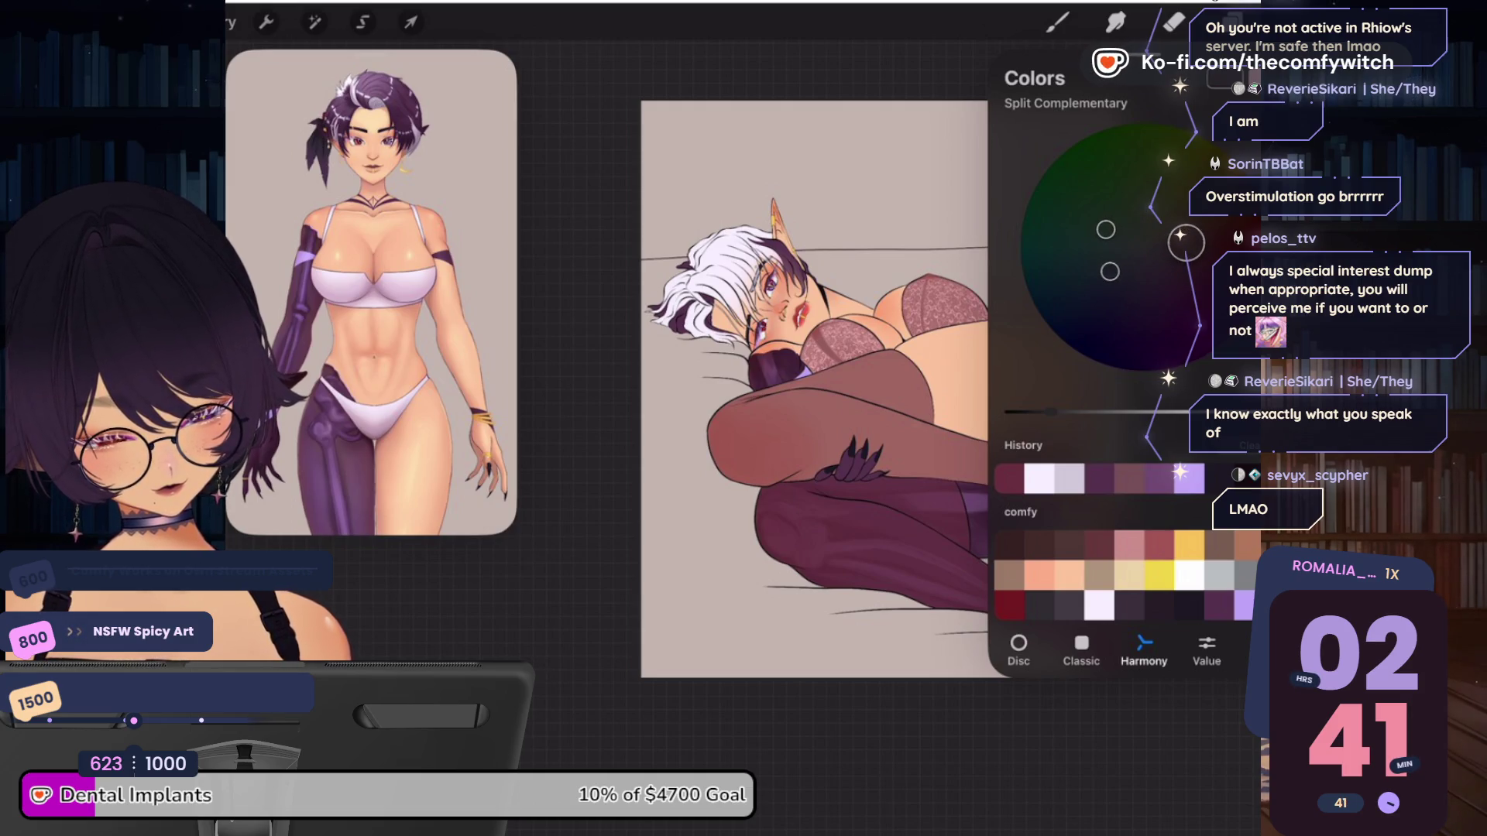
drag(1231, 21, 1028, 248)
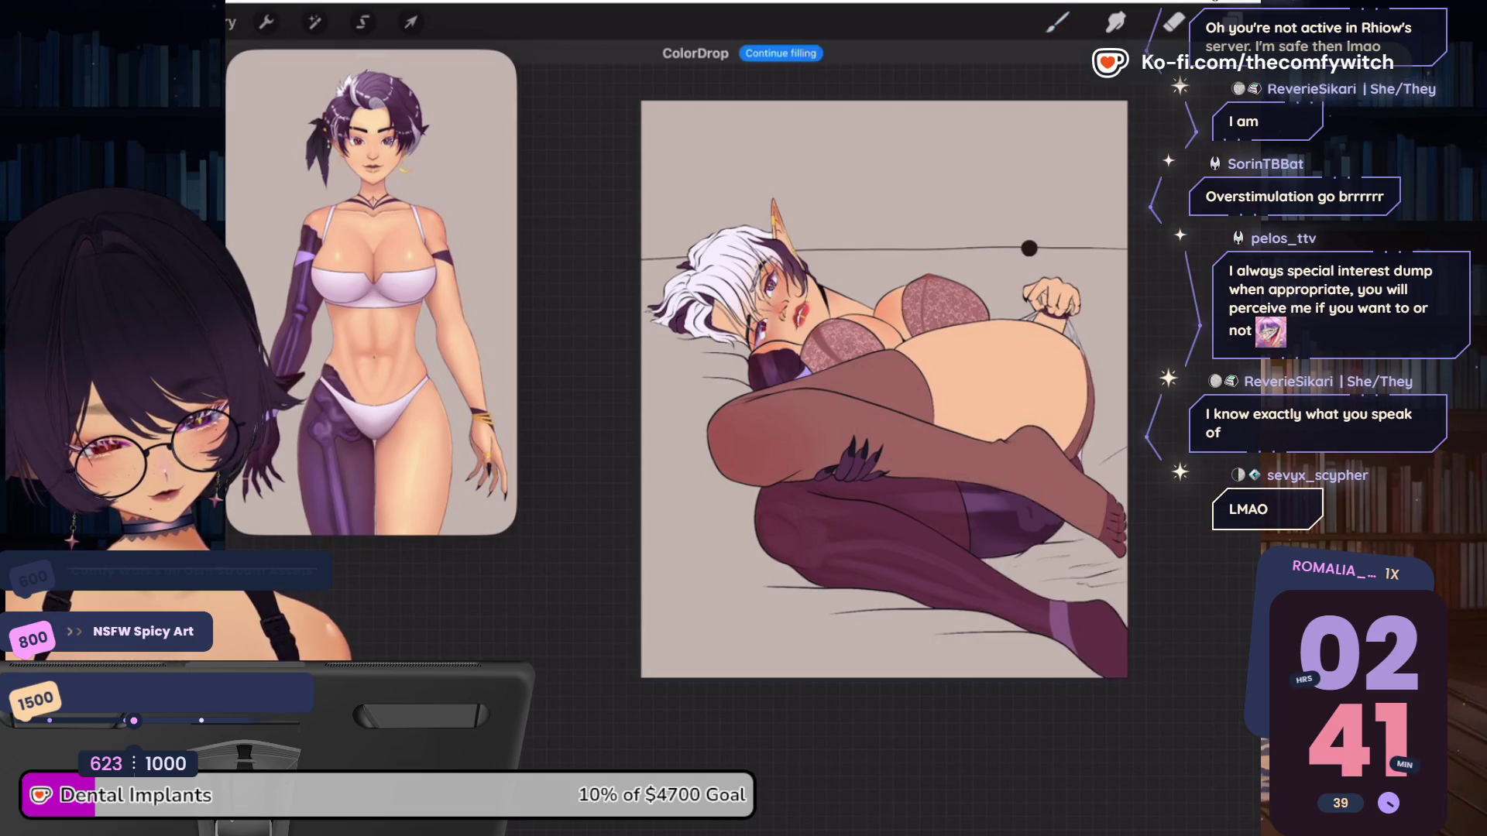
click(1205, 22)
click(1204, 22)
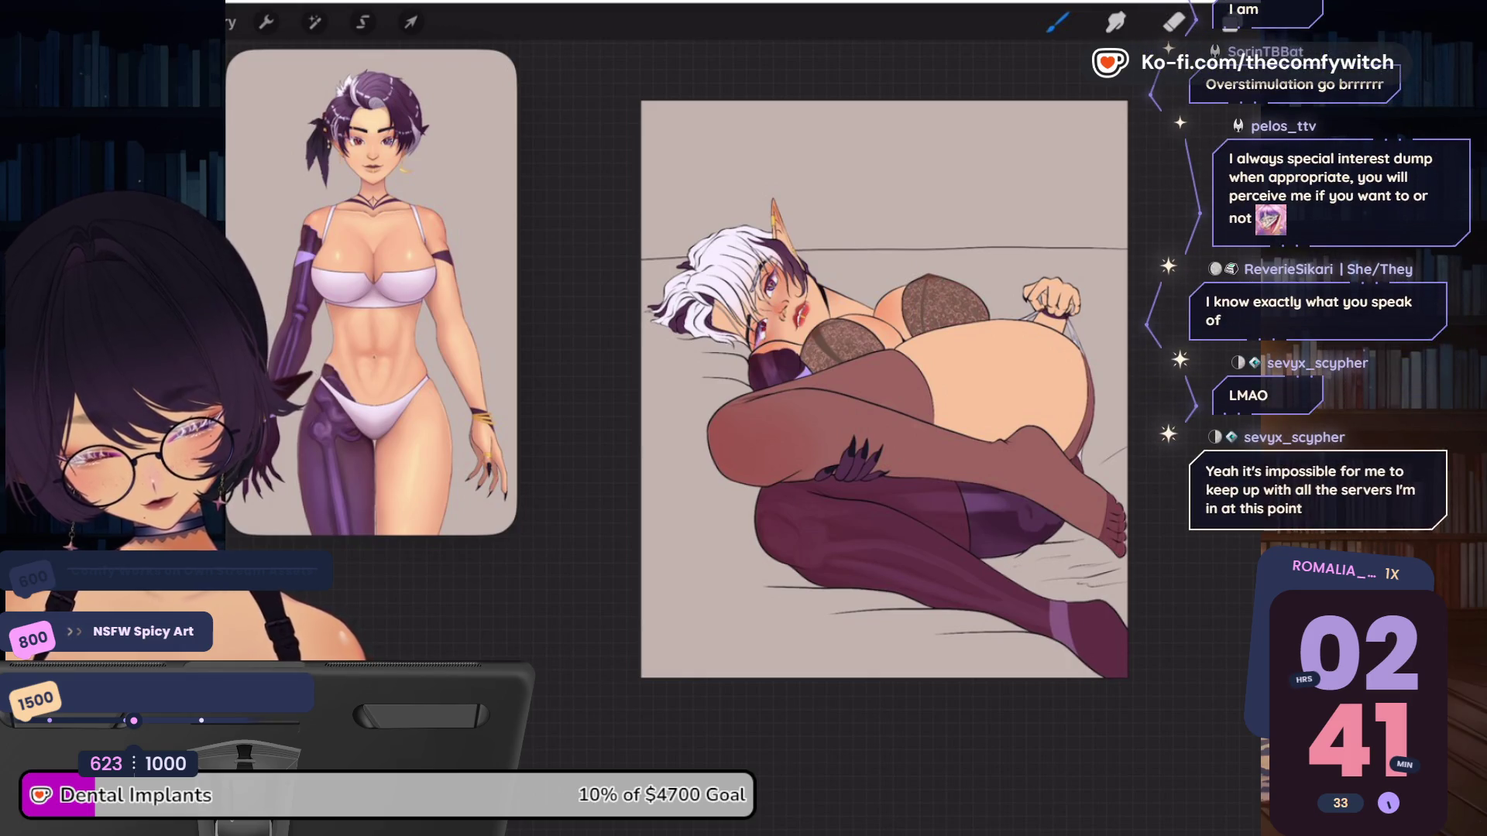
Brighten the colour and refill the stockings on Layer 15 with it
click(1235, 22)
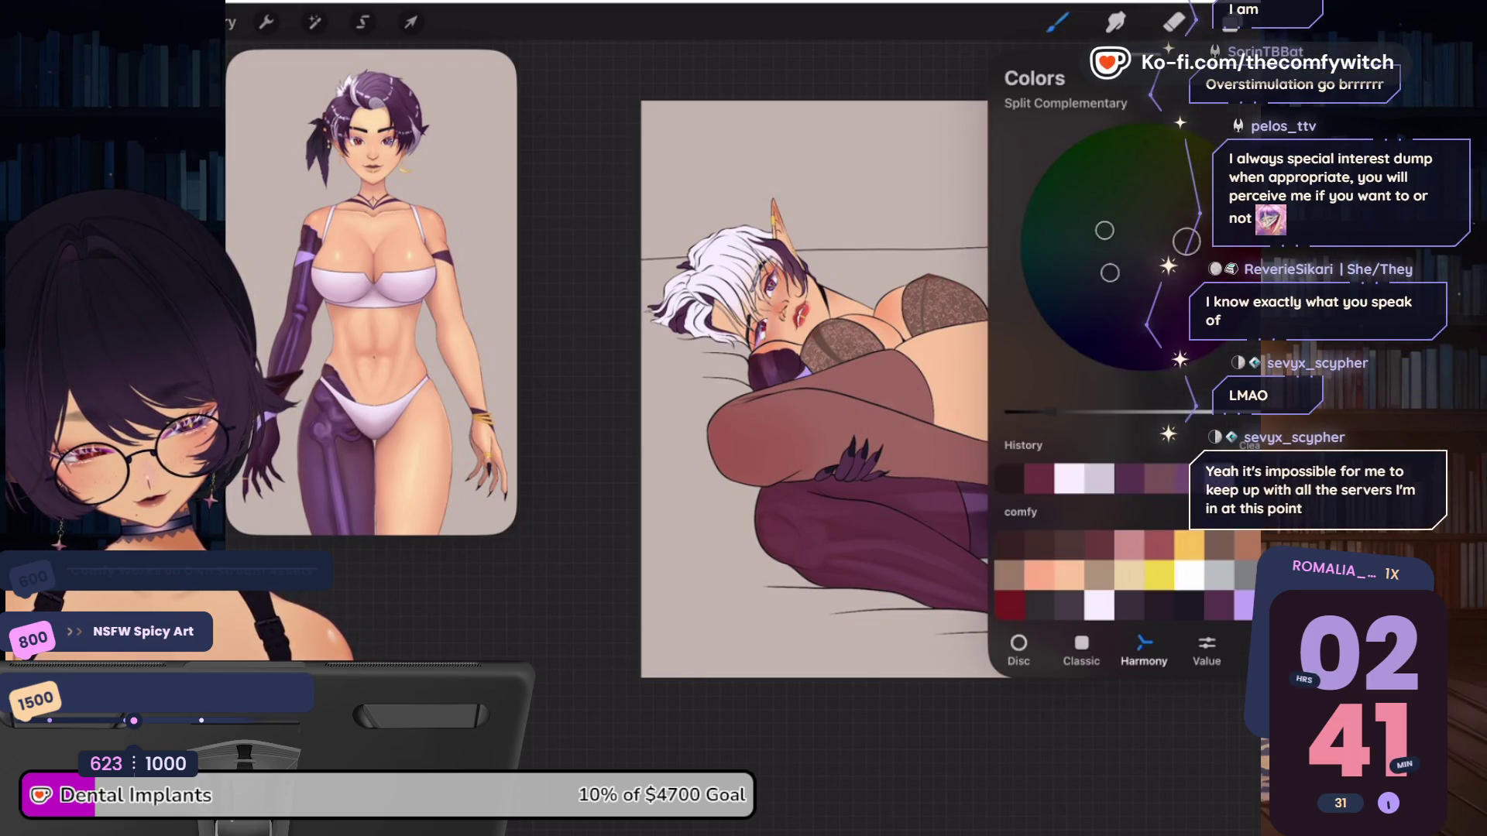
drag(1049, 412, 1100, 411)
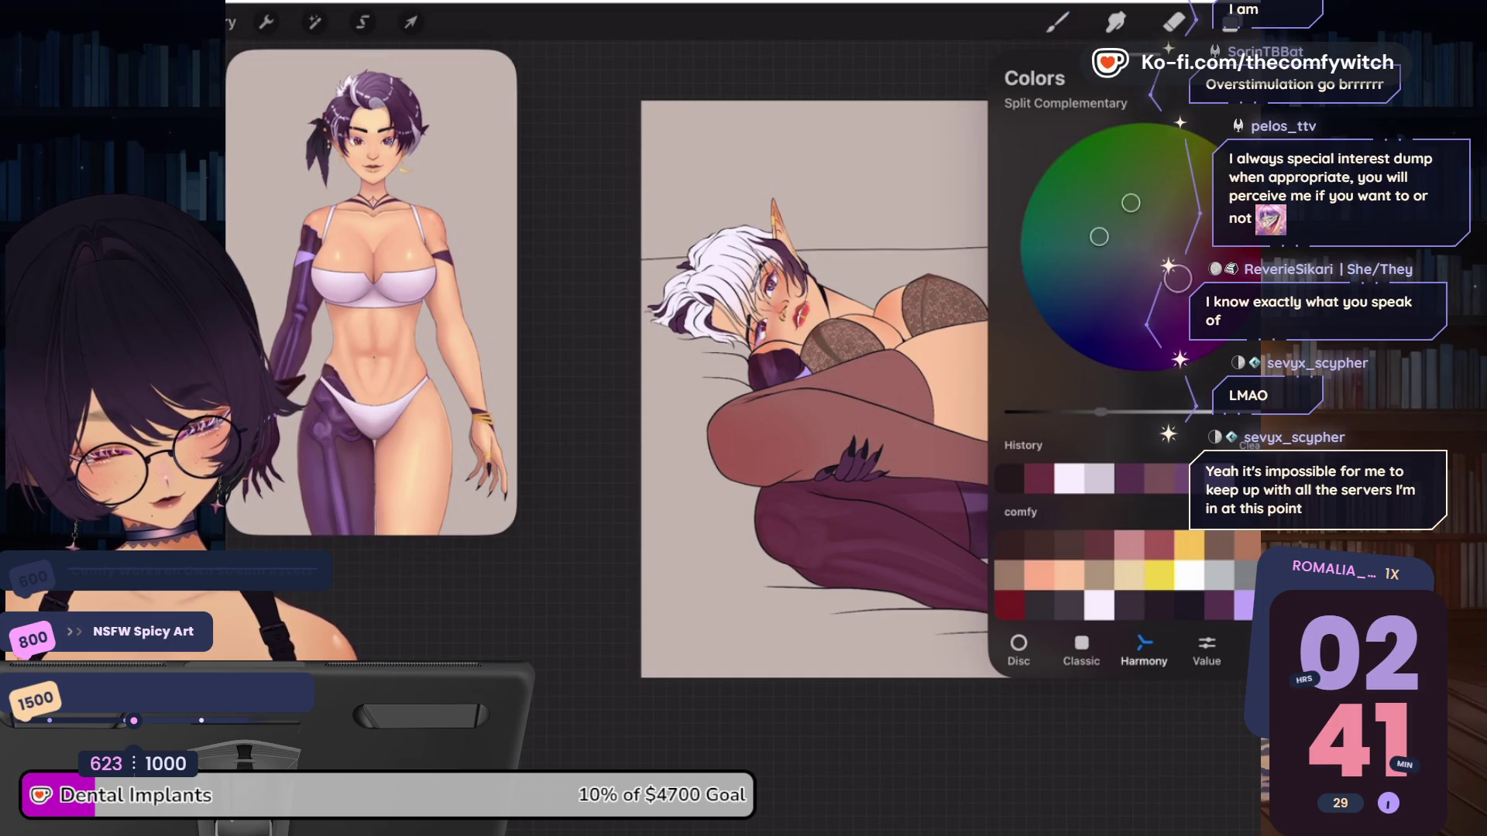
click(1057, 22)
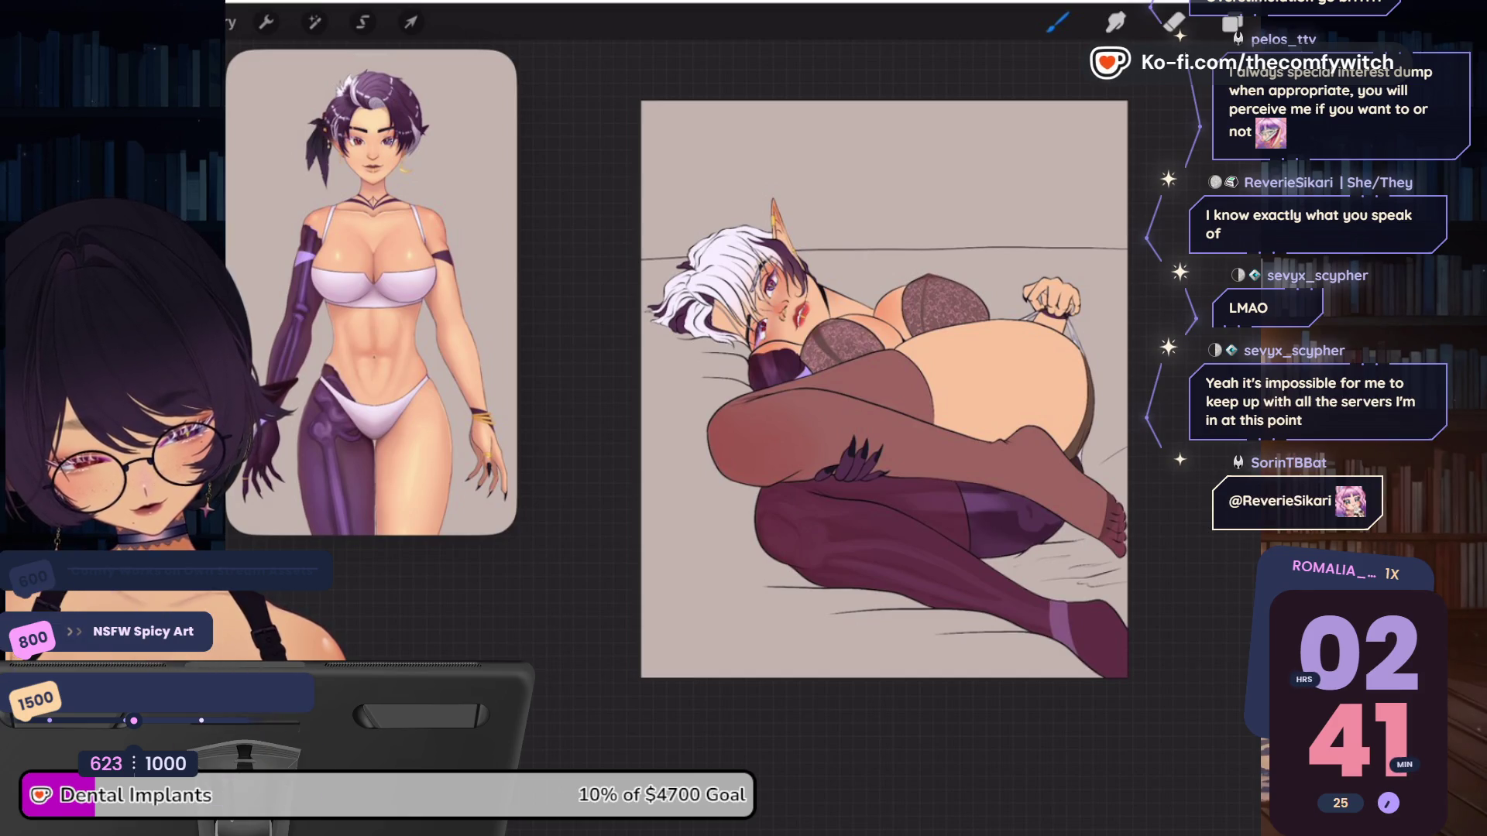
click(1231, 23)
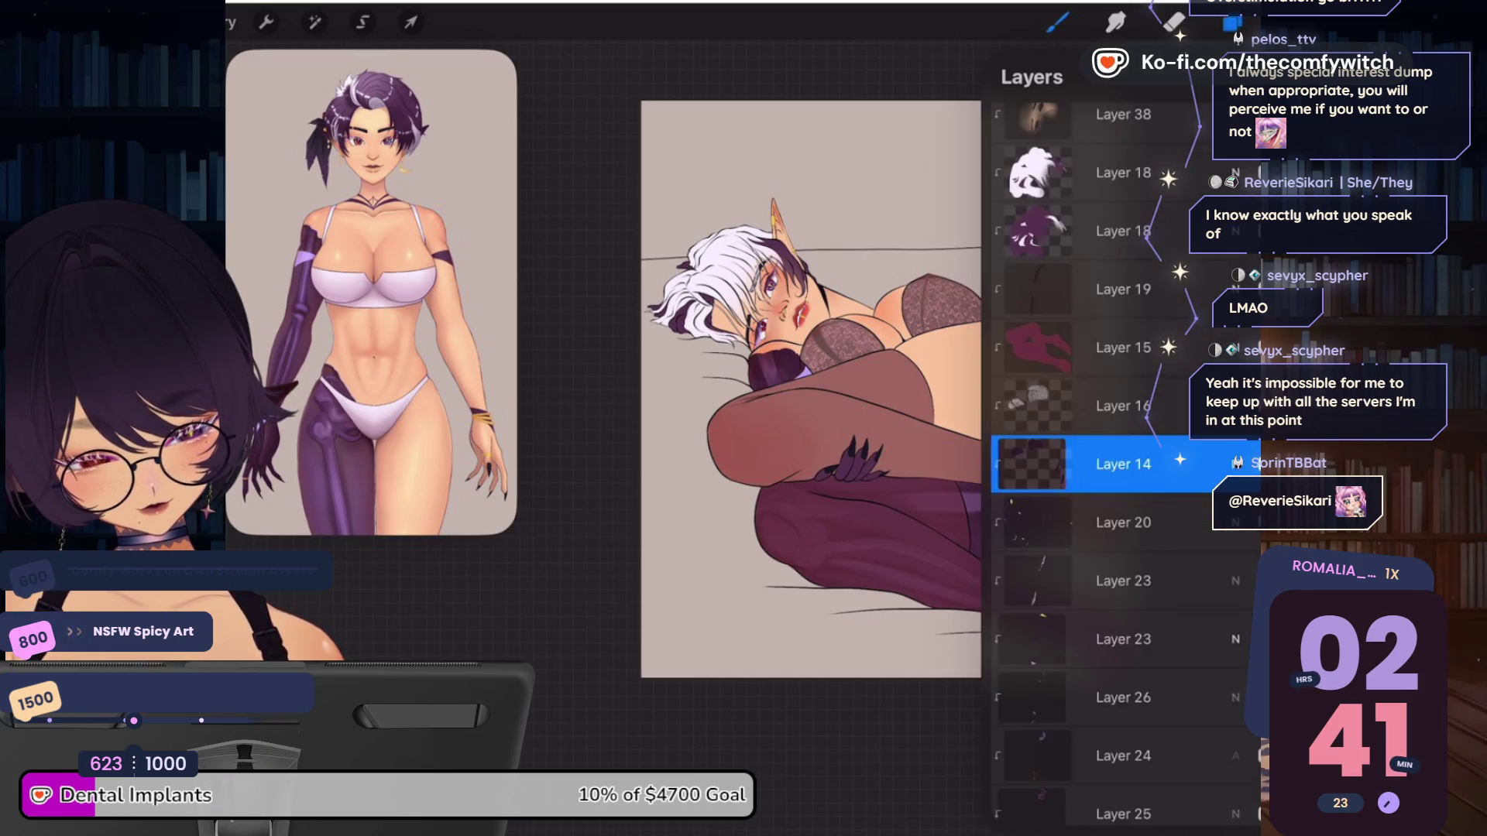
click(1057, 22)
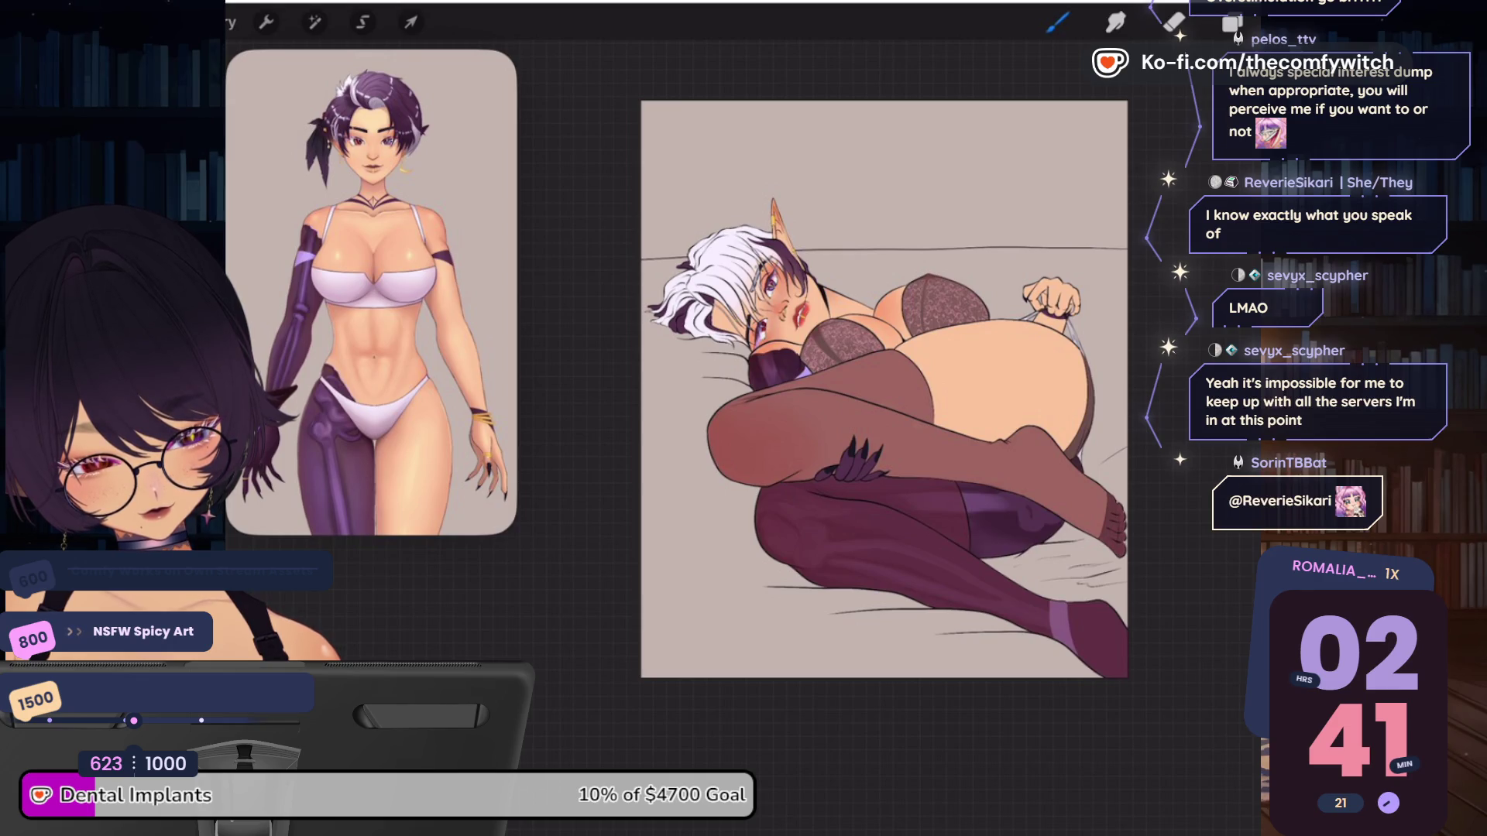
click(1232, 23)
click(1084, 347)
click(1231, 23)
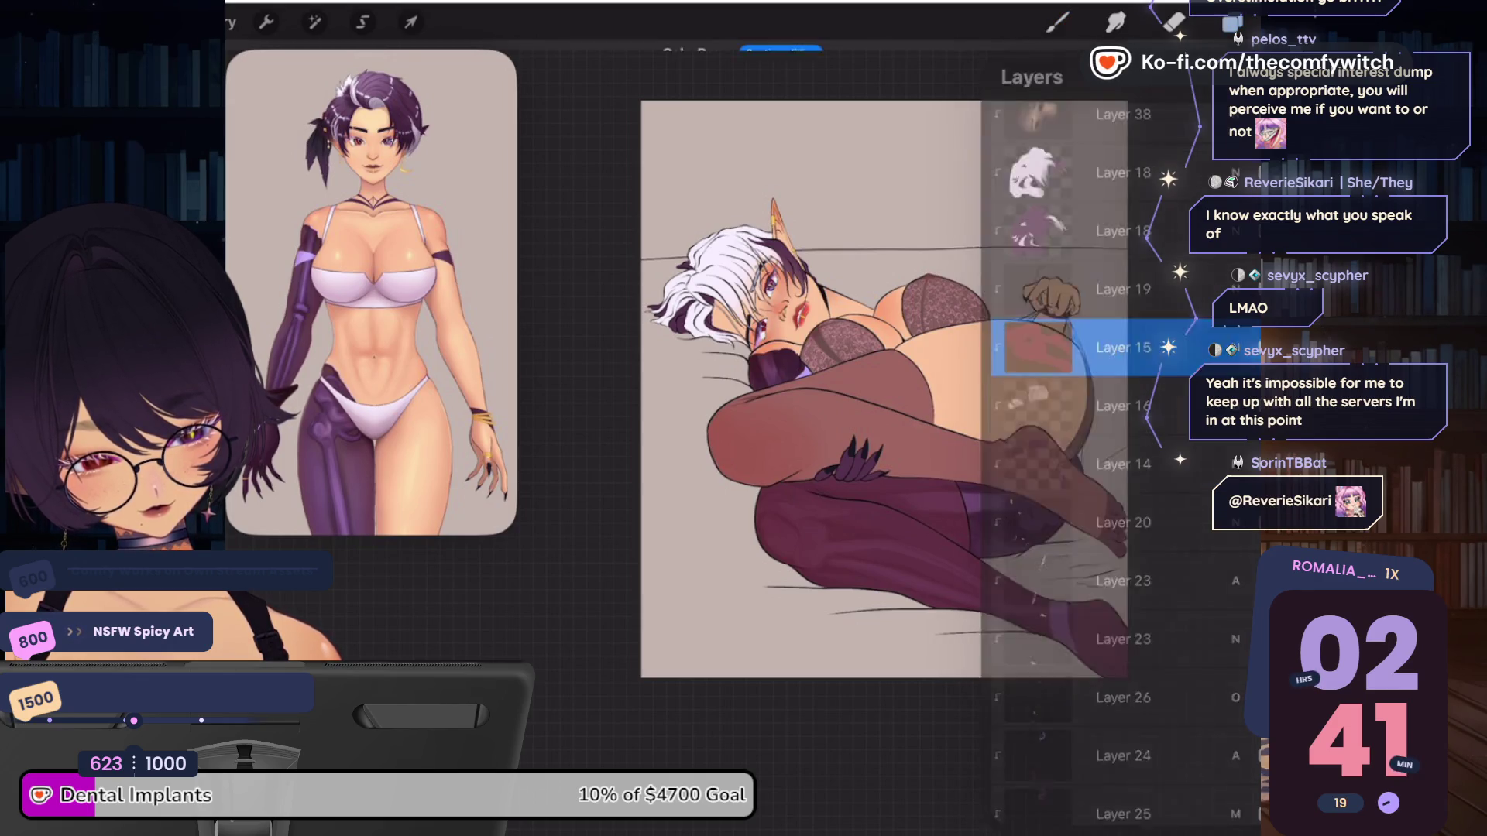
drag(1289, 23, 879, 395)
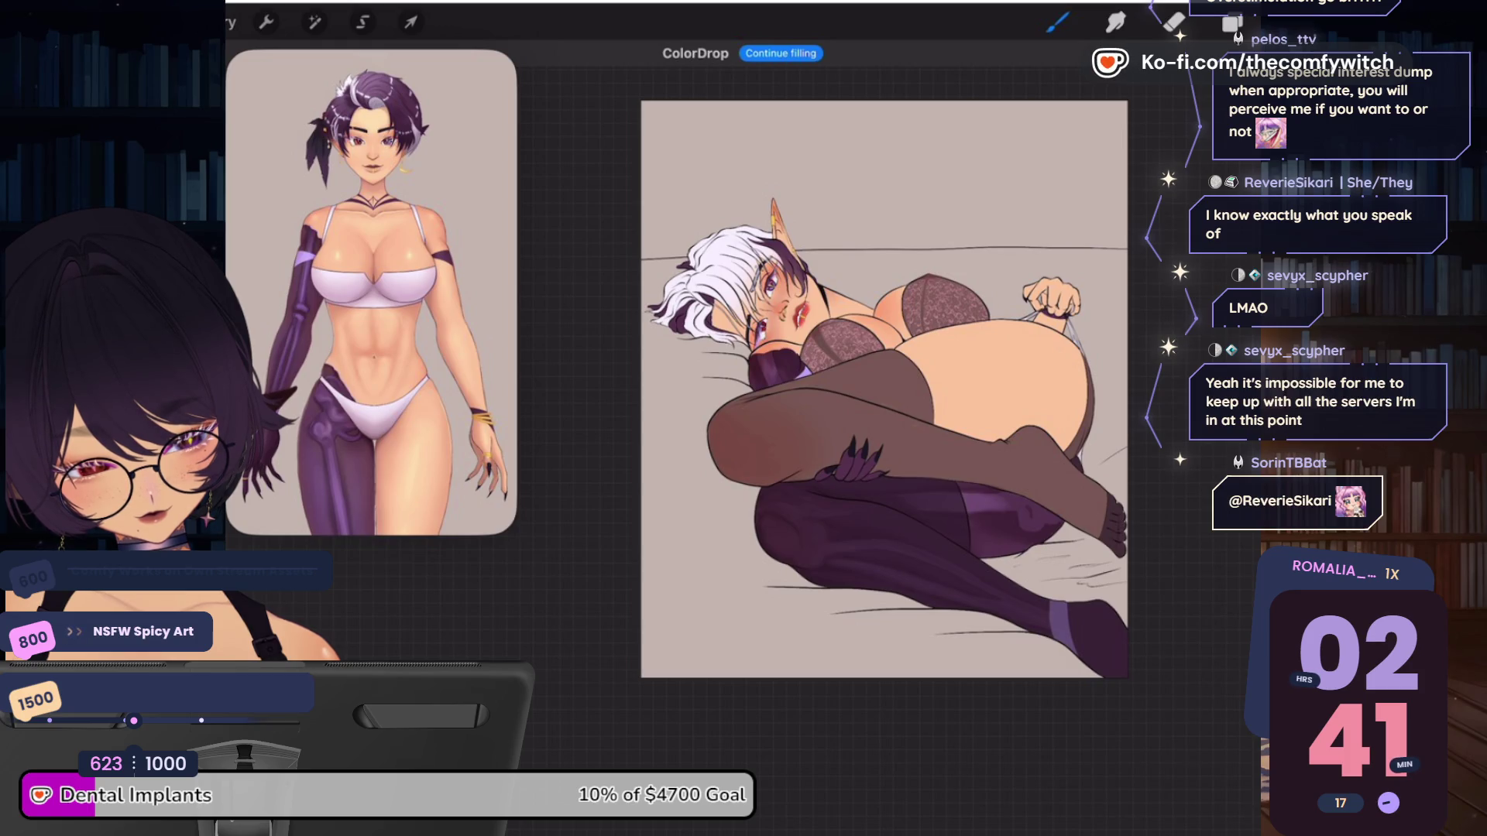
Raise the colour's brightness a little further
click(1231, 23)
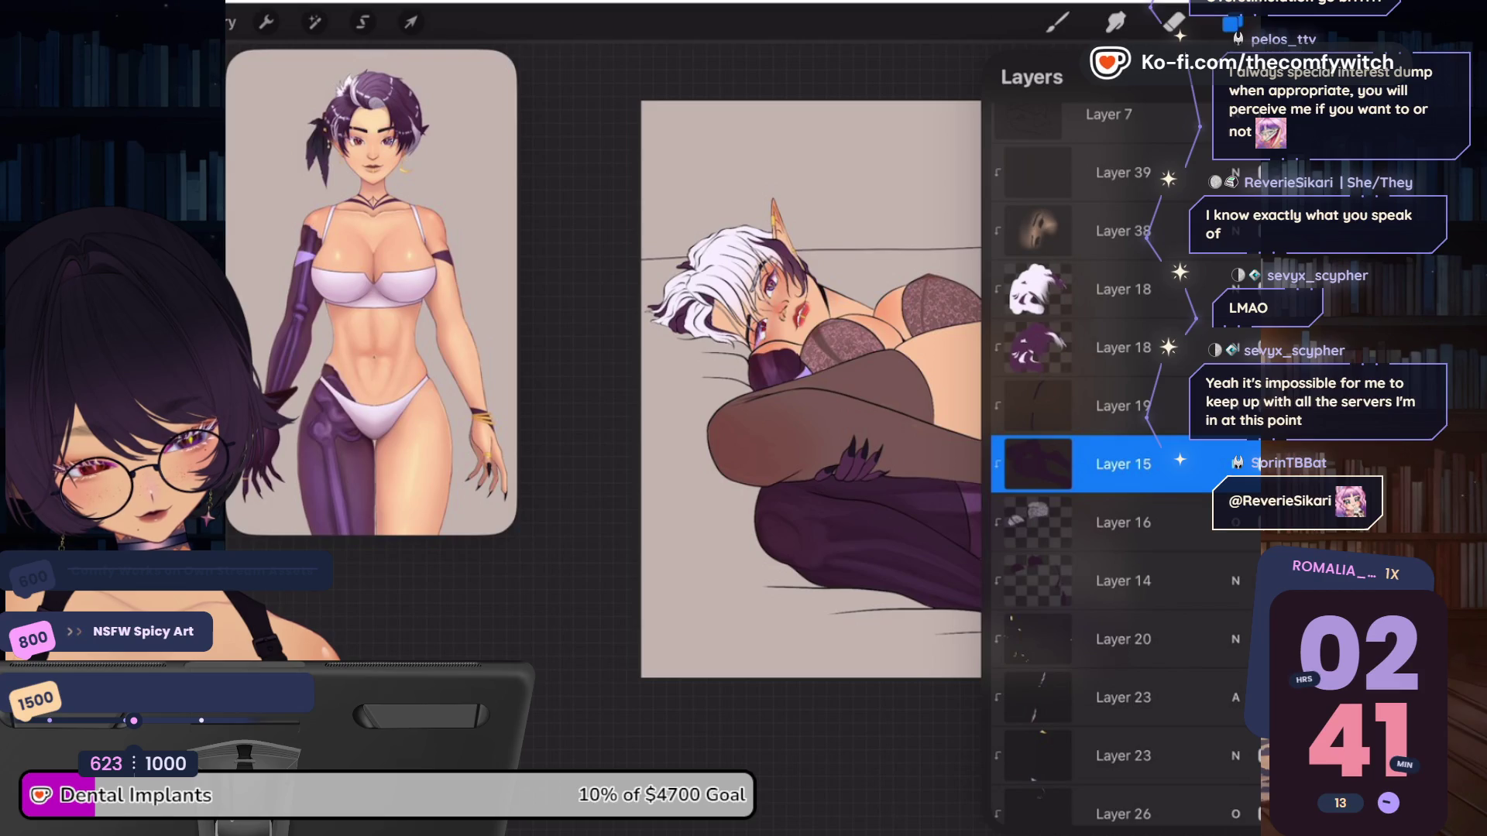
click(1290, 24)
click(1128, 411)
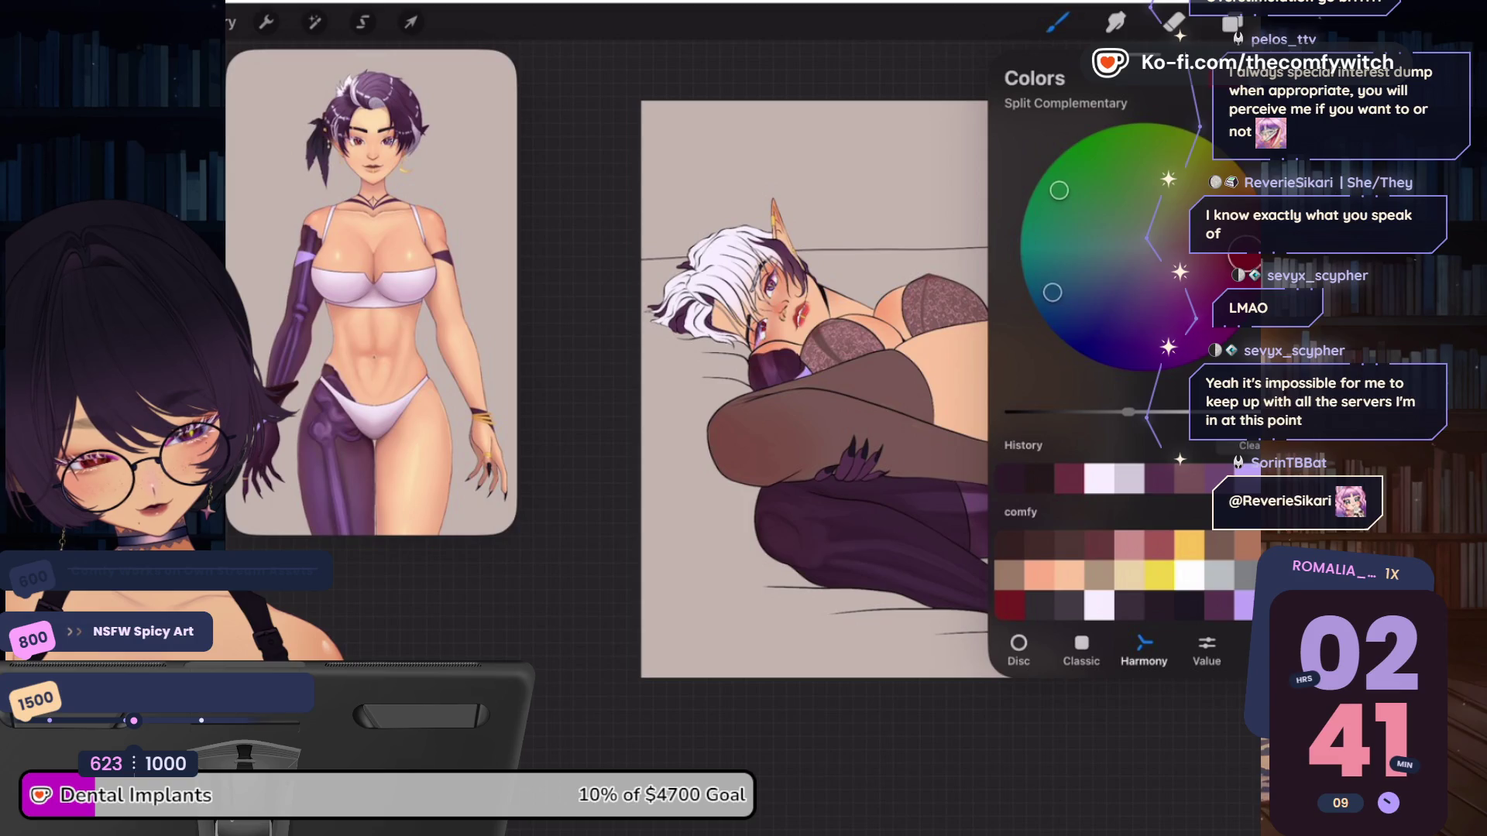
click(1289, 23)
Refill the stockings with dark red, then switch back to Layer 14
click(1231, 23)
click(1231, 24)
drag(1289, 23, 852, 434)
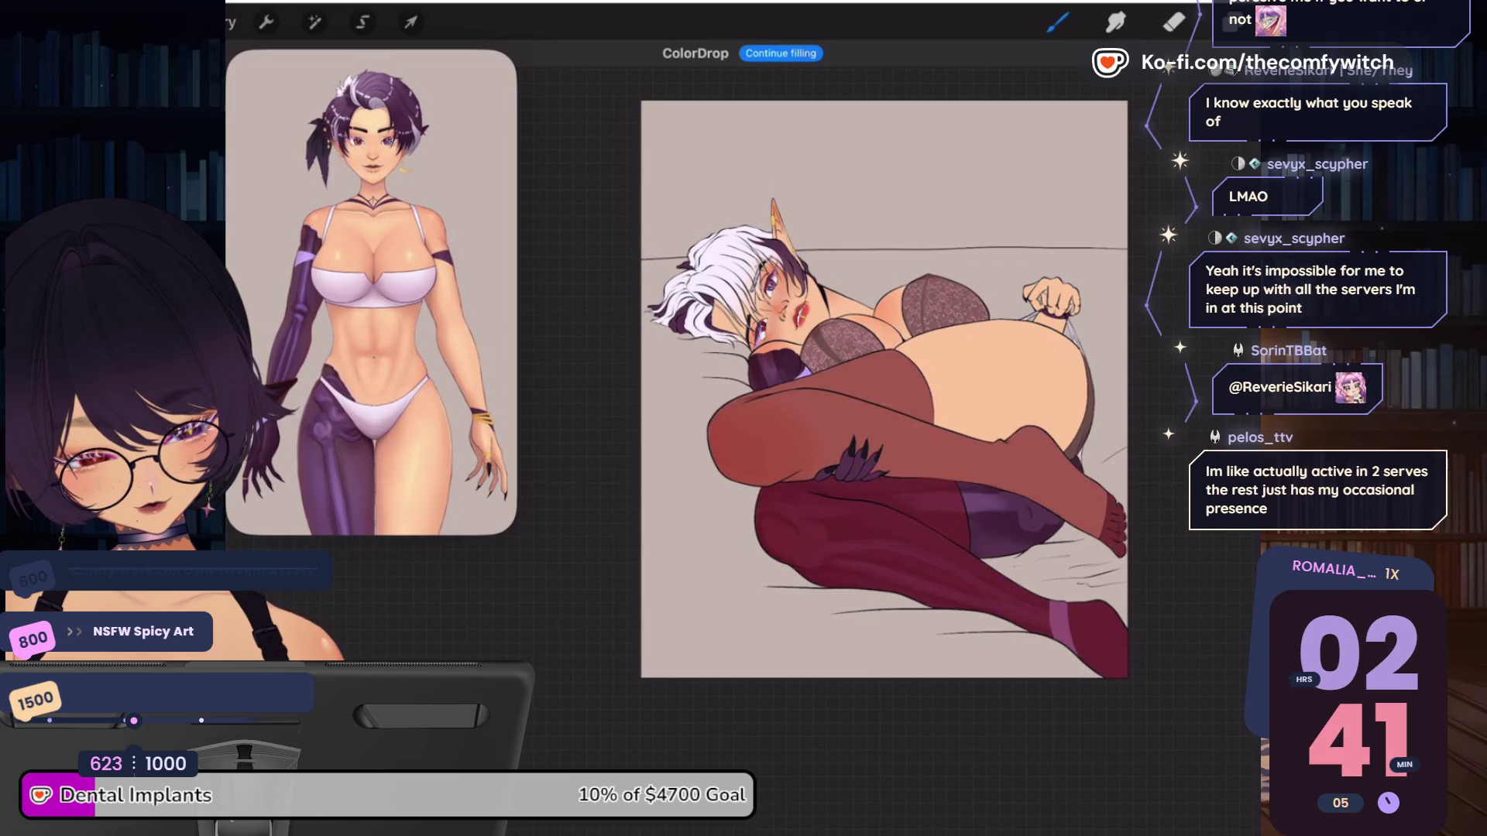
click(1231, 23)
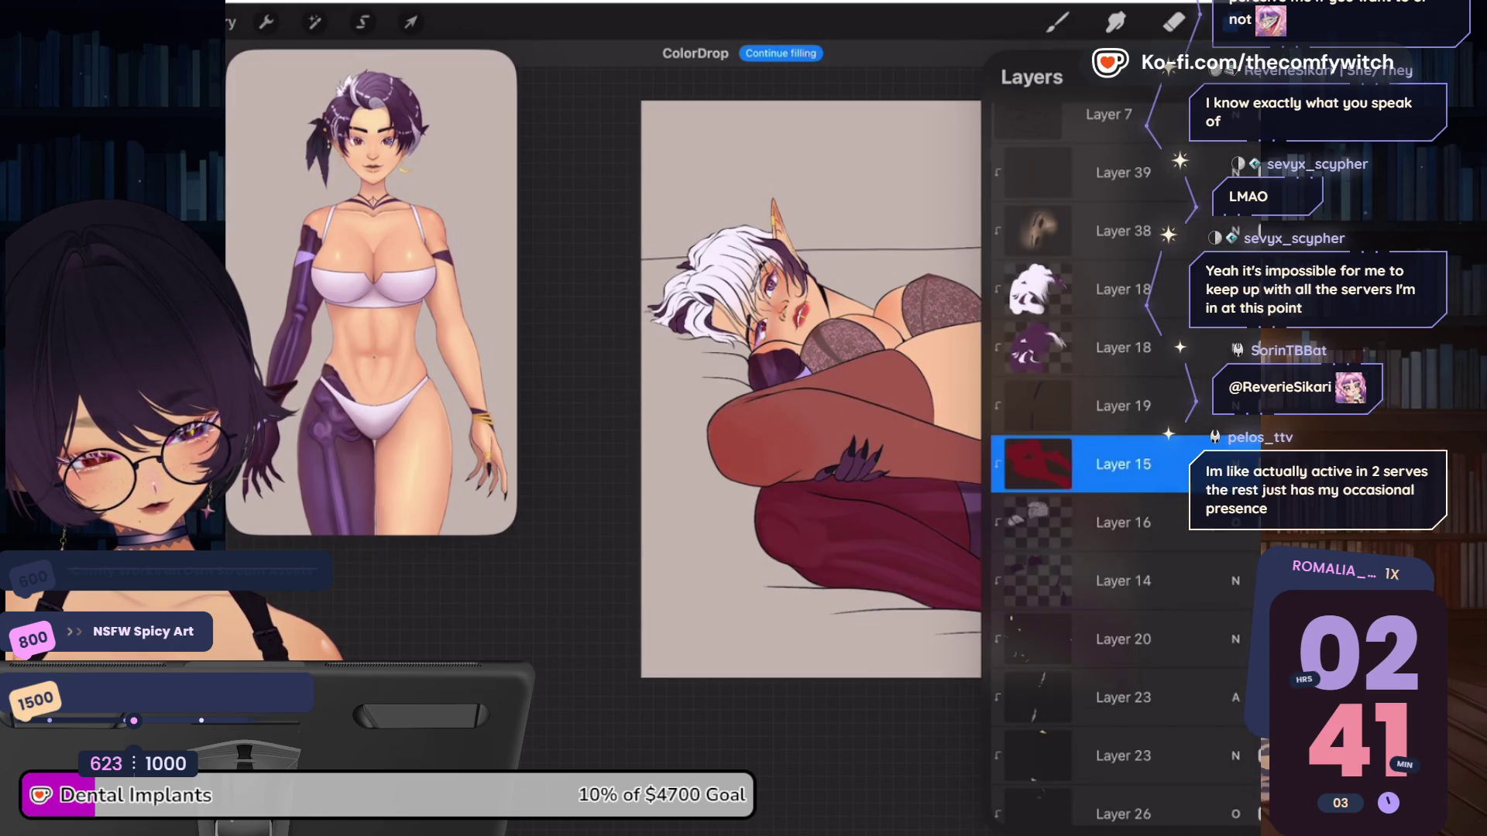
click(1122, 523)
click(1122, 581)
click(1057, 22)
click(1456, 23)
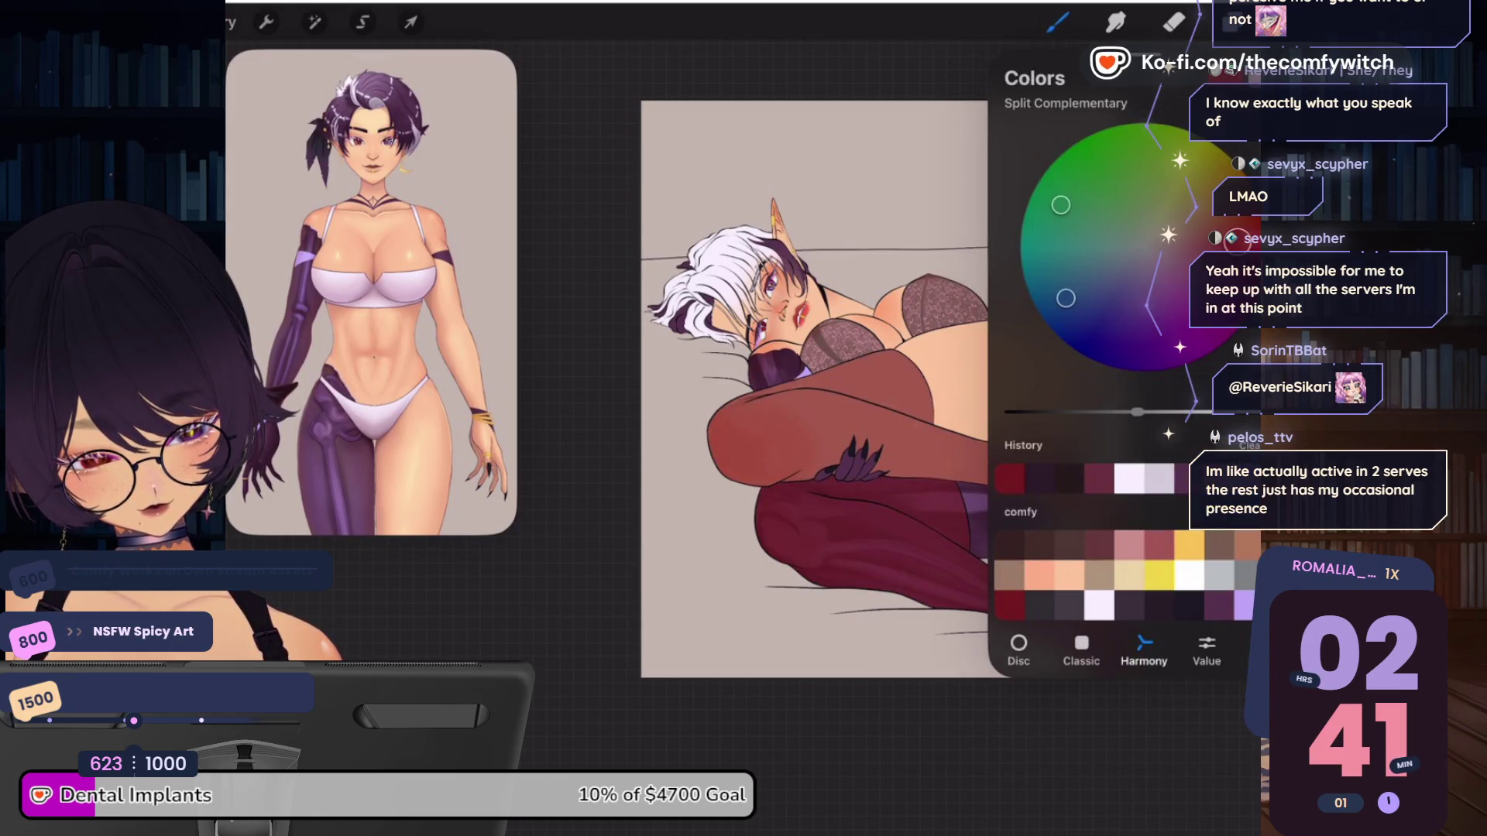
click(1456, 23)
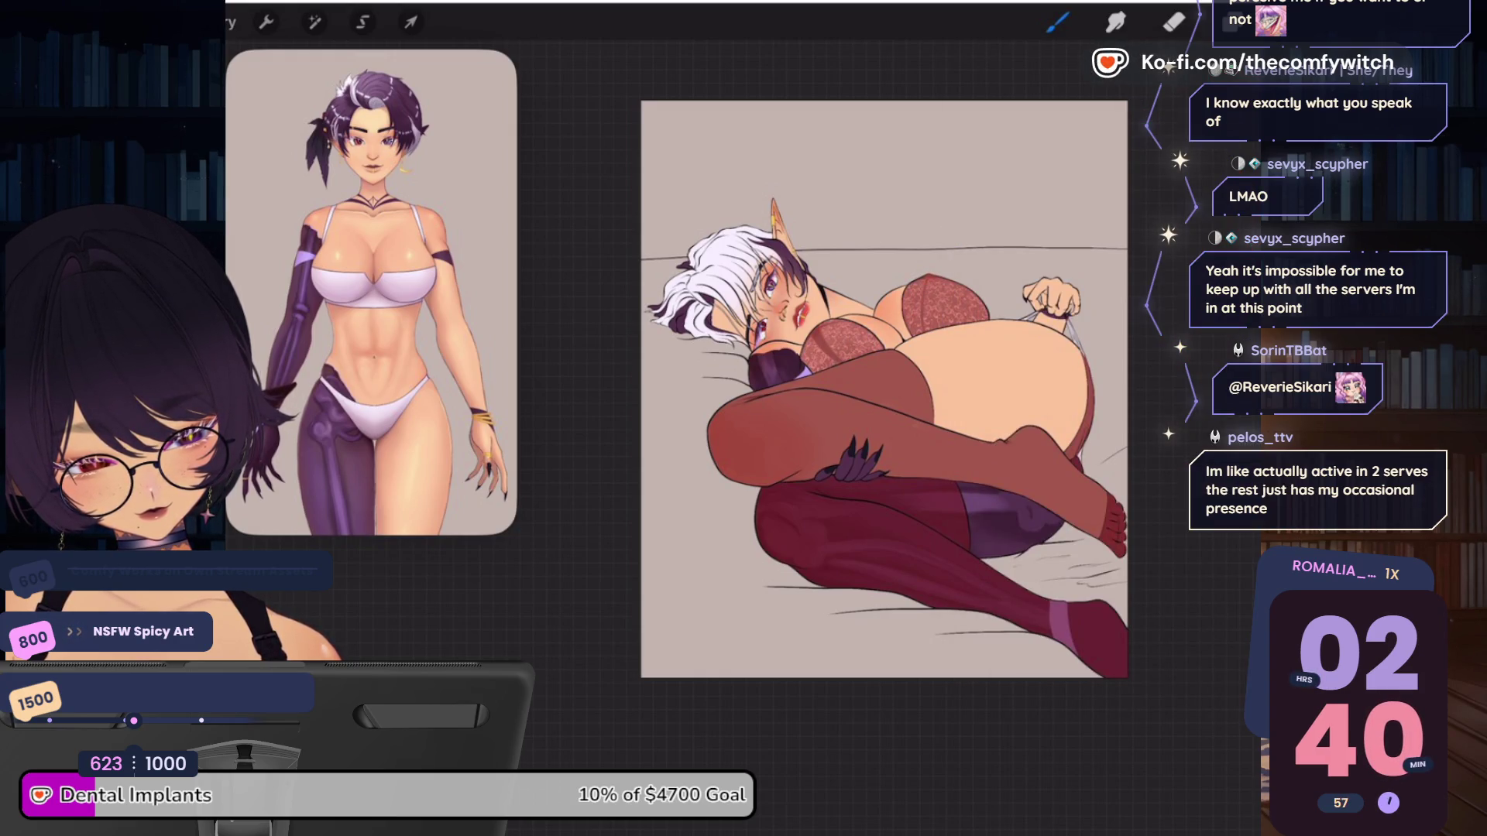
Select Layer 9 and bring up the colour picker
click(1231, 21)
scroll(1123, 465, down, 10)
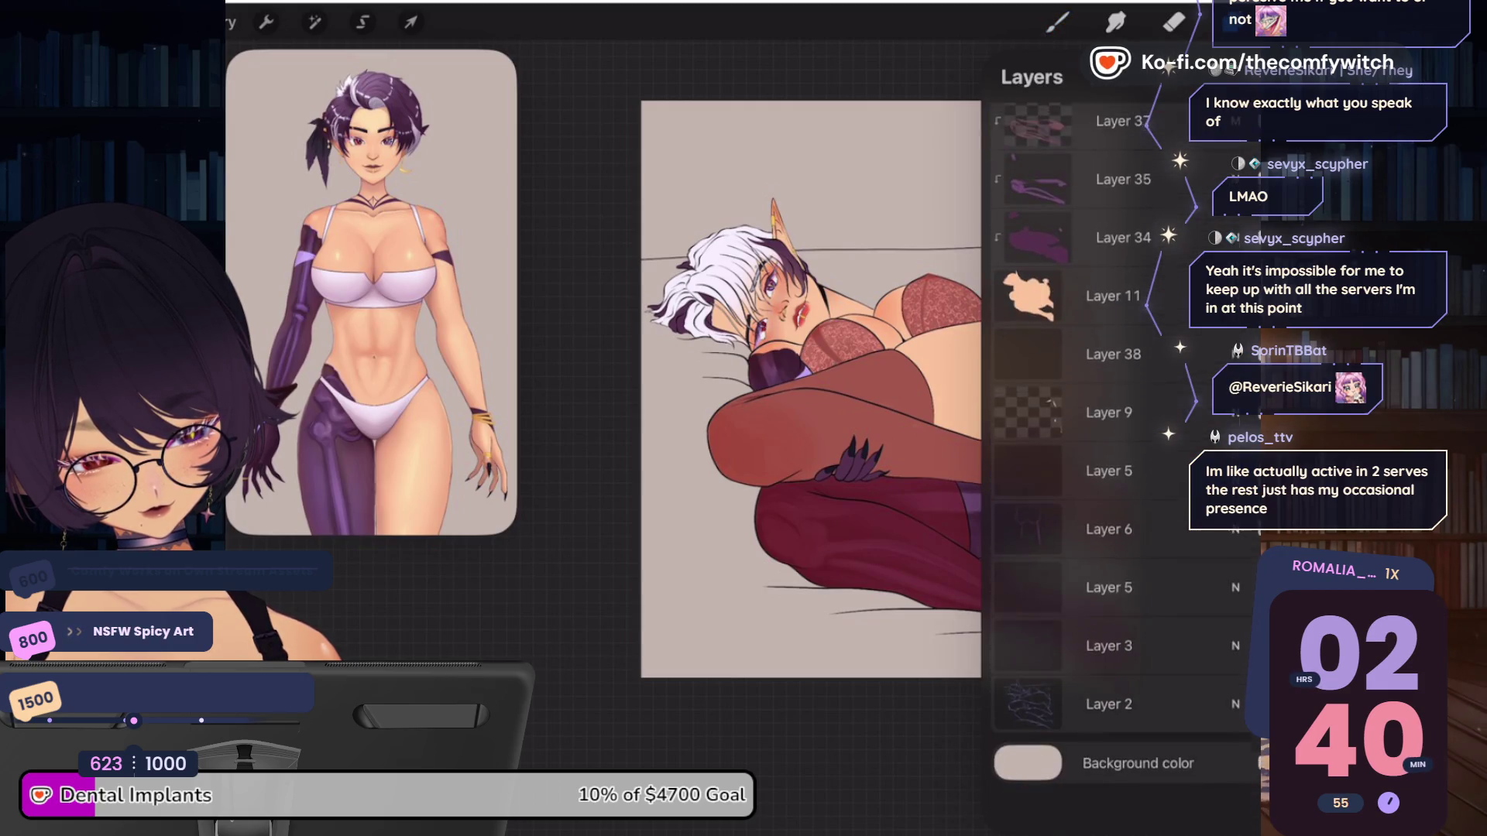
click(1107, 454)
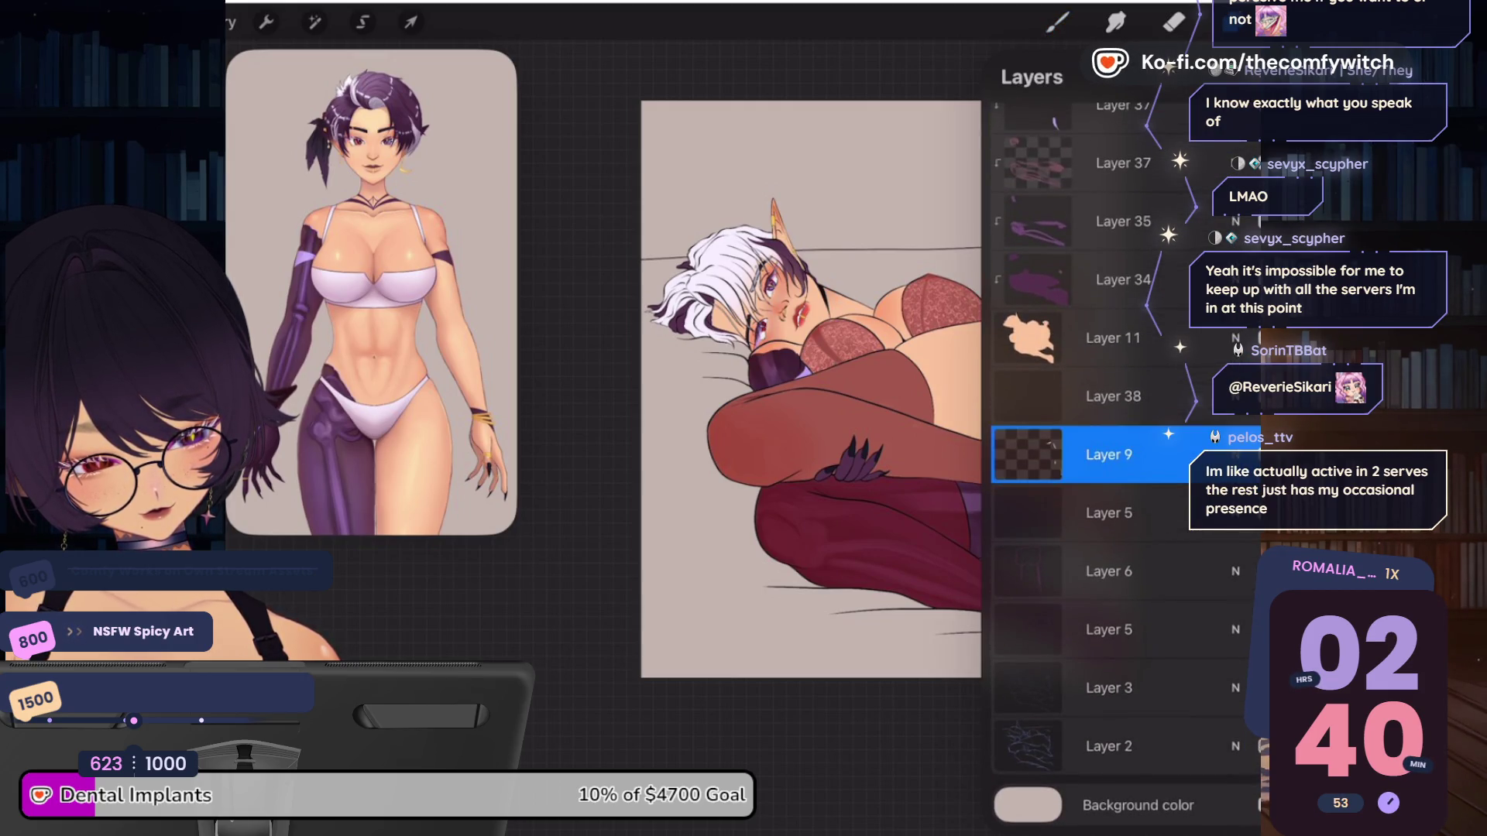
click(1231, 22)
click(1231, 21)
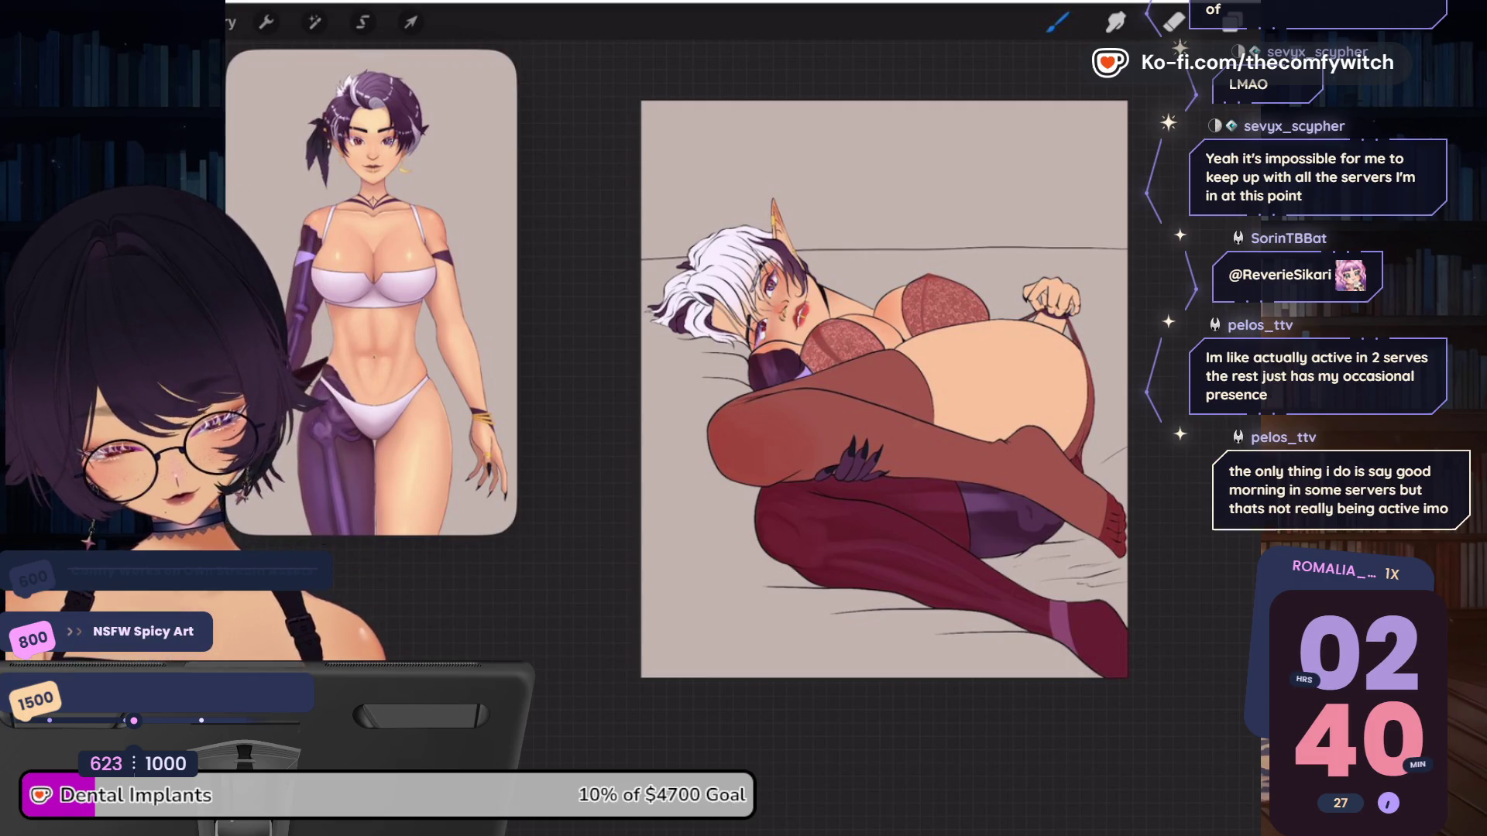
click(1281, 22)
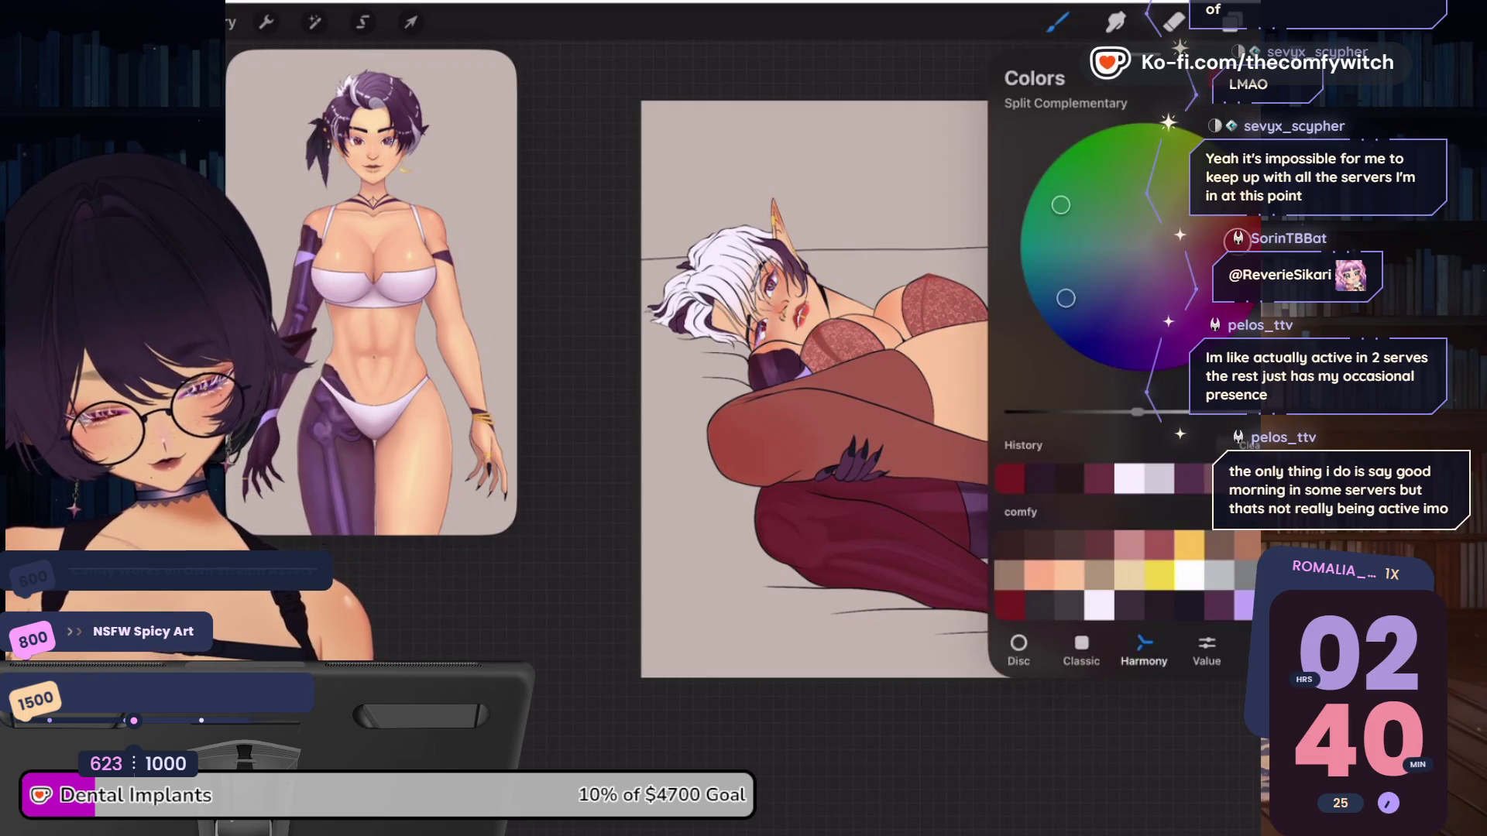
Brighten the colour and shift its hue toward a brighter, rosier red
drag(1137, 412, 1173, 412)
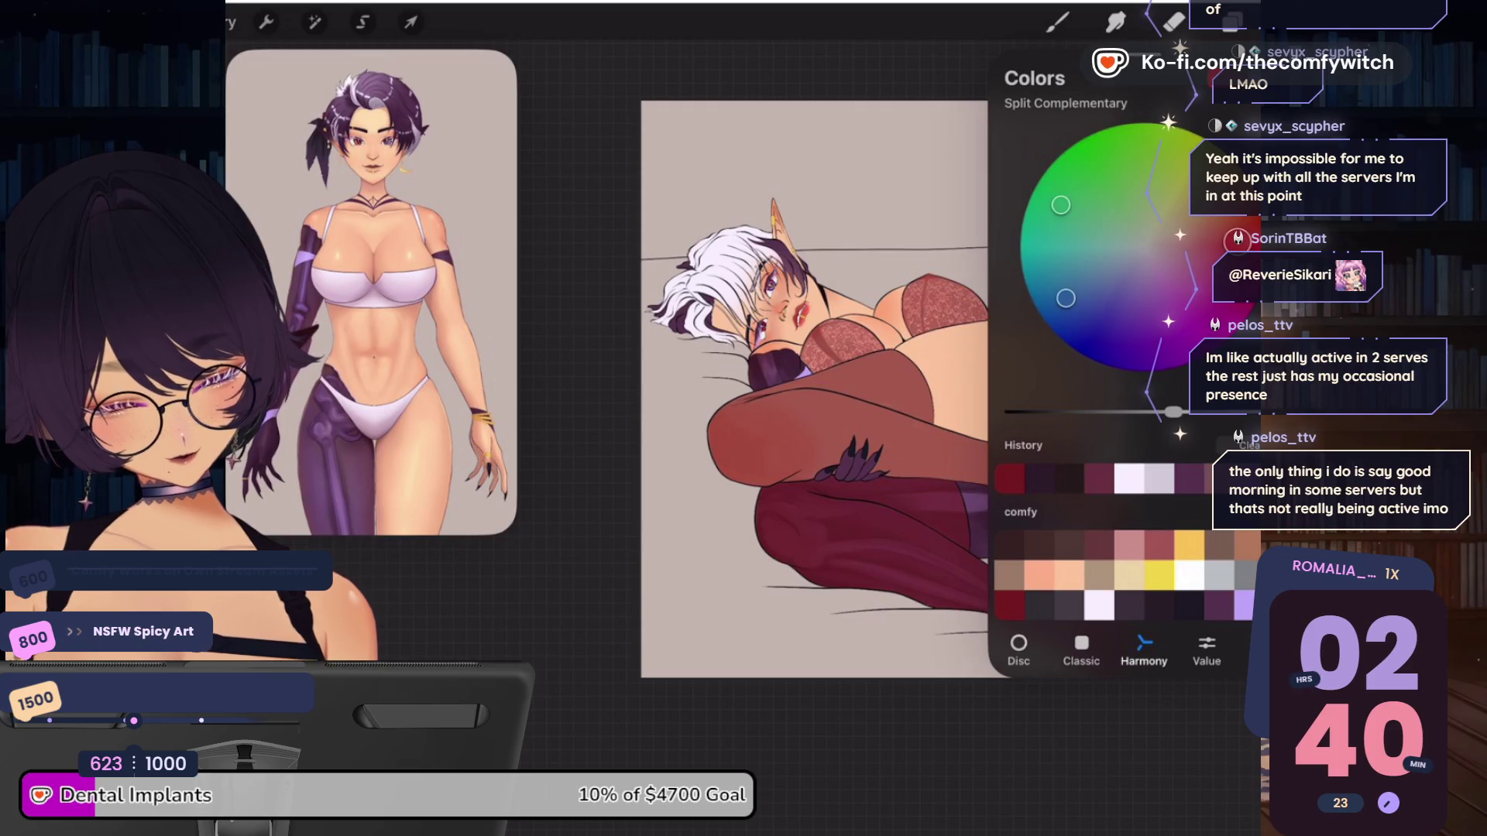
drag(1193, 247, 1203, 271)
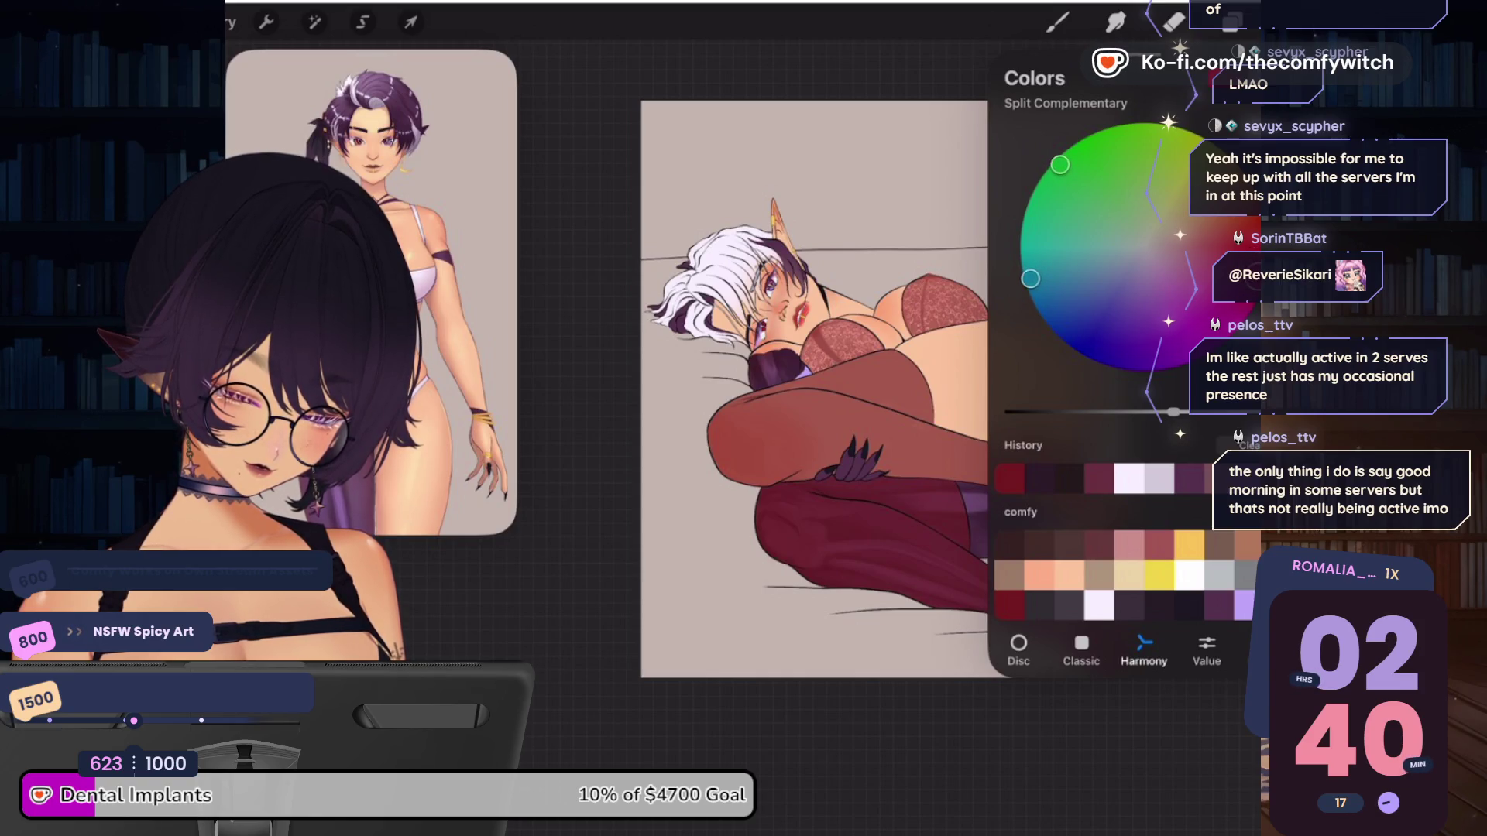
drag(1173, 412, 1178, 411)
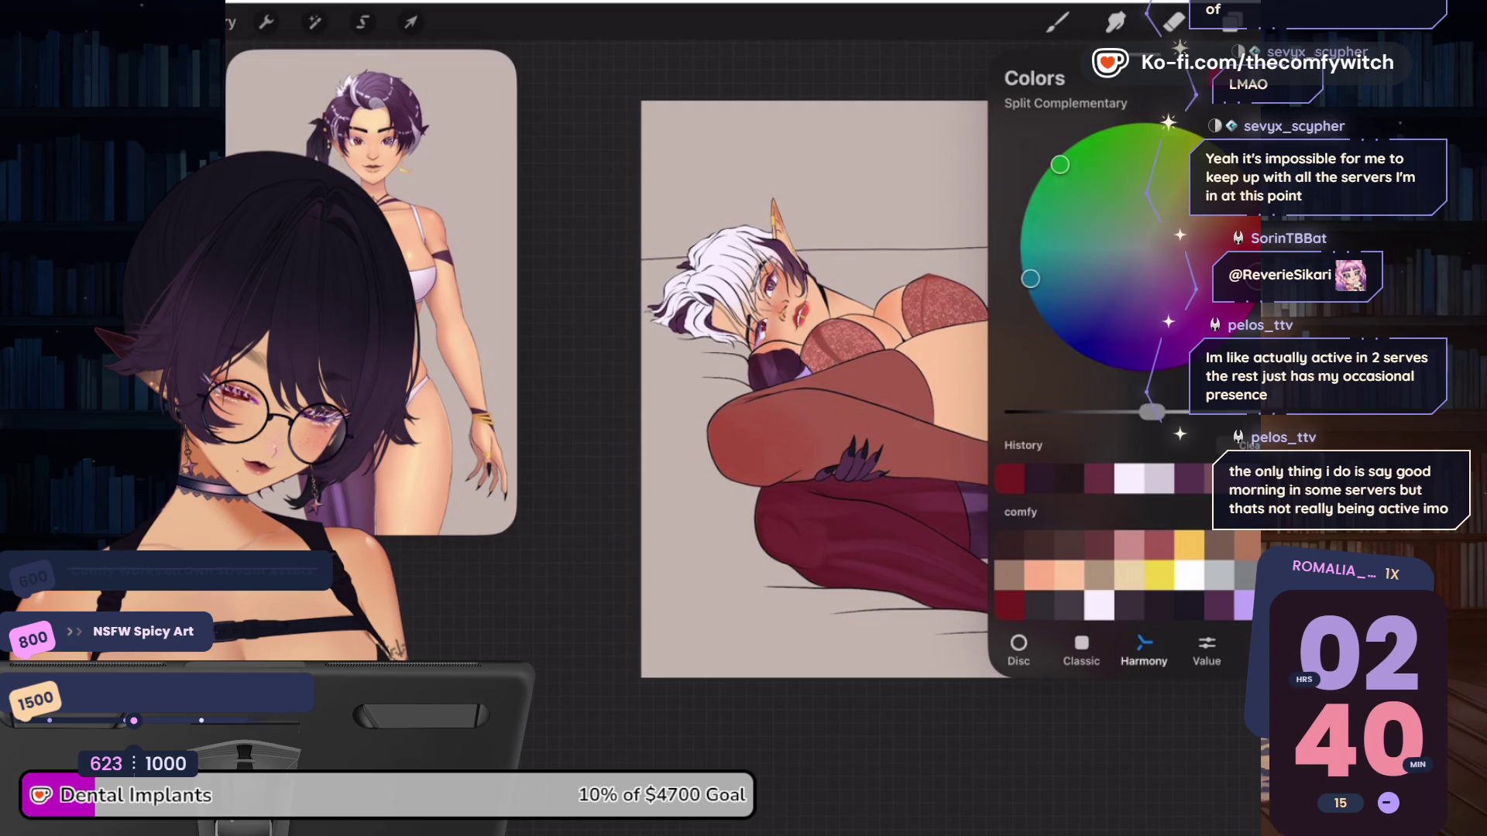
click(1057, 21)
Select Layer 14, the layer holding the red bra
click(1231, 22)
click(1231, 22)
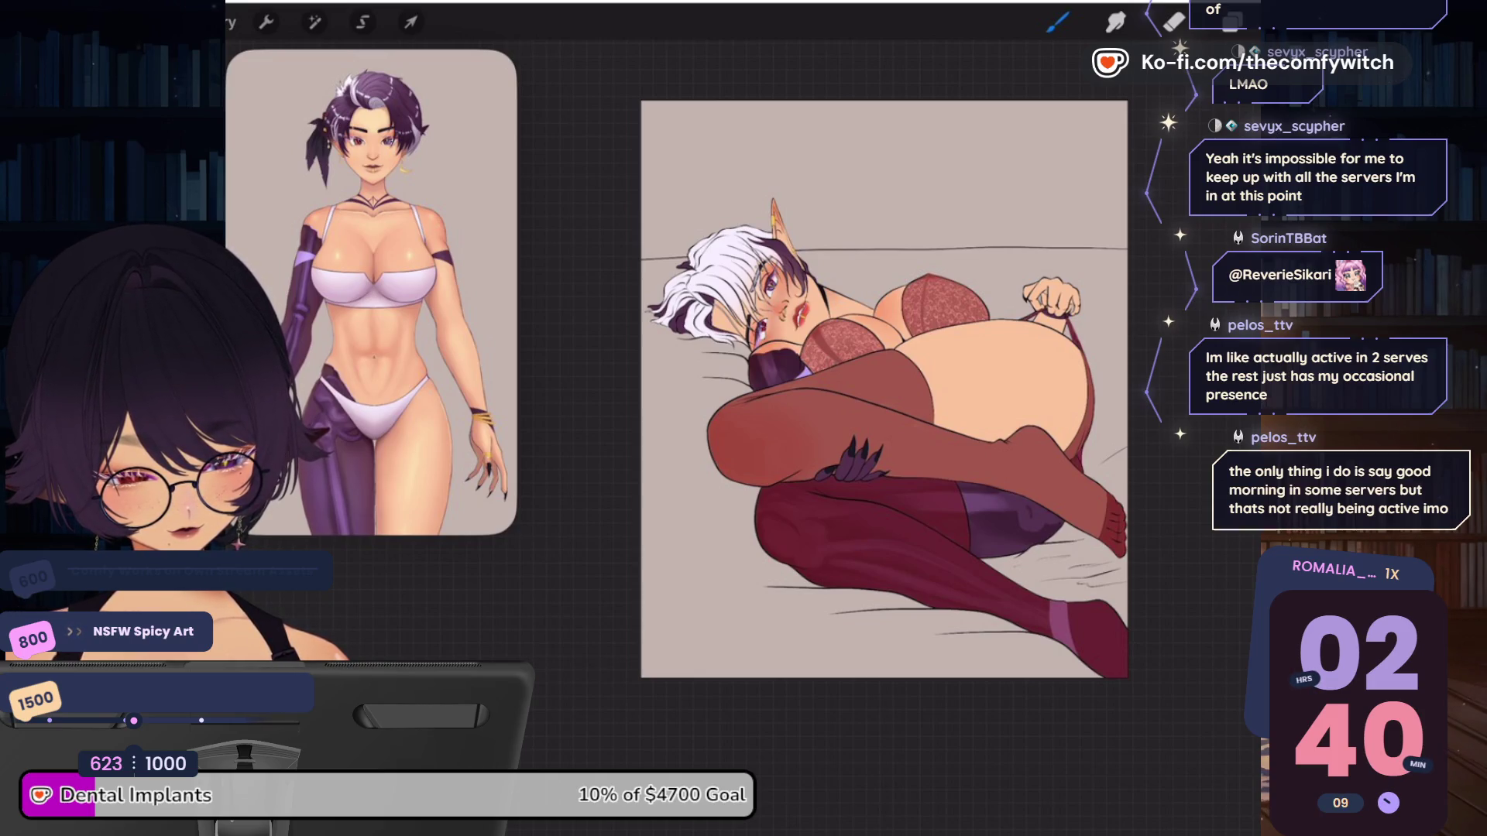
click(1231, 22)
scroll(1123, 464, up, 5)
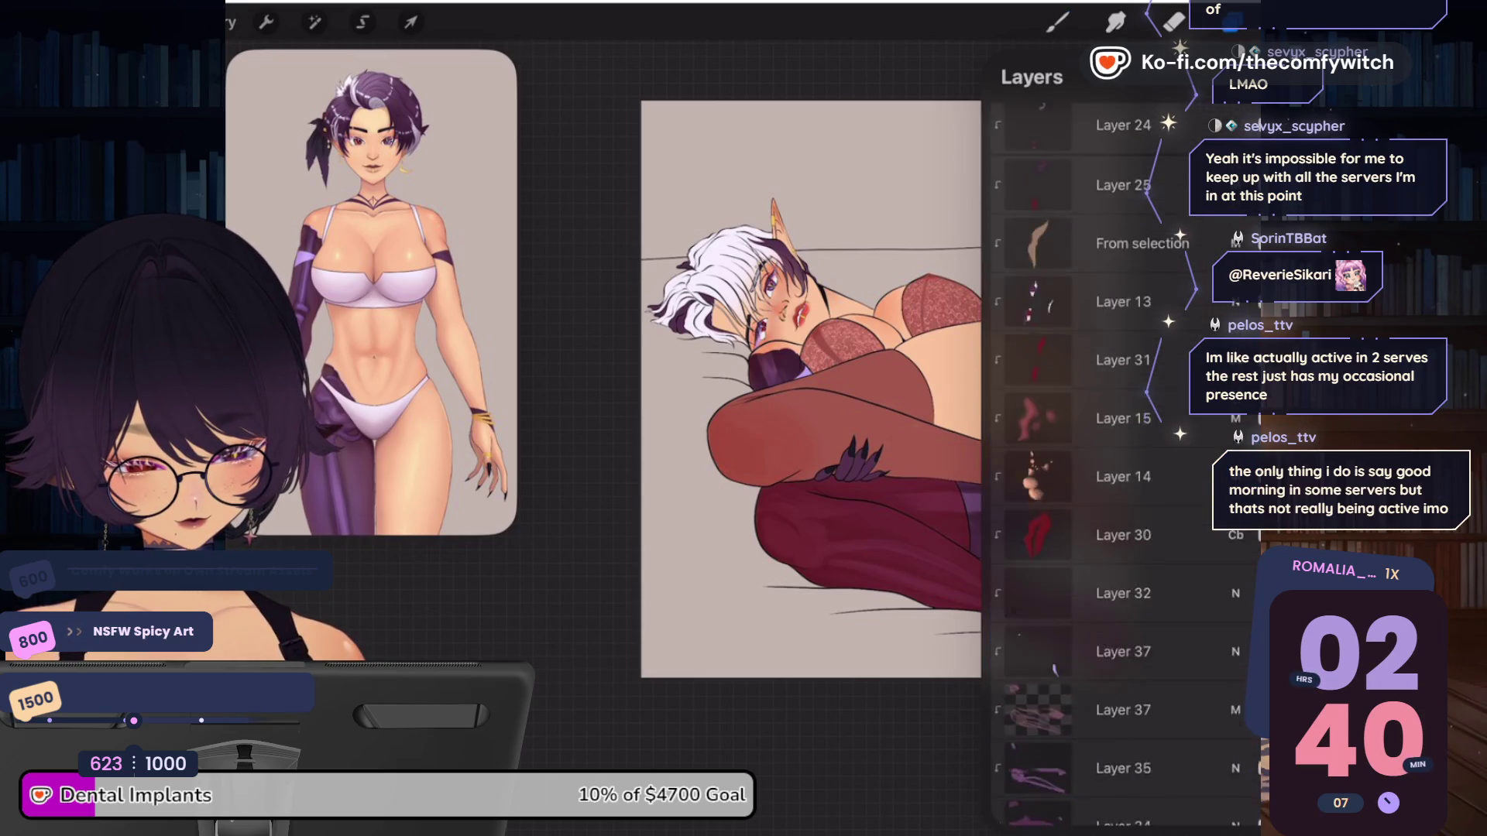
scroll(1122, 465, up, 3)
click(1095, 308)
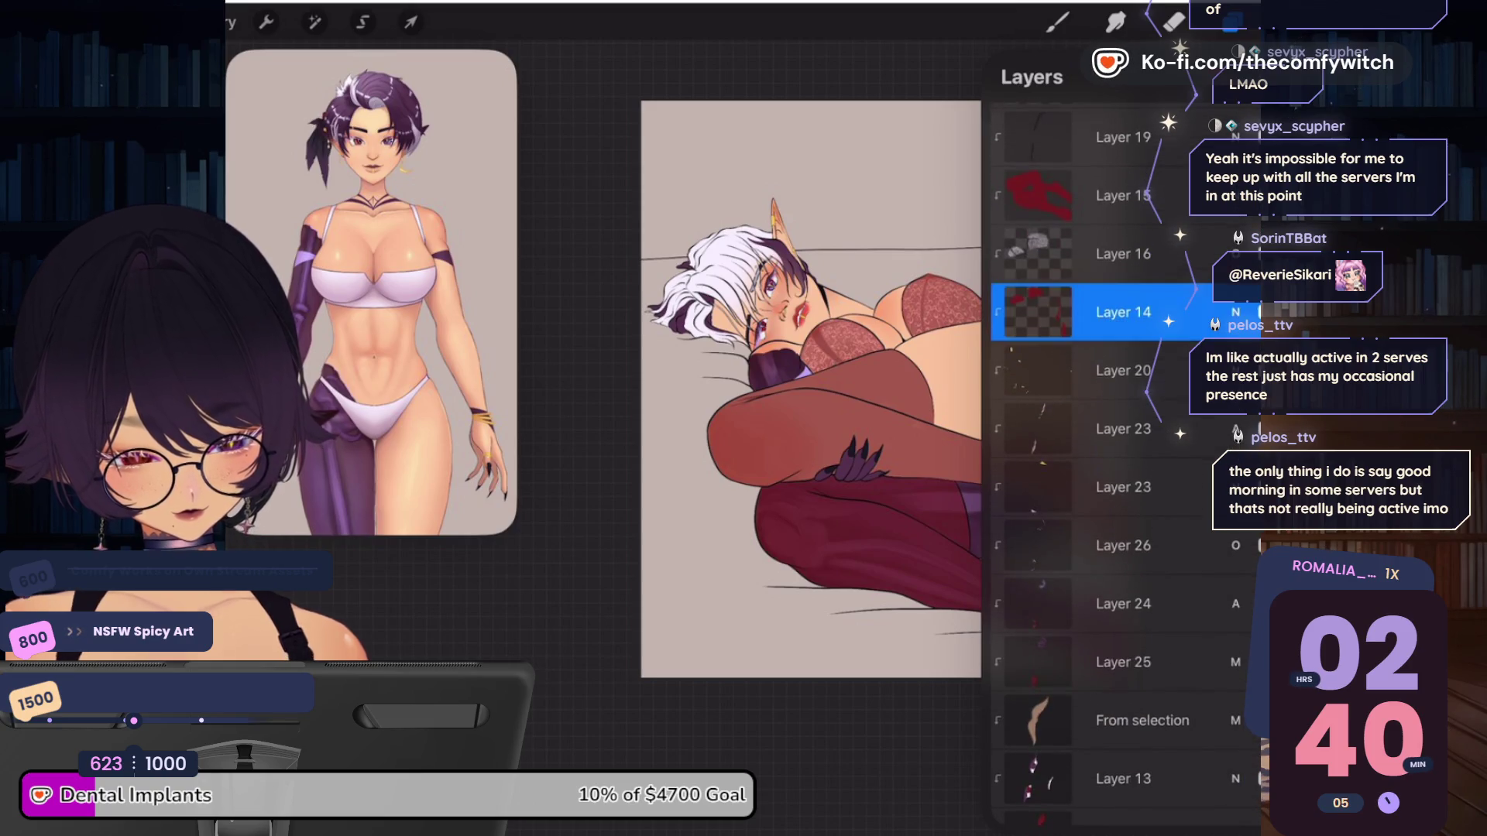
click(1231, 21)
click(1231, 22)
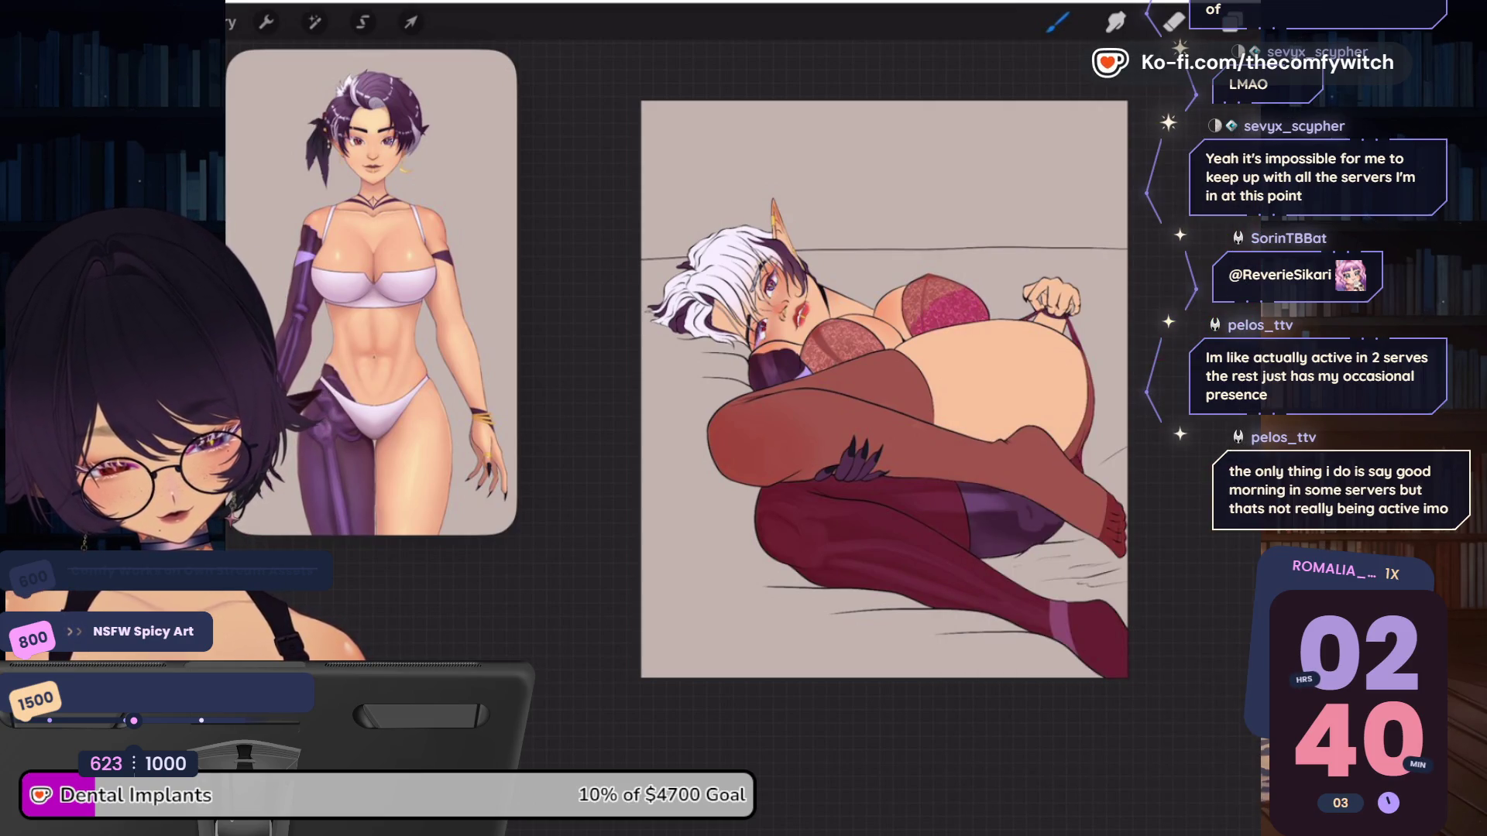
ColorDrop the new crimson red into the stockings on Layer 15, then return to Layer 14 with the brush
click(1231, 22)
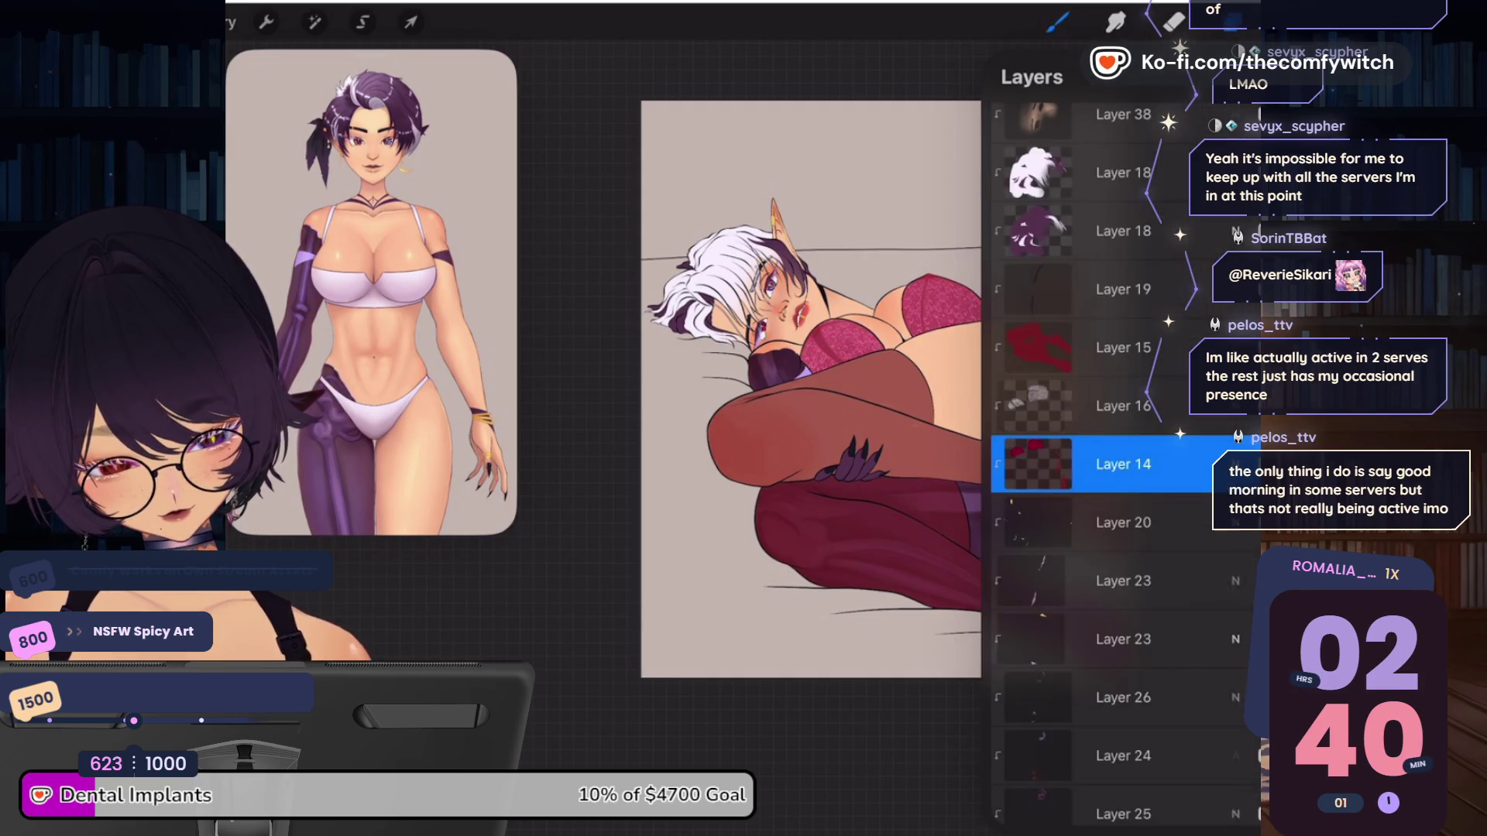
click(1128, 341)
click(1248, 22)
click(1231, 22)
drag(1231, 21, 929, 402)
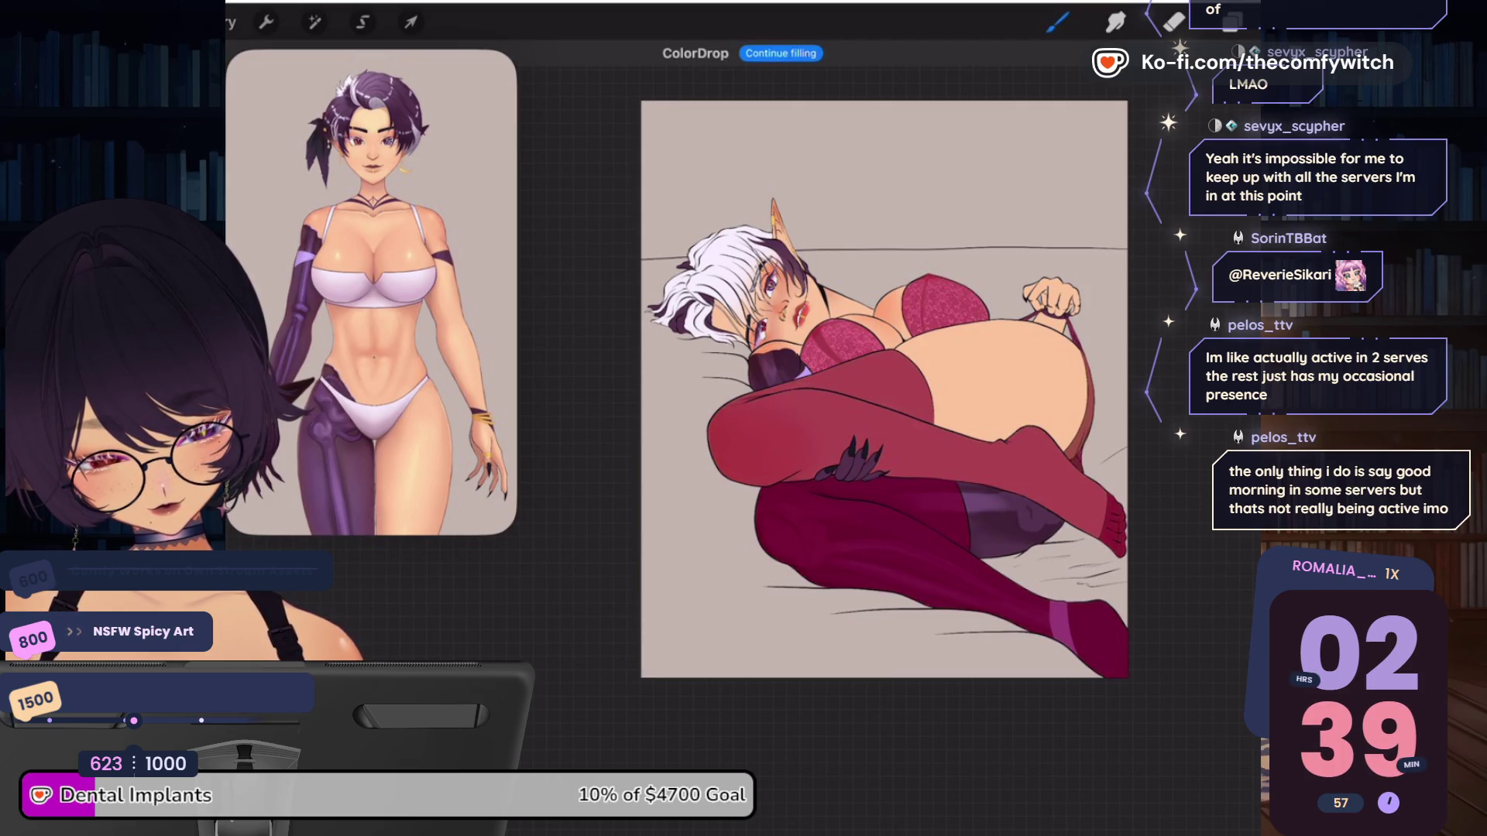
click(1231, 22)
click(1122, 581)
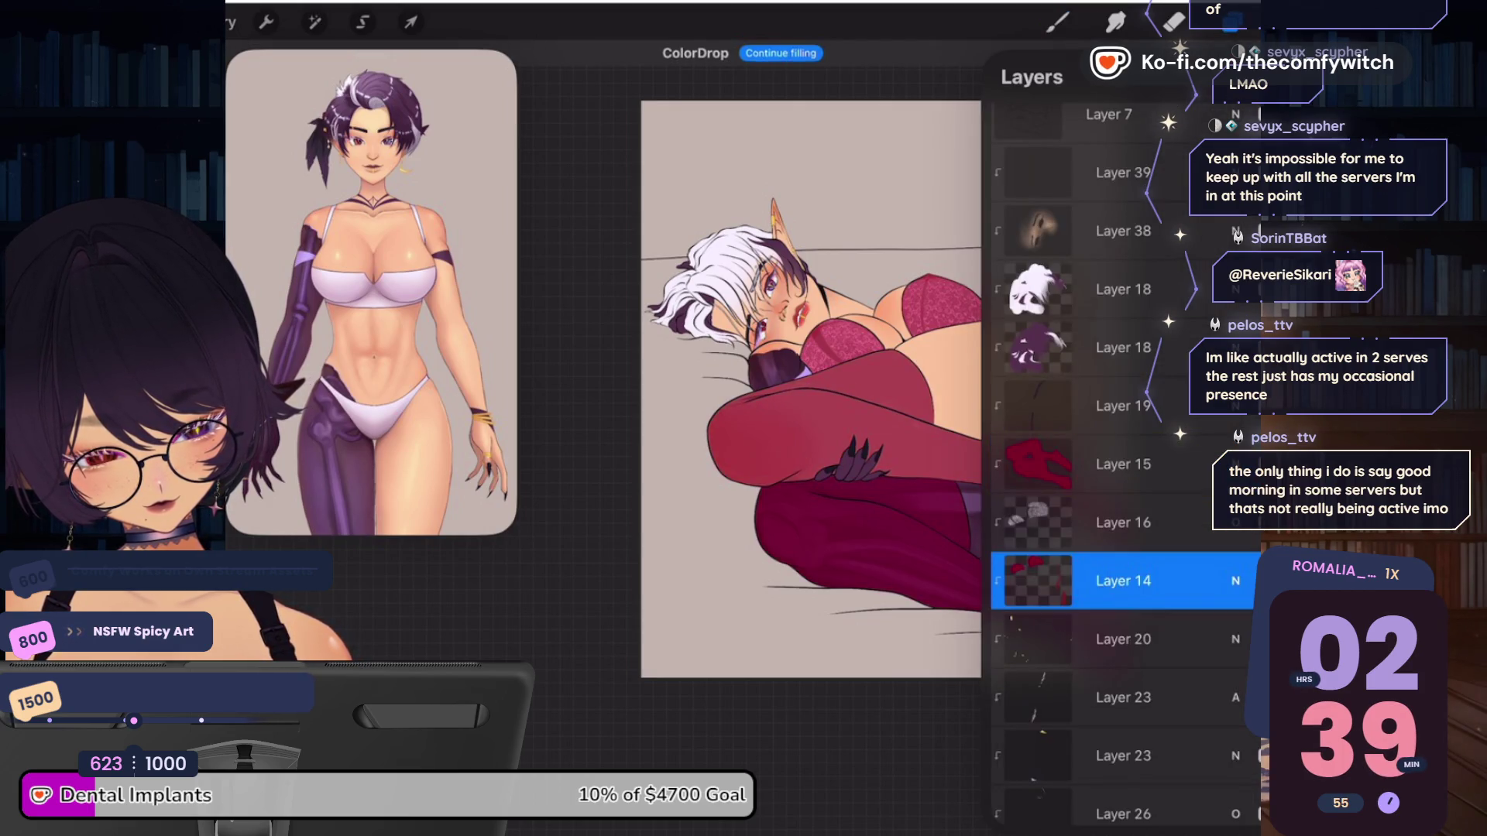
click(1231, 22)
click(1057, 21)
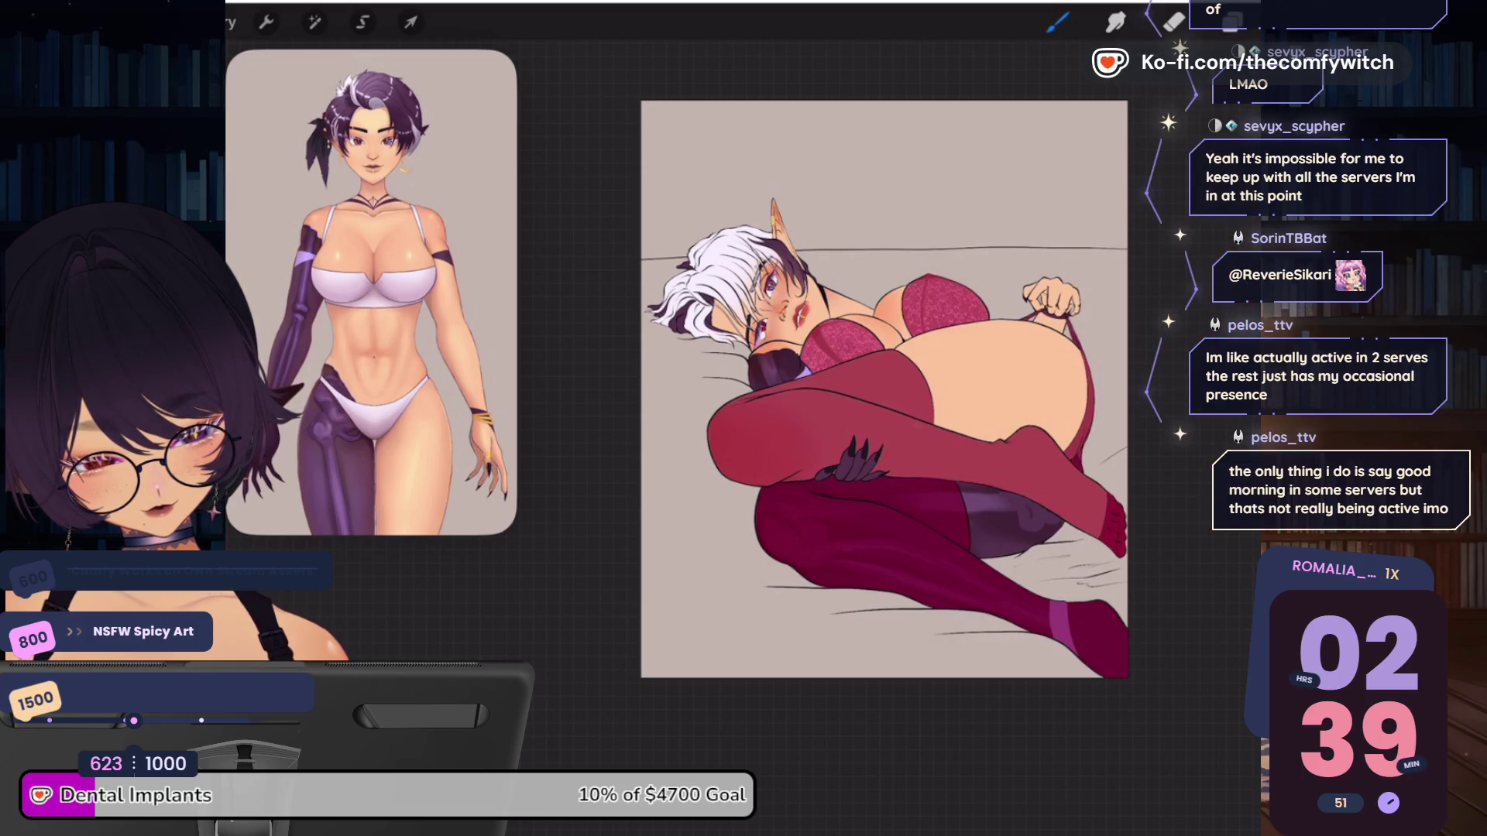
click(1231, 22)
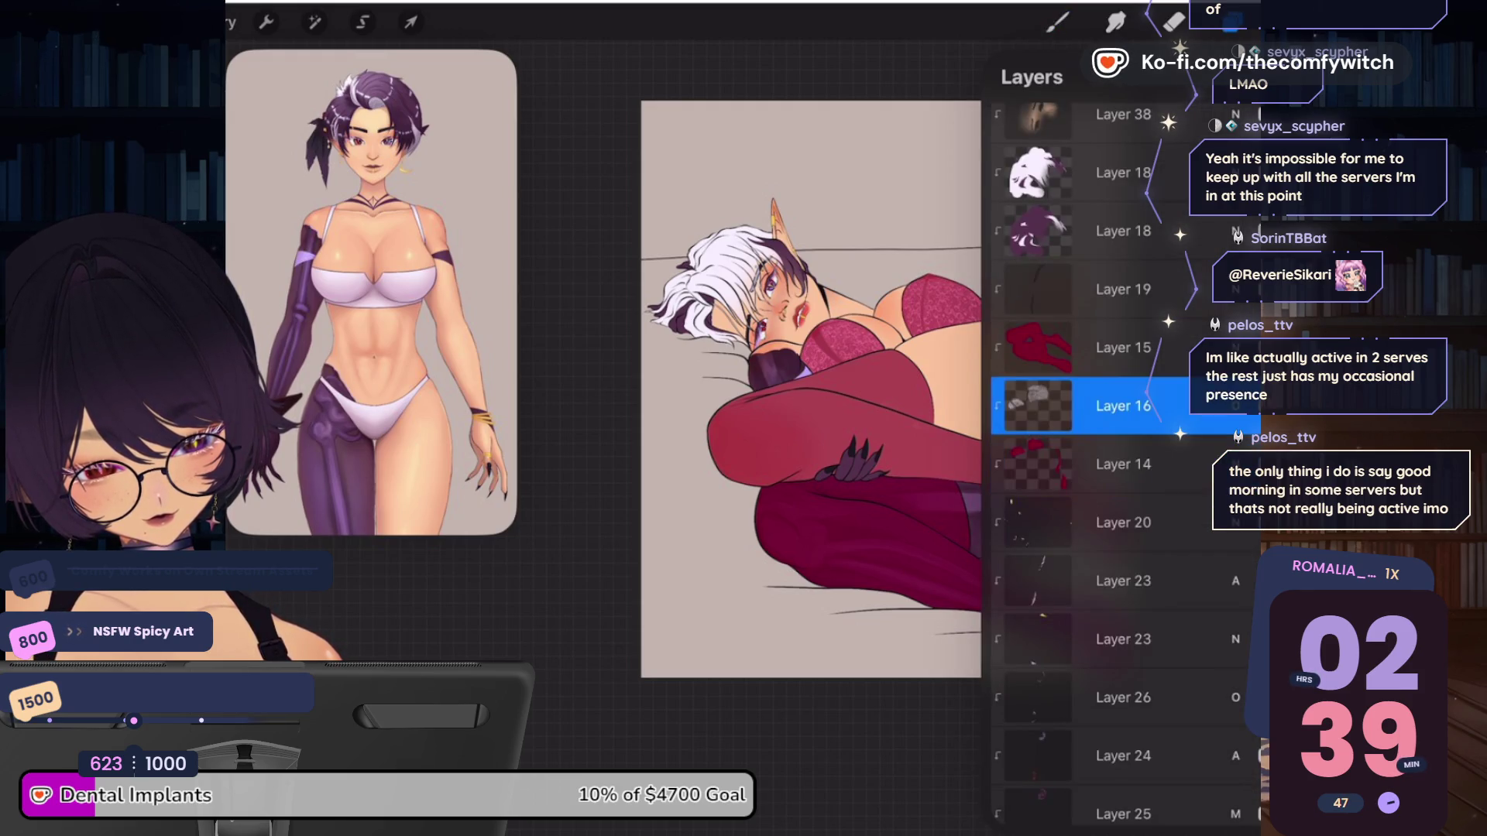
On Layer 16, brush darker shading over the right and left bra cups
click(1231, 21)
drag(952, 282, 910, 333)
drag(873, 324, 813, 370)
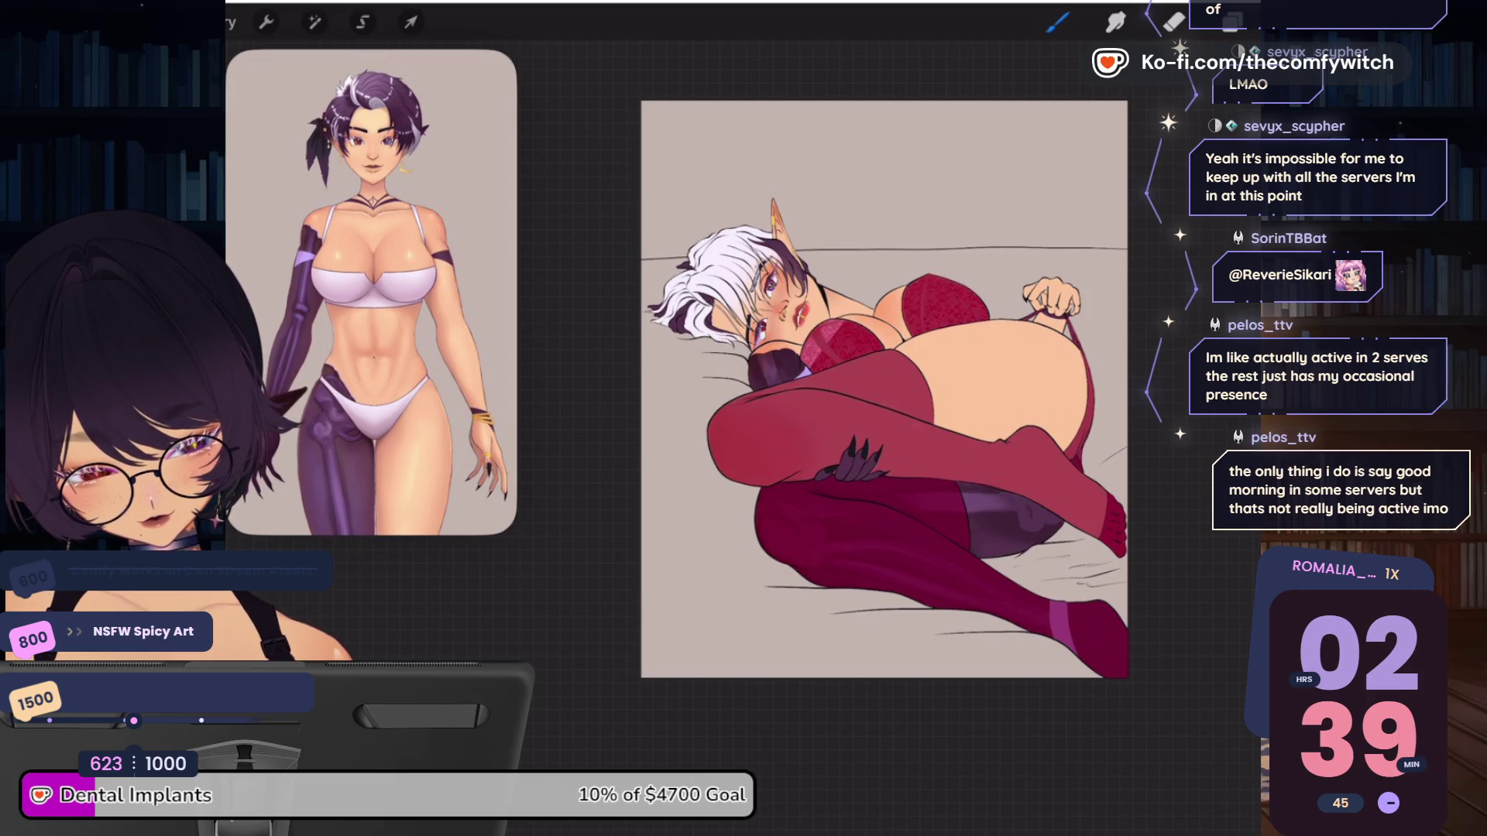
Set Layer 16's blend mode to Multiply
click(1231, 22)
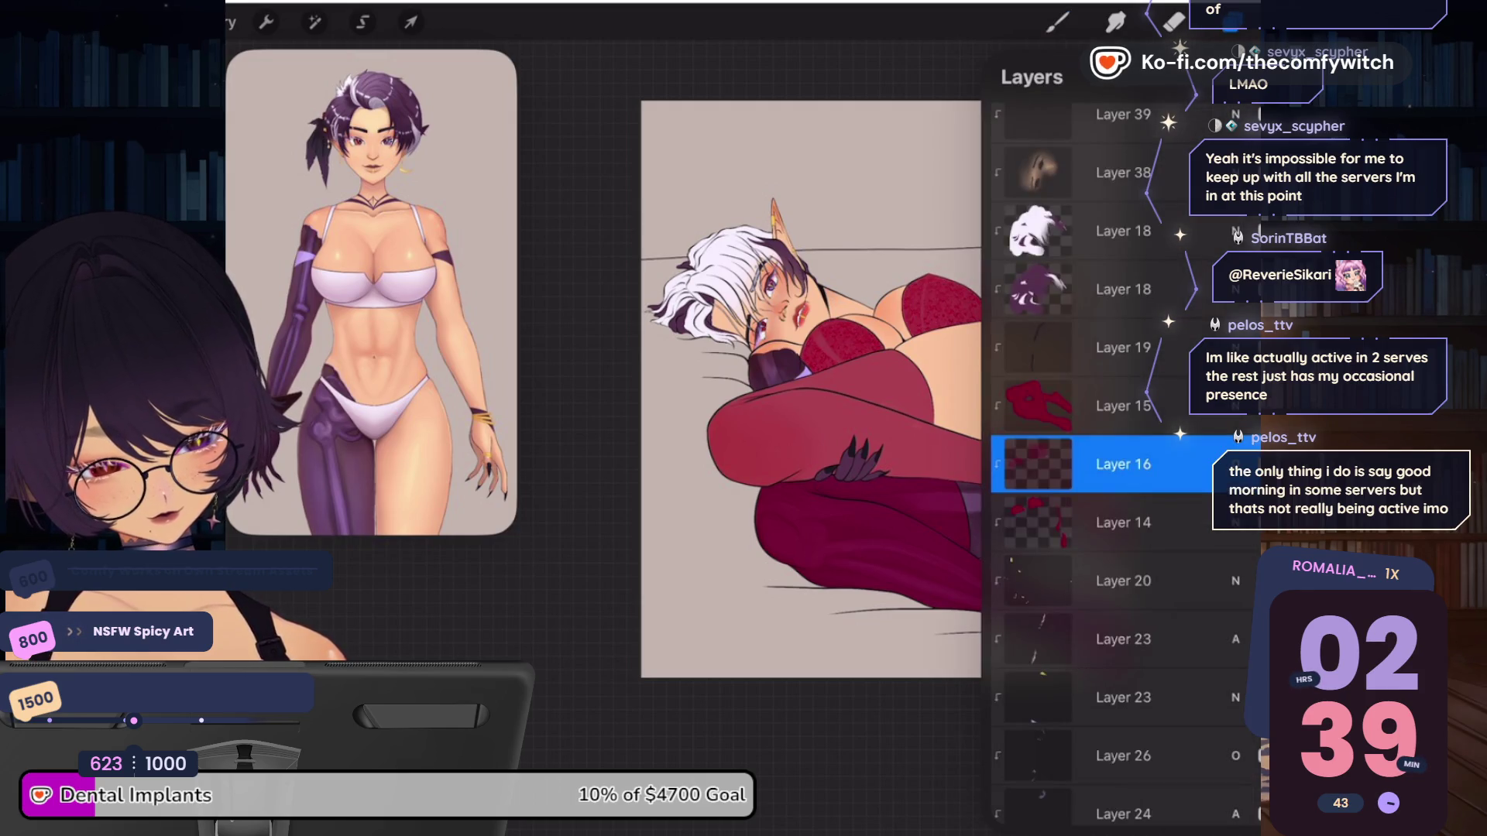
click(1231, 22)
click(1231, 21)
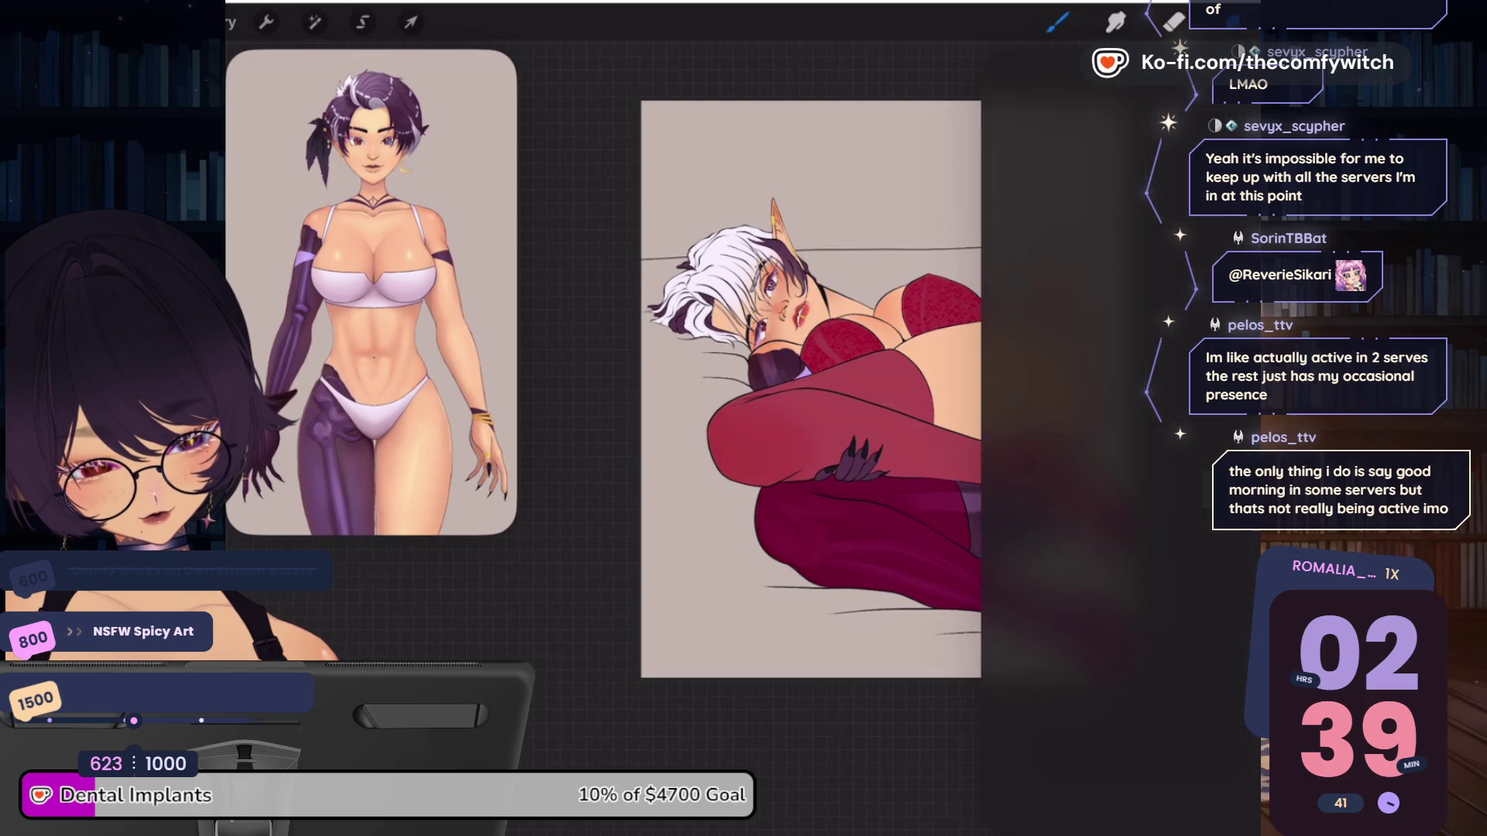
click(1235, 464)
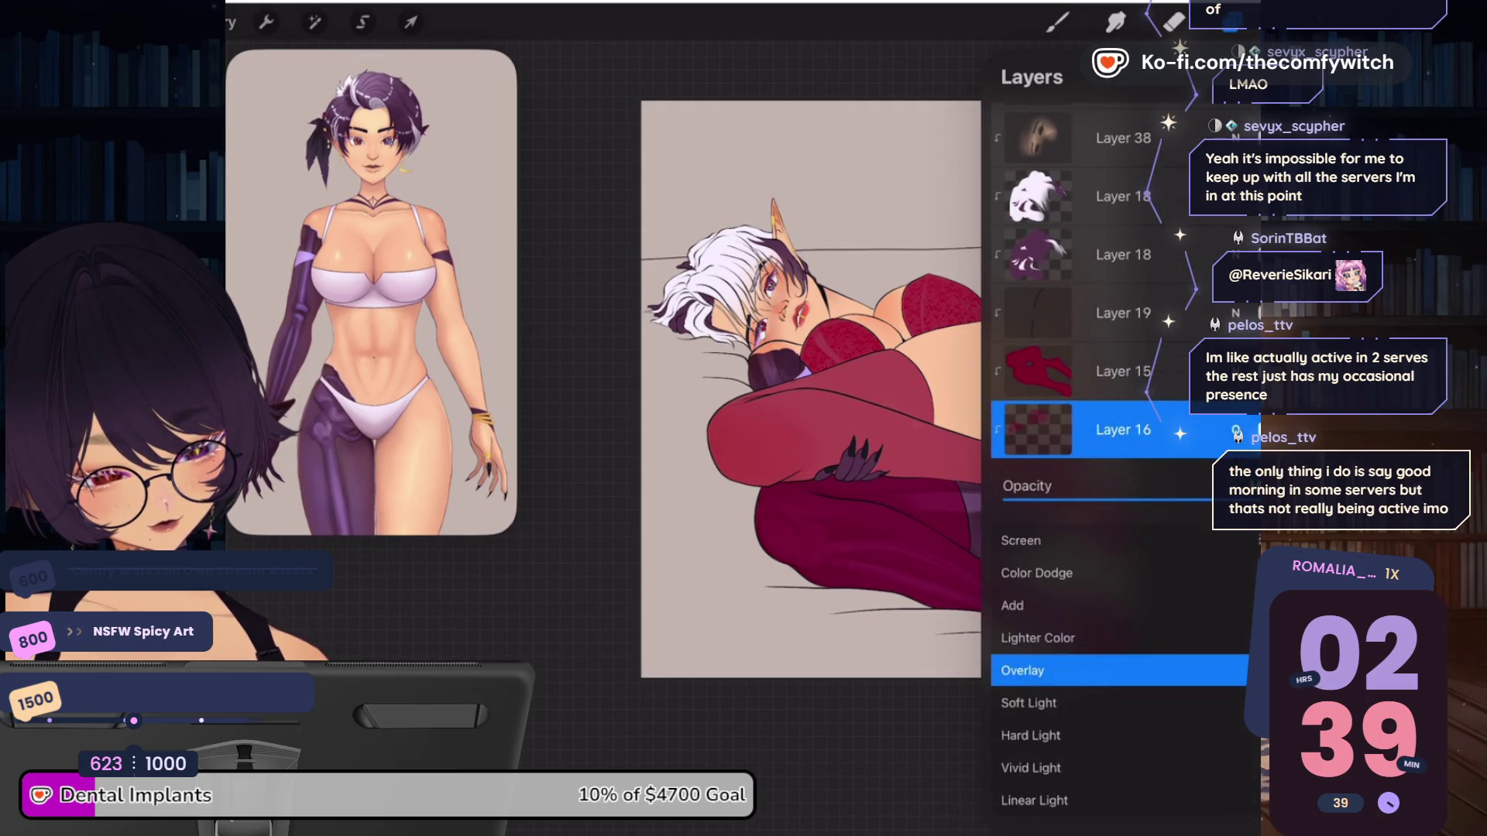
scroll(1119, 669, up, 3)
scroll(1119, 670, up, 1)
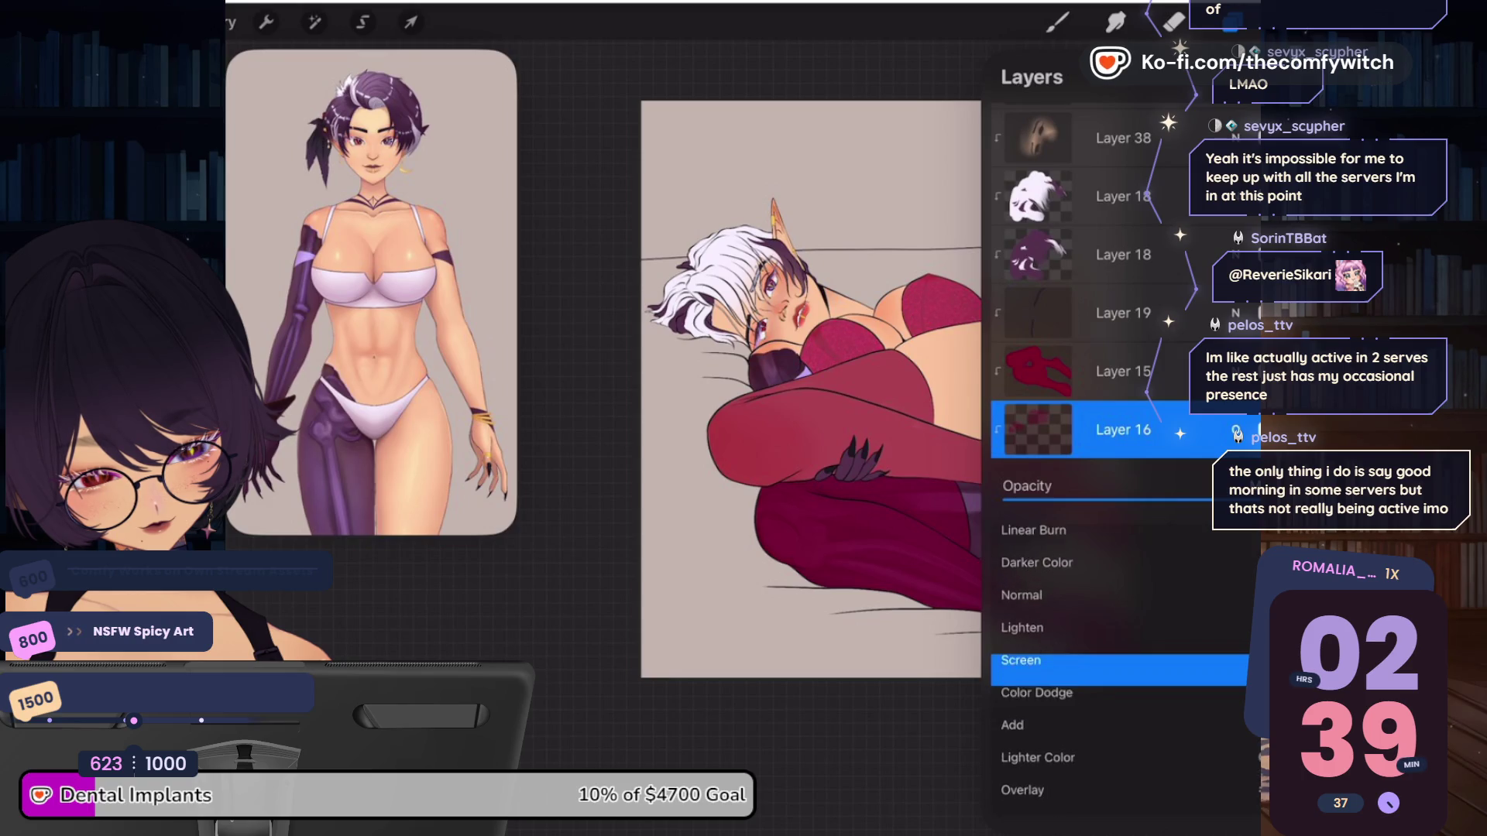
scroll(1119, 670, up, 2)
scroll(1119, 670, up, 1)
scroll(1119, 670, up, 3)
scroll(1119, 669, up, 1)
scroll(1118, 670, up, 1)
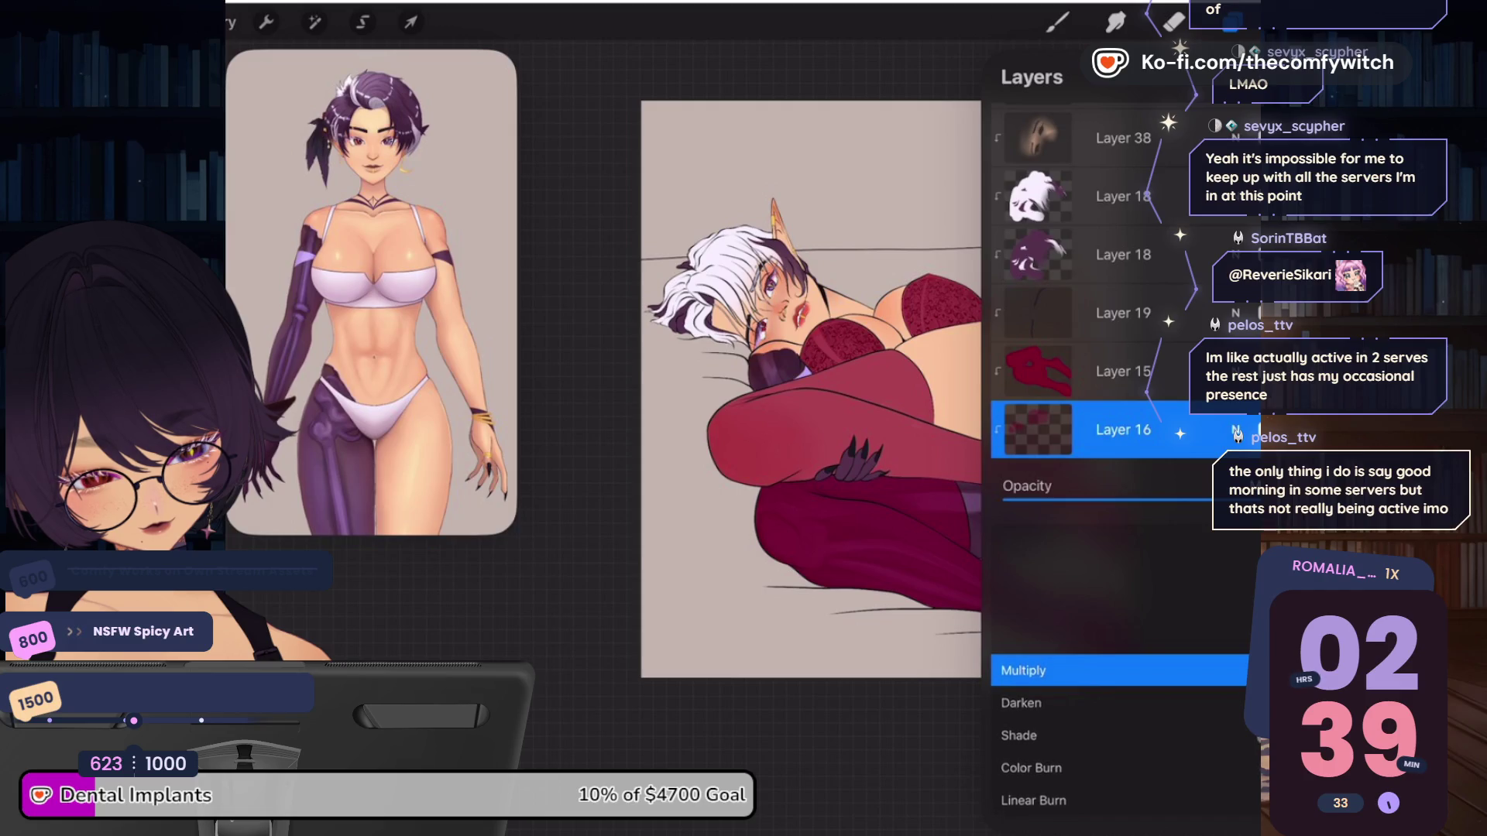
click(1237, 430)
click(1057, 22)
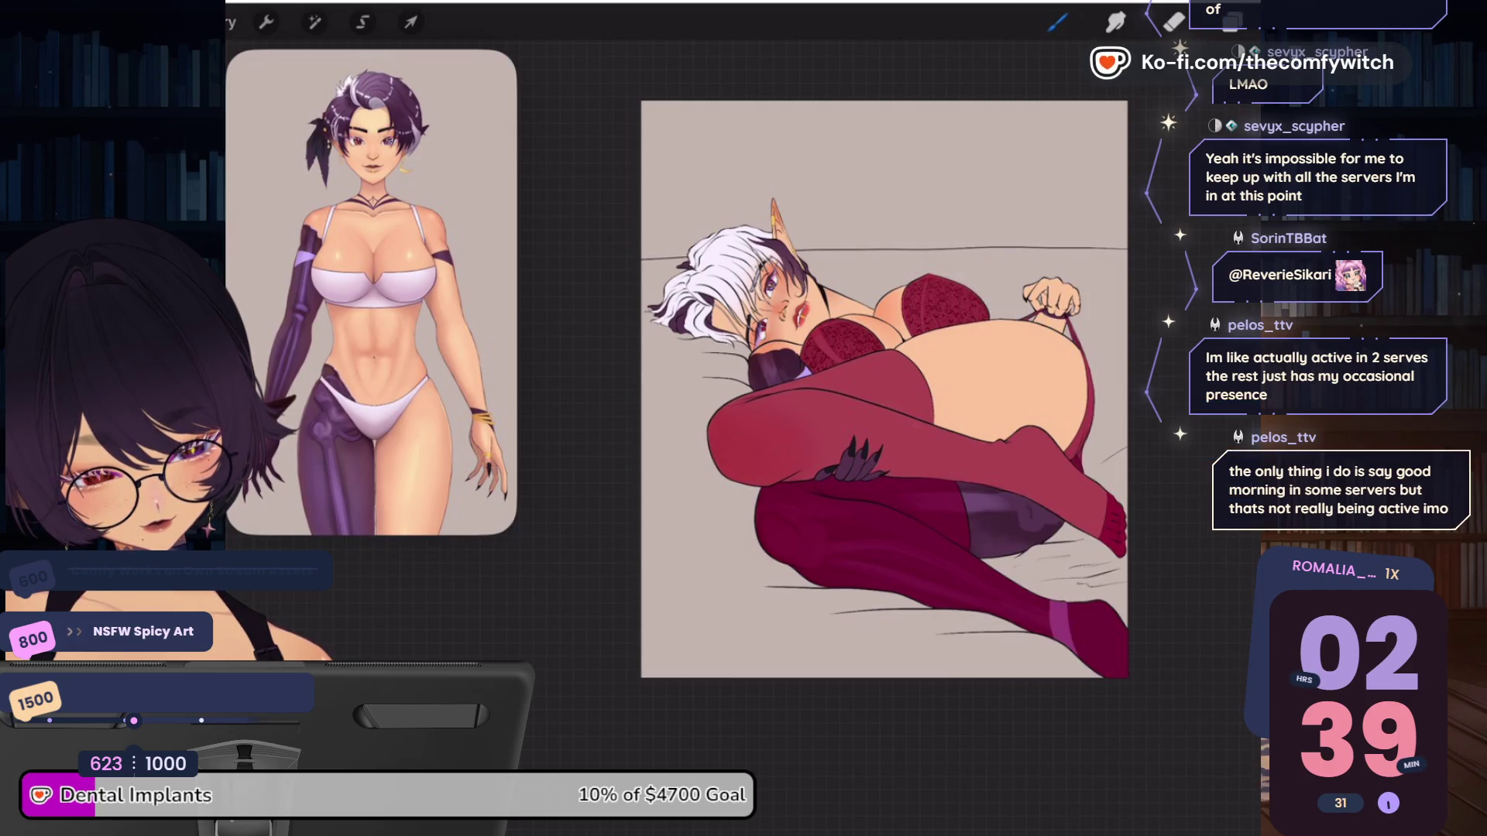
scroll(884, 388, up, 2)
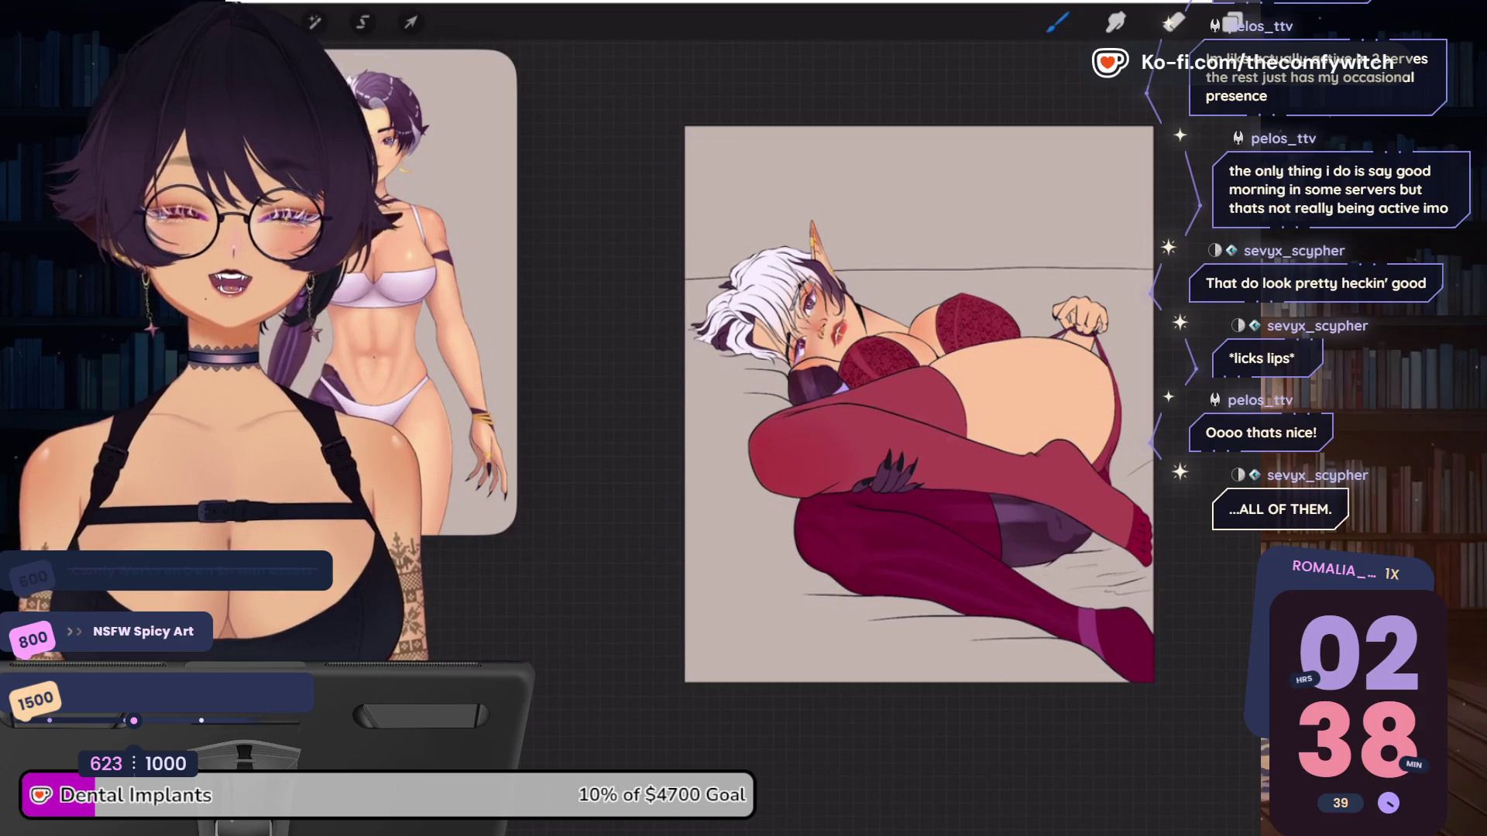
Mix a dark forest green and ColorDrop it into the stockings on Layer 15
click(1289, 22)
drag(1030, 279, 1019, 245)
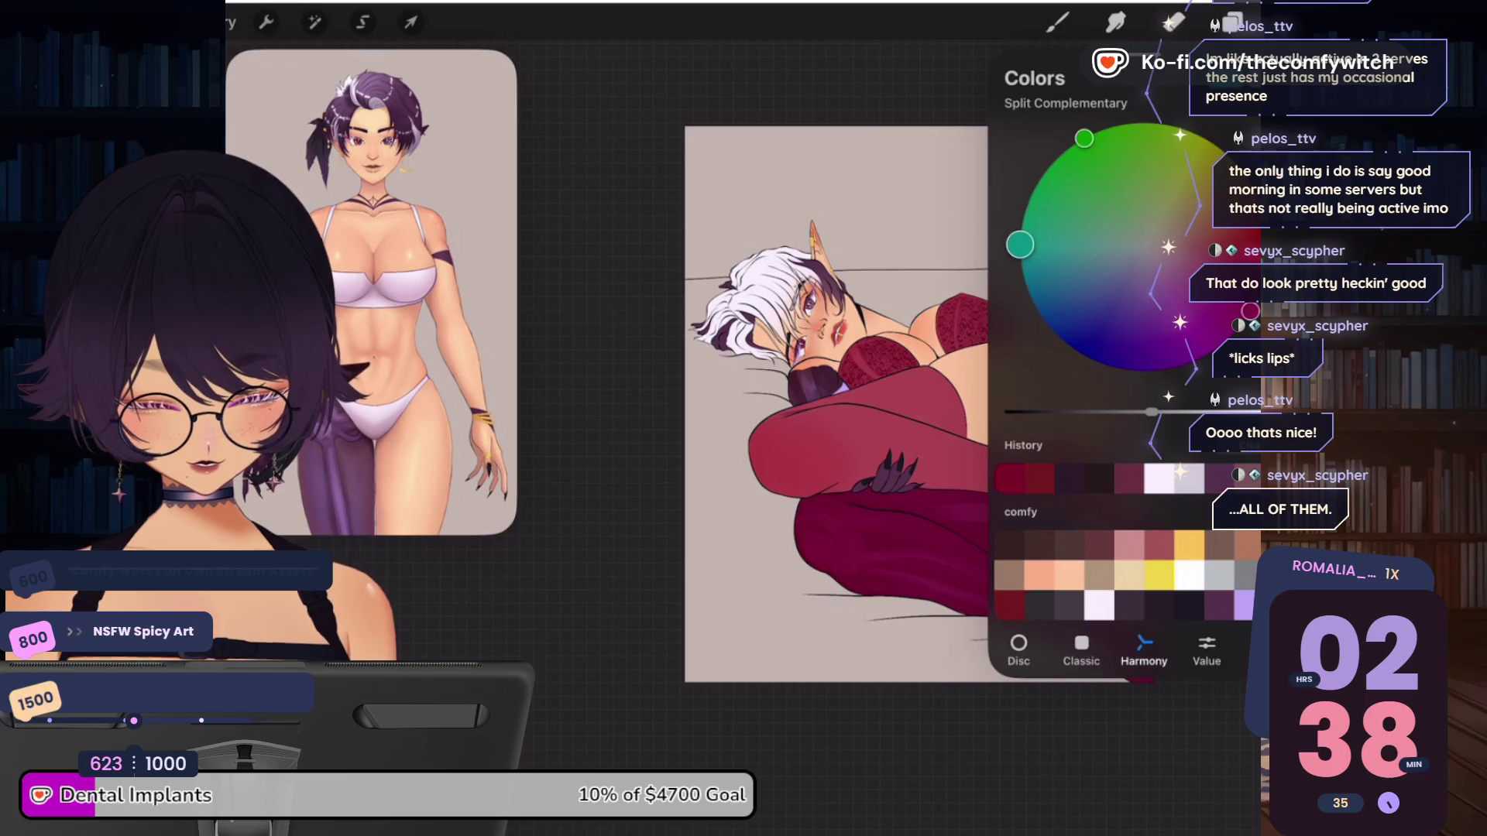
drag(1152, 412, 1104, 412)
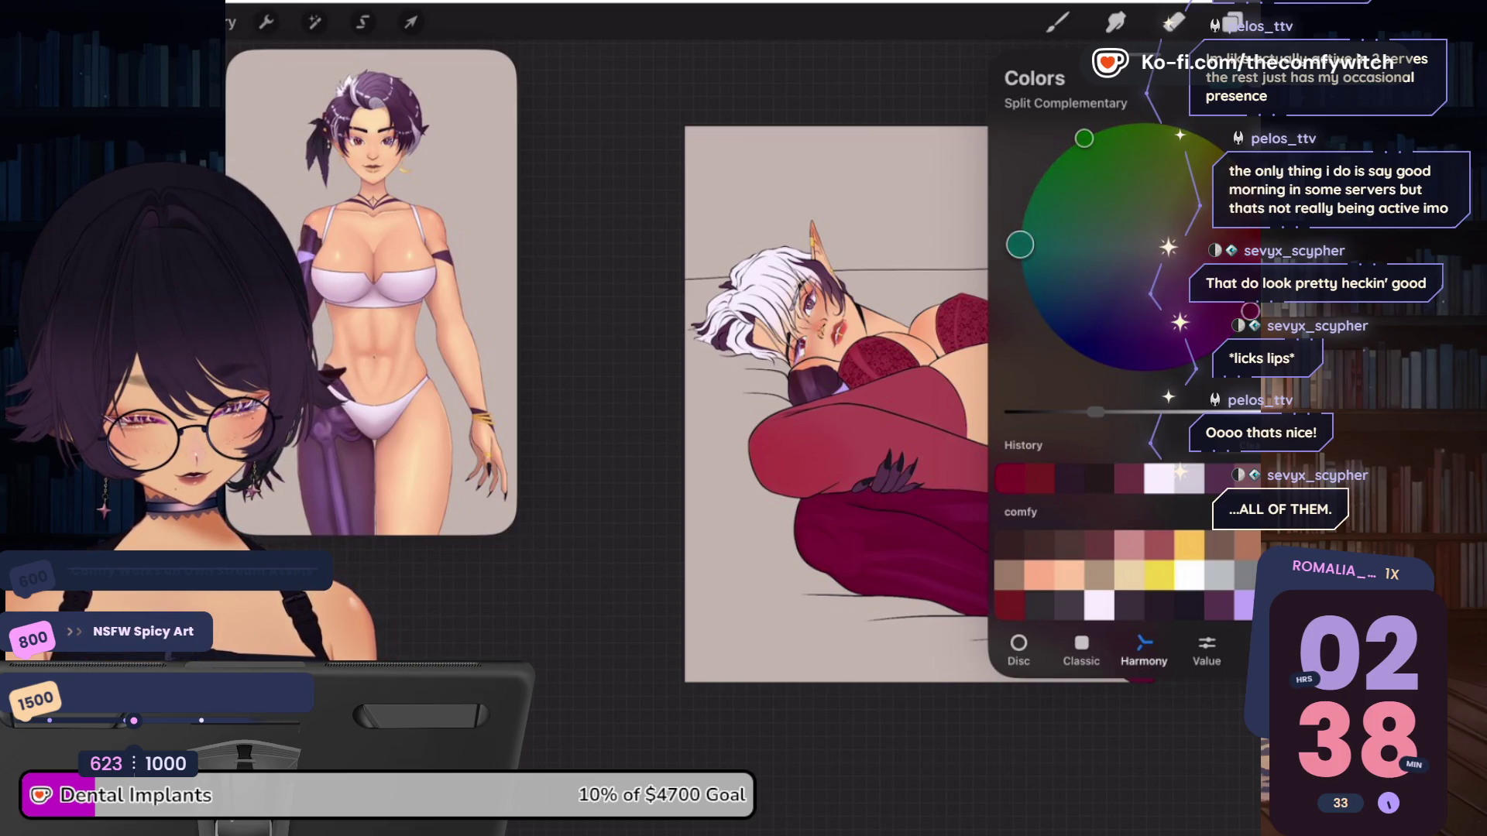
click(1057, 22)
click(1231, 21)
click(1123, 406)
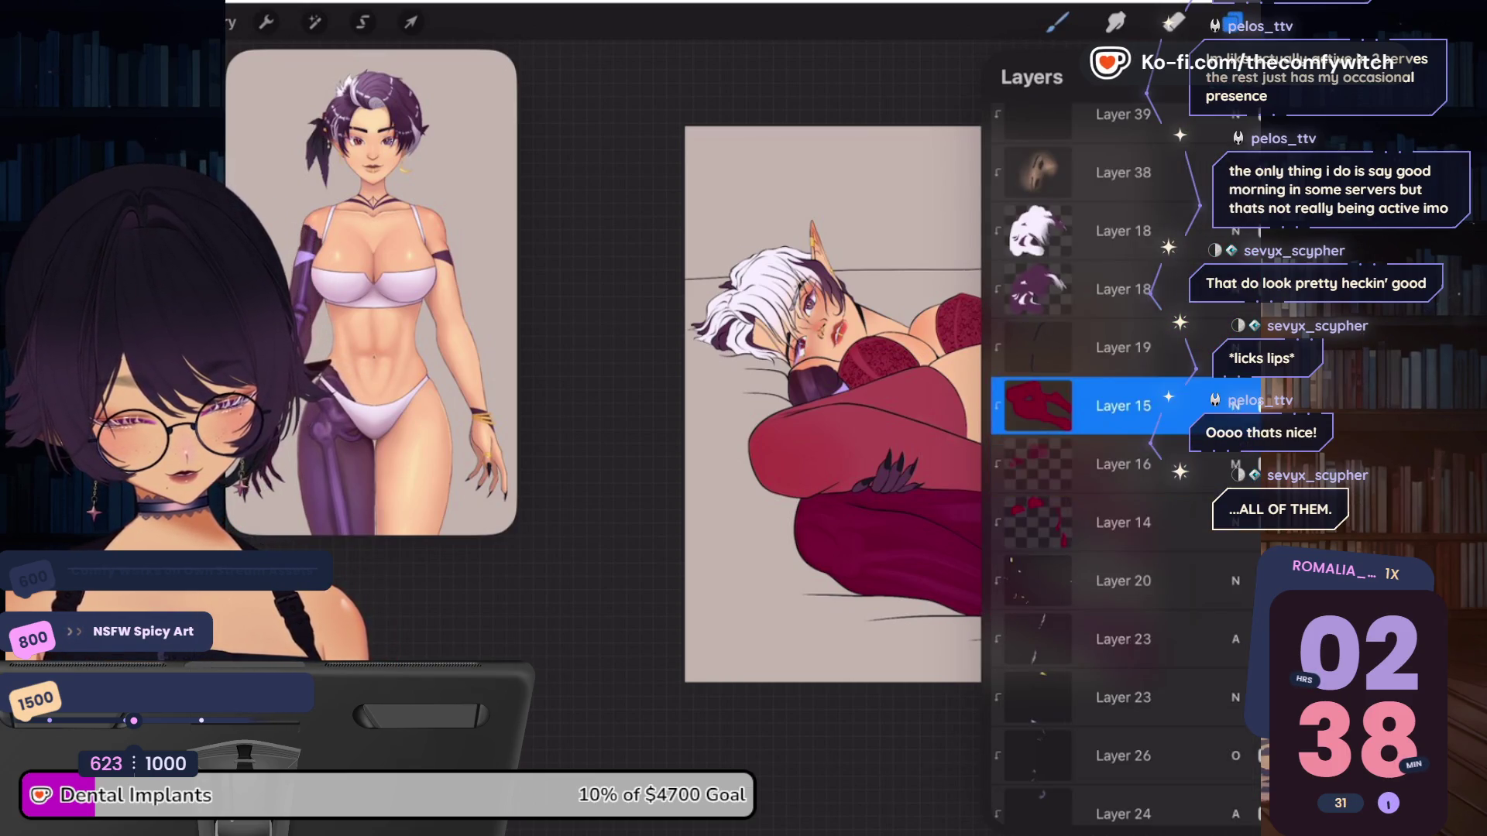
drag(1231, 22, 890, 433)
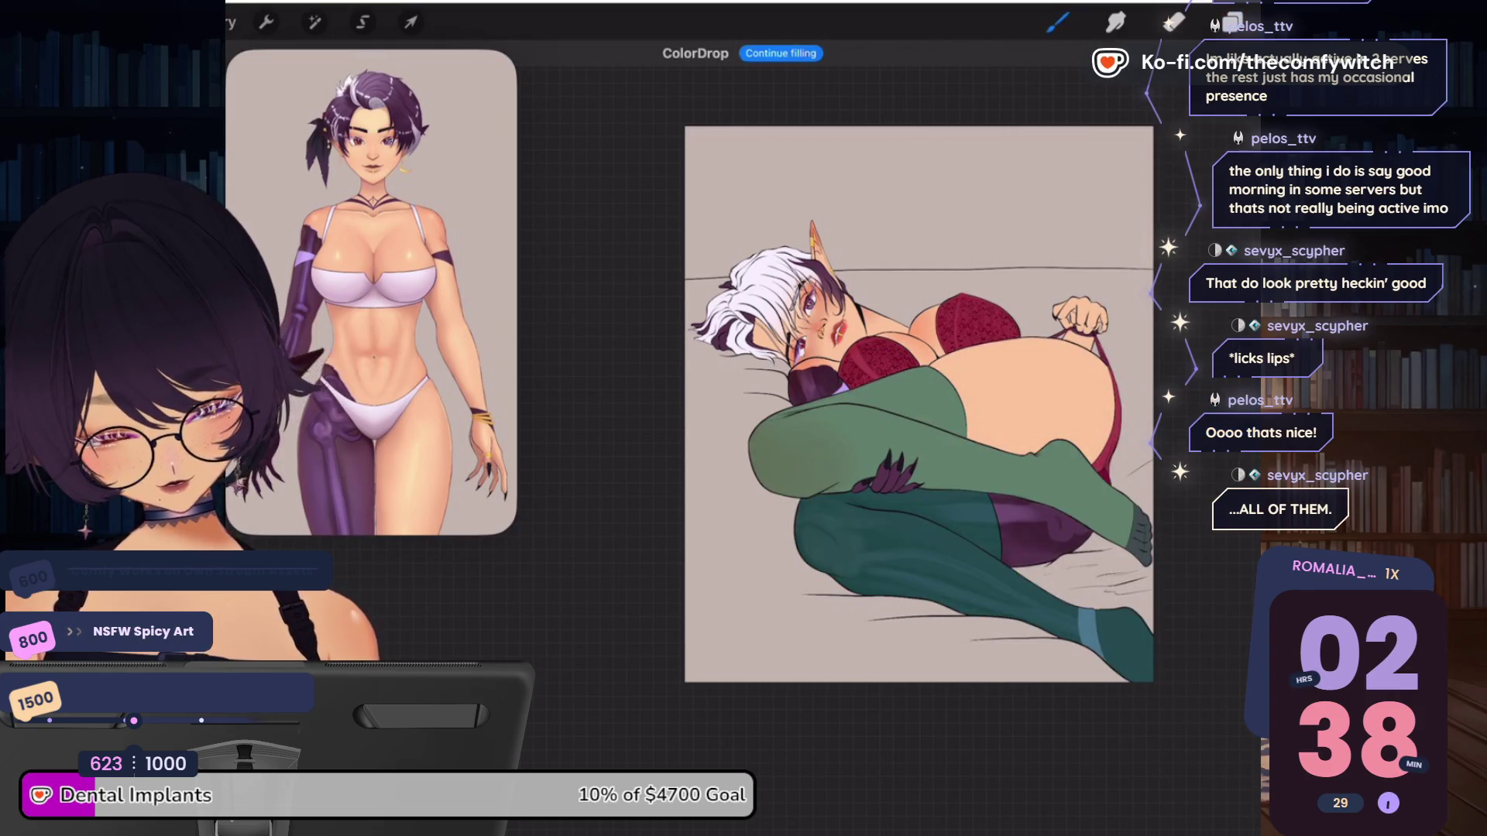
Paint forest green over the red lace bra on Layer 14
click(1231, 22)
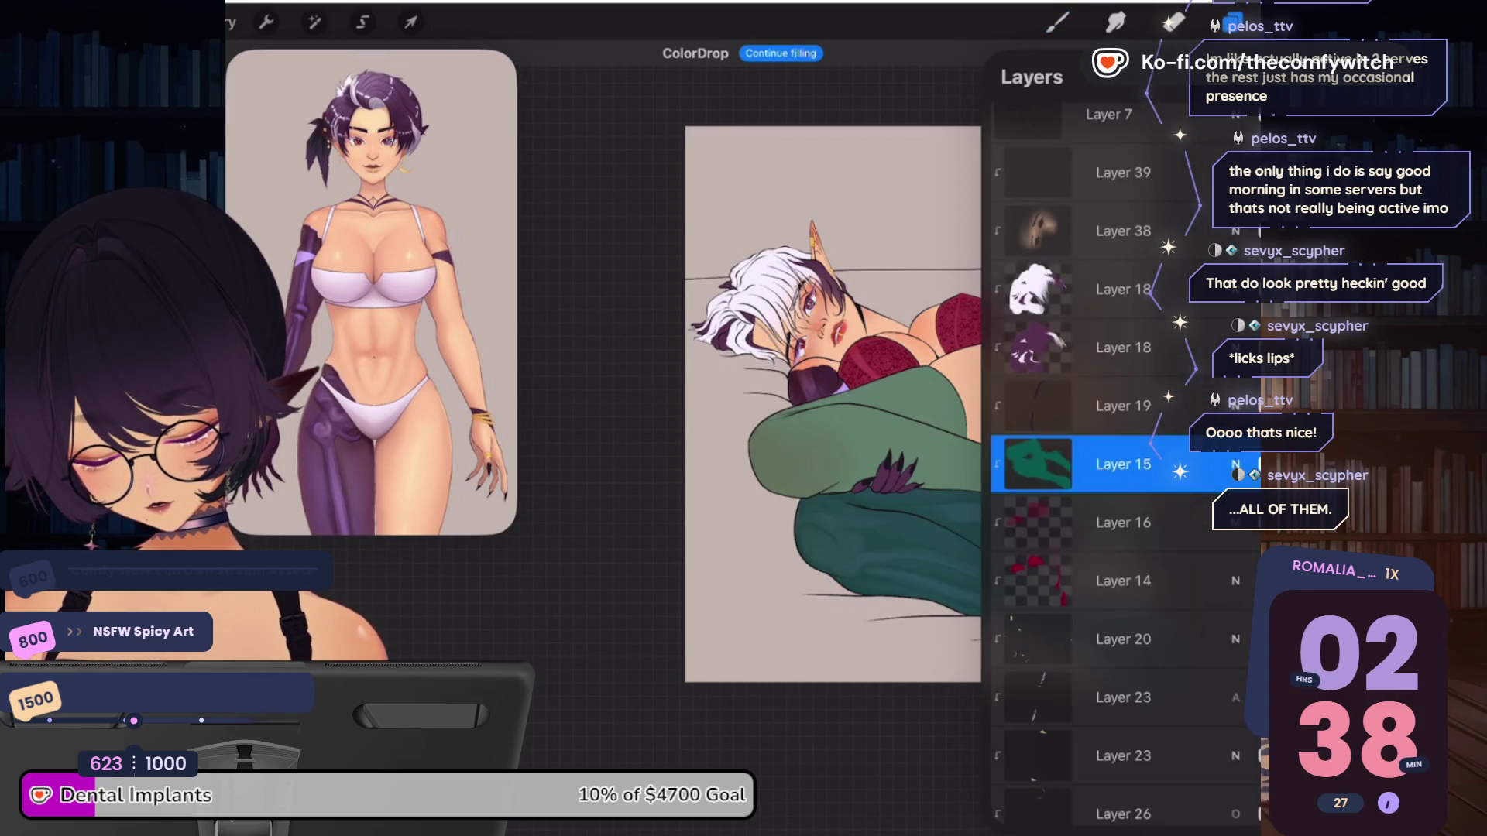
click(1123, 581)
click(1281, 21)
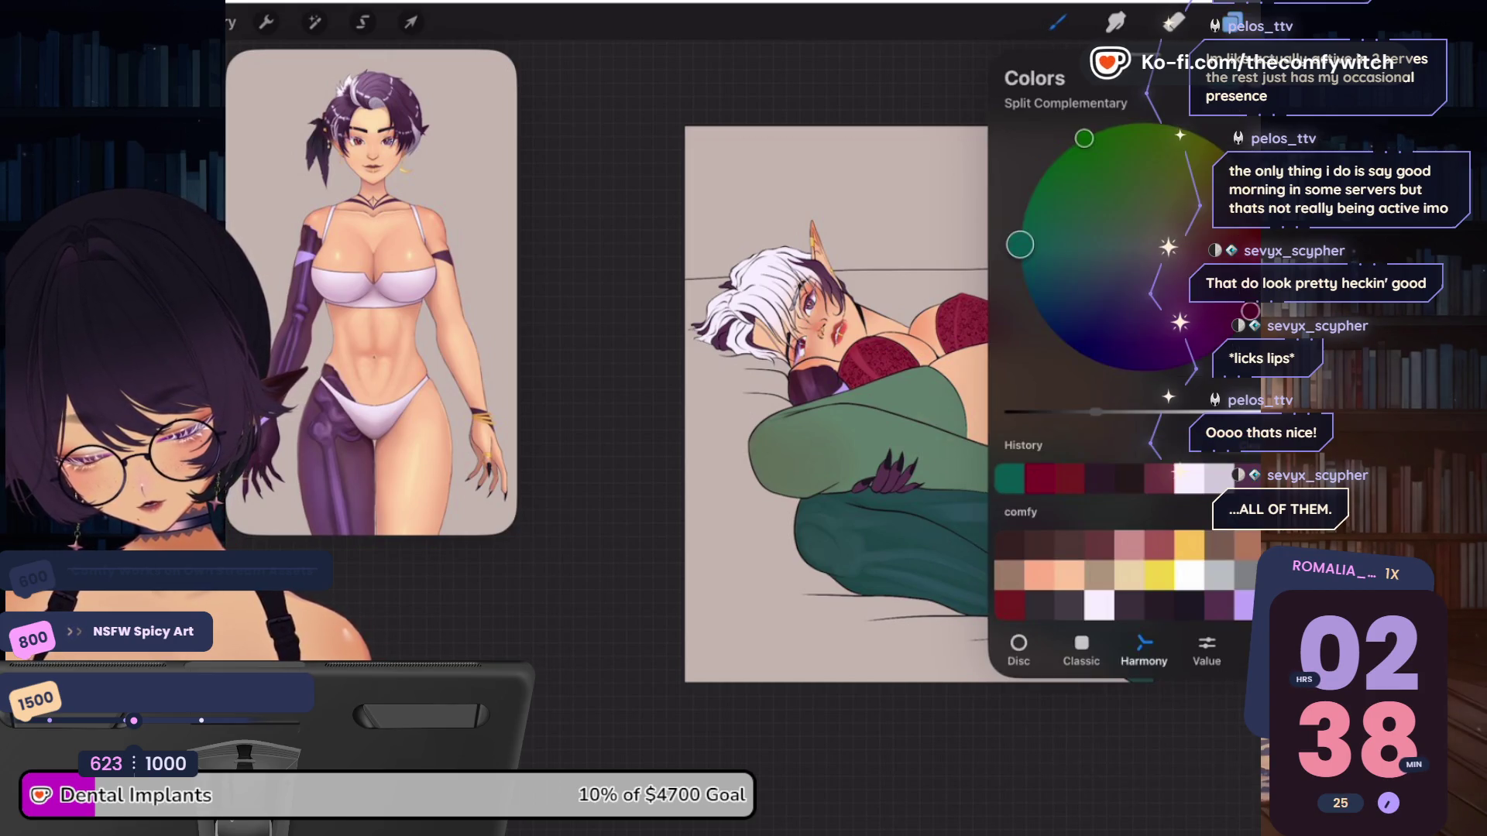
click(1057, 21)
drag(844, 364, 894, 360)
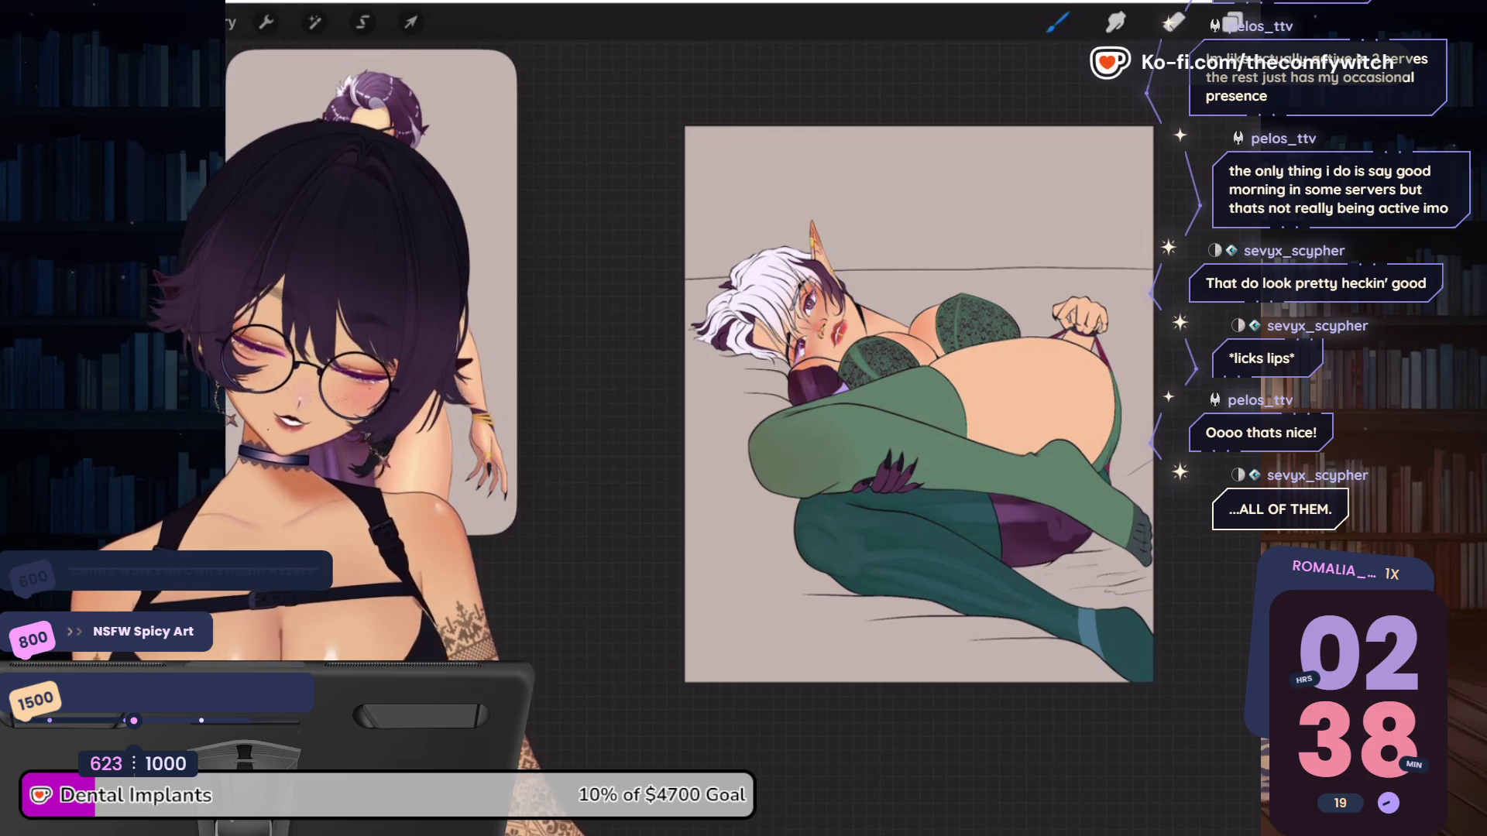
click(1231, 22)
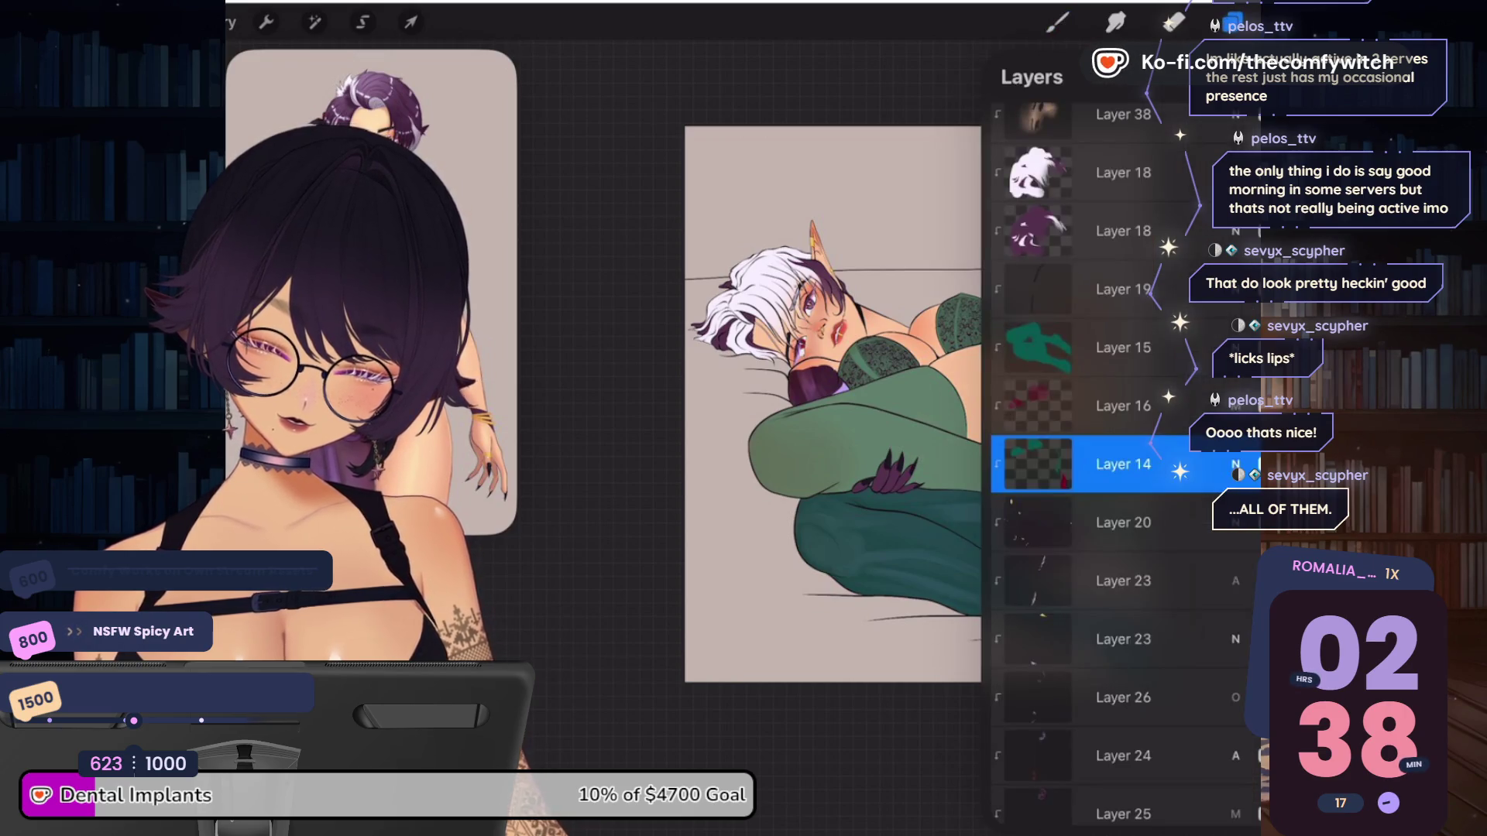
Switch between the Layers and Colors panels, scrolling down through the layer list
click(1276, 22)
click(1056, 21)
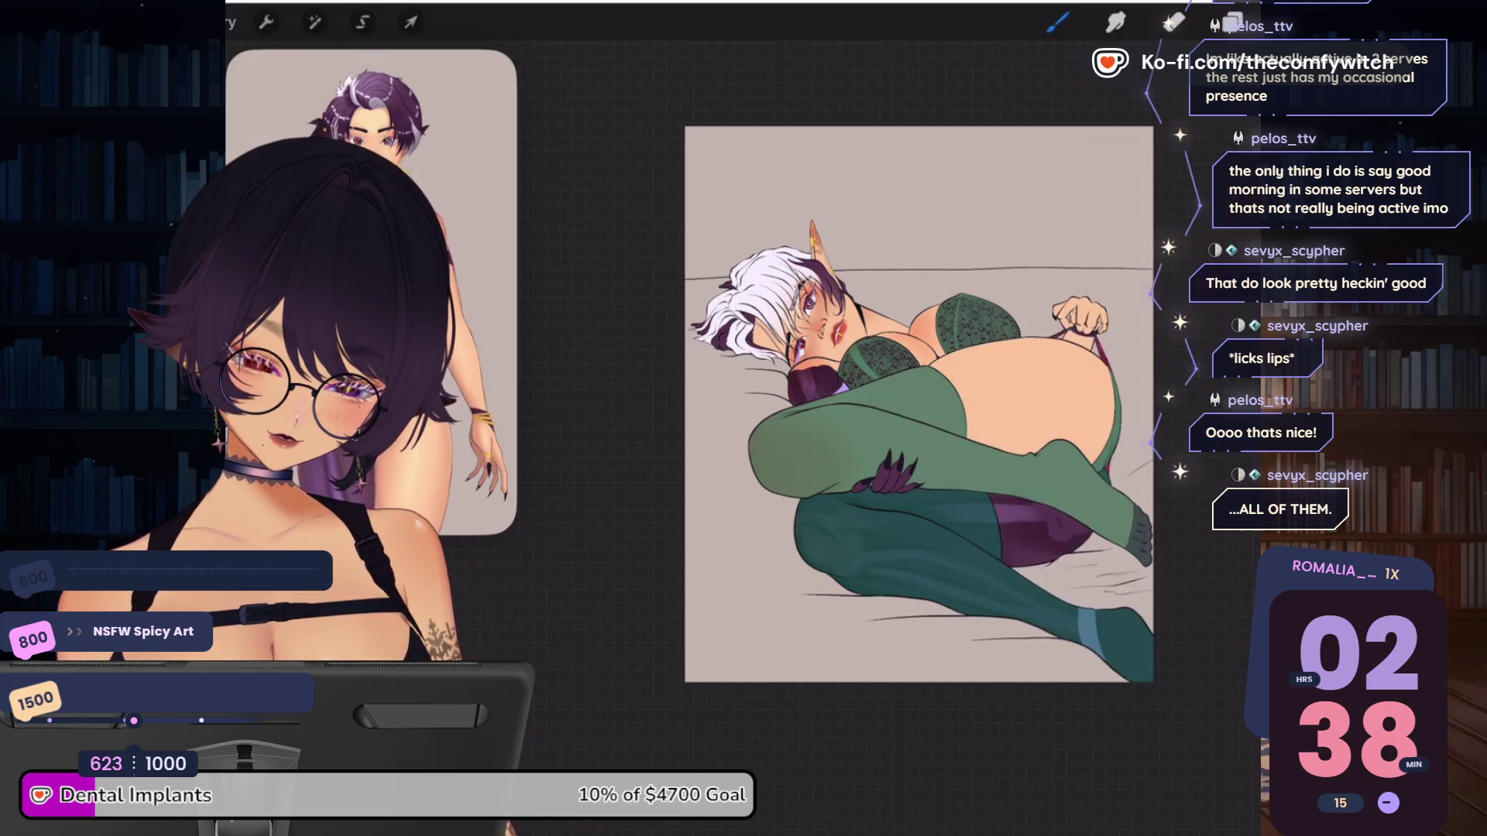
click(1276, 21)
click(1276, 21)
click(1231, 21)
scroll(1122, 465, down, 3)
scroll(1123, 464, down, 5)
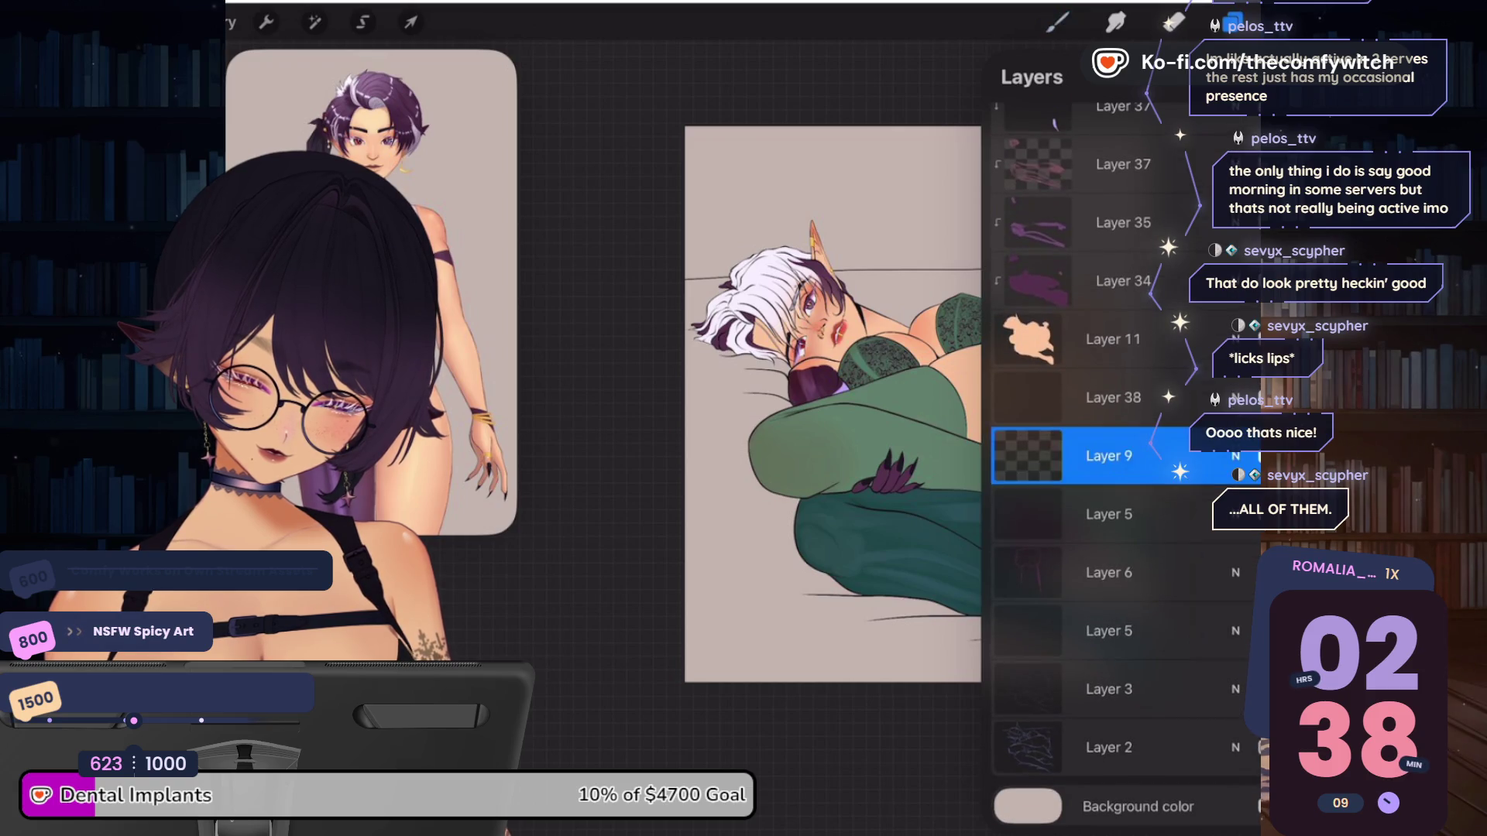
click(1231, 22)
click(1276, 22)
click(1057, 22)
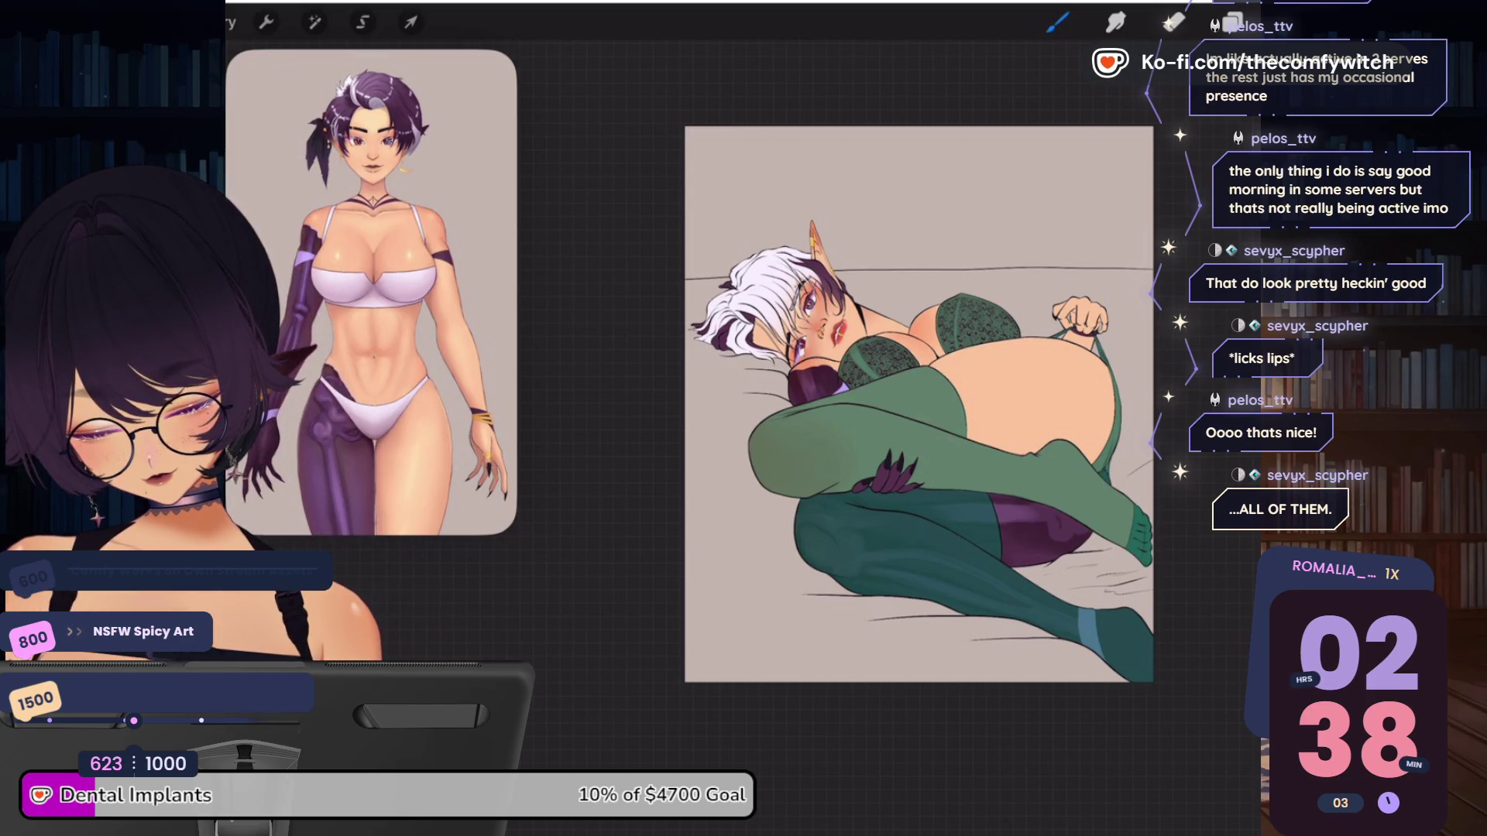
Lower the brightness slider slightly to darken the forest green
click(1232, 21)
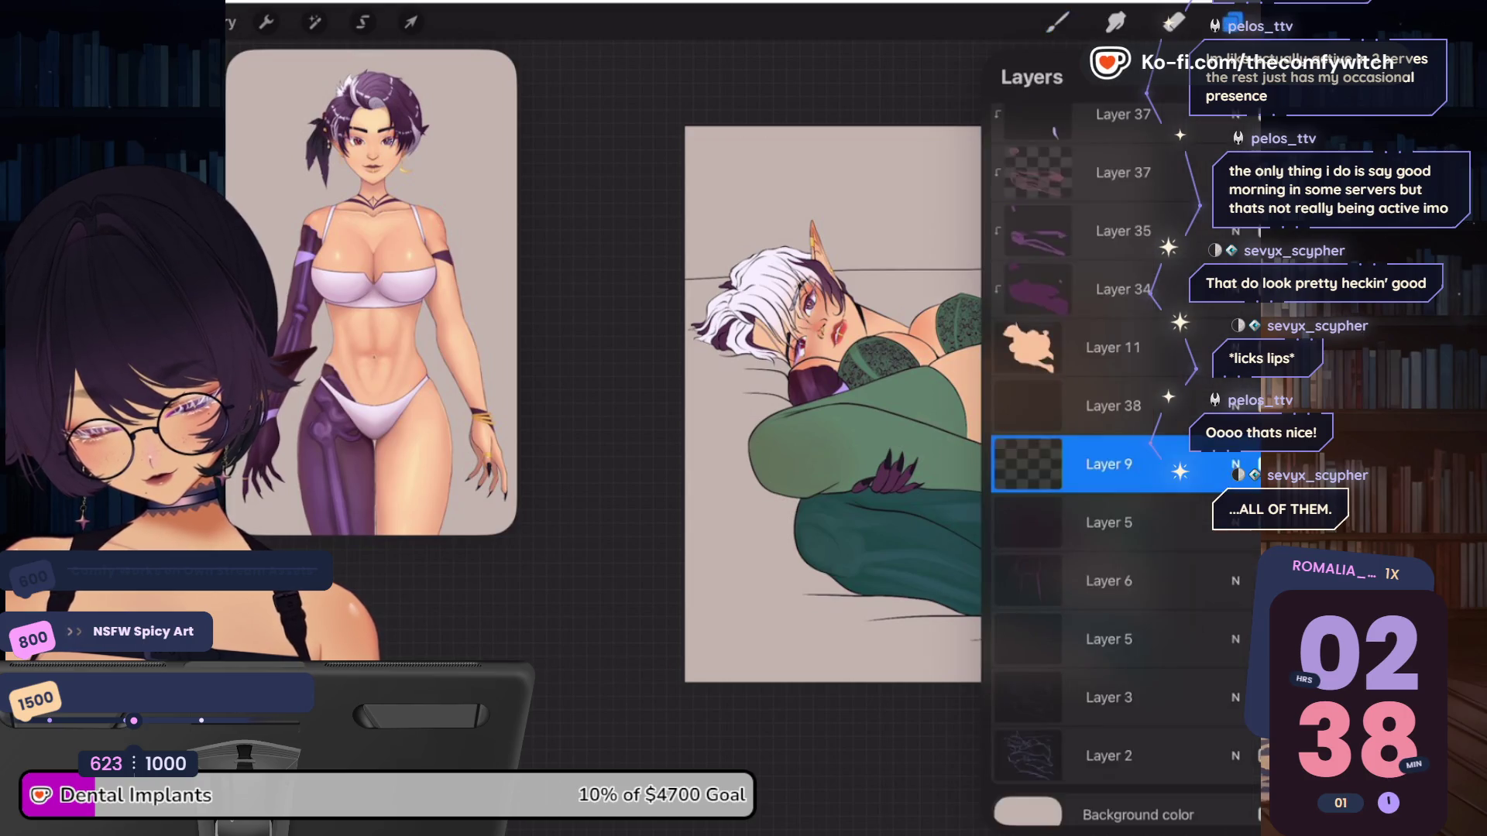
click(1276, 22)
drag(1095, 411, 1072, 411)
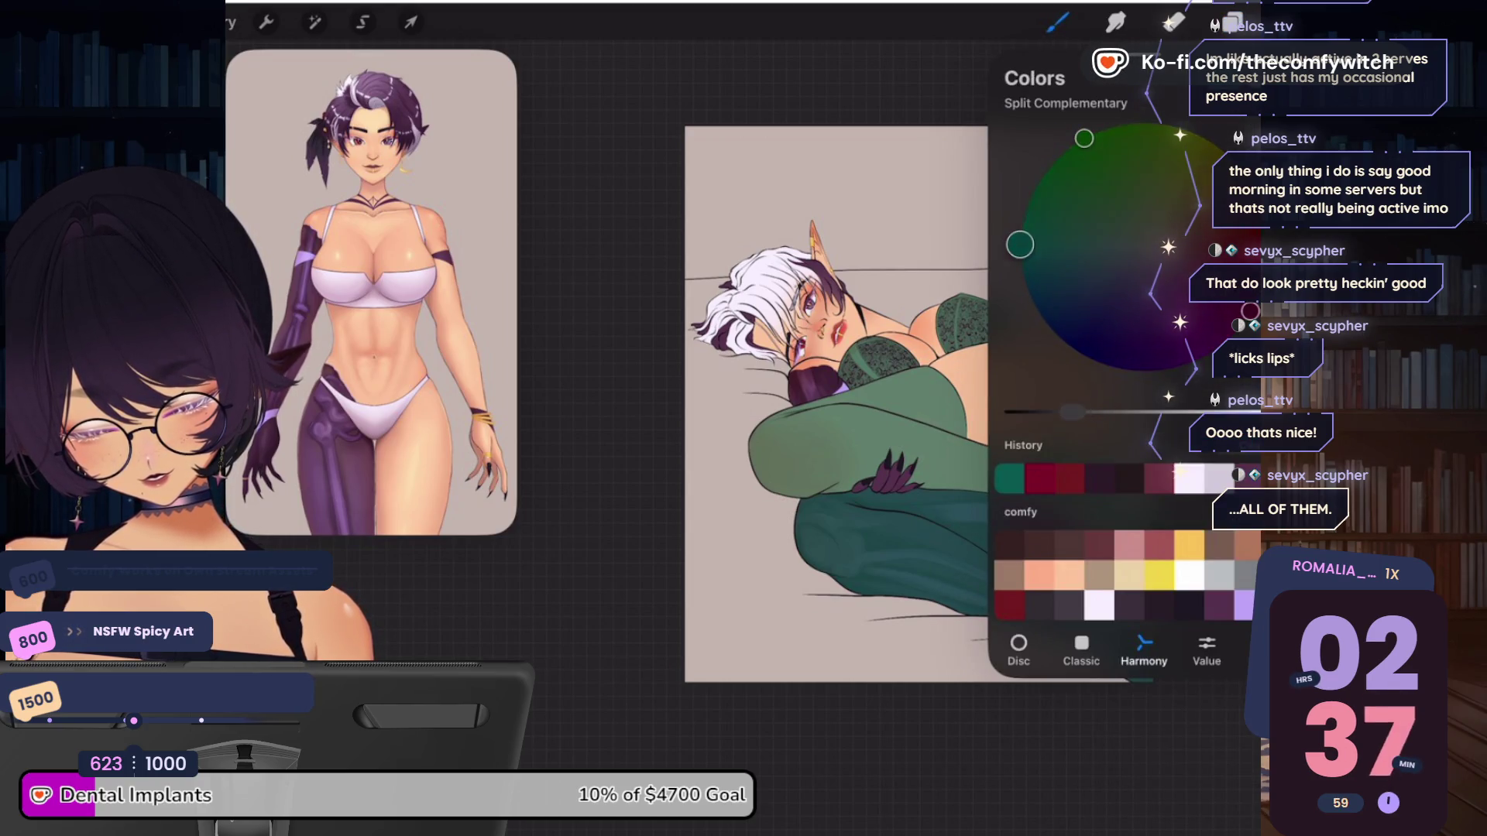
click(1111, 504)
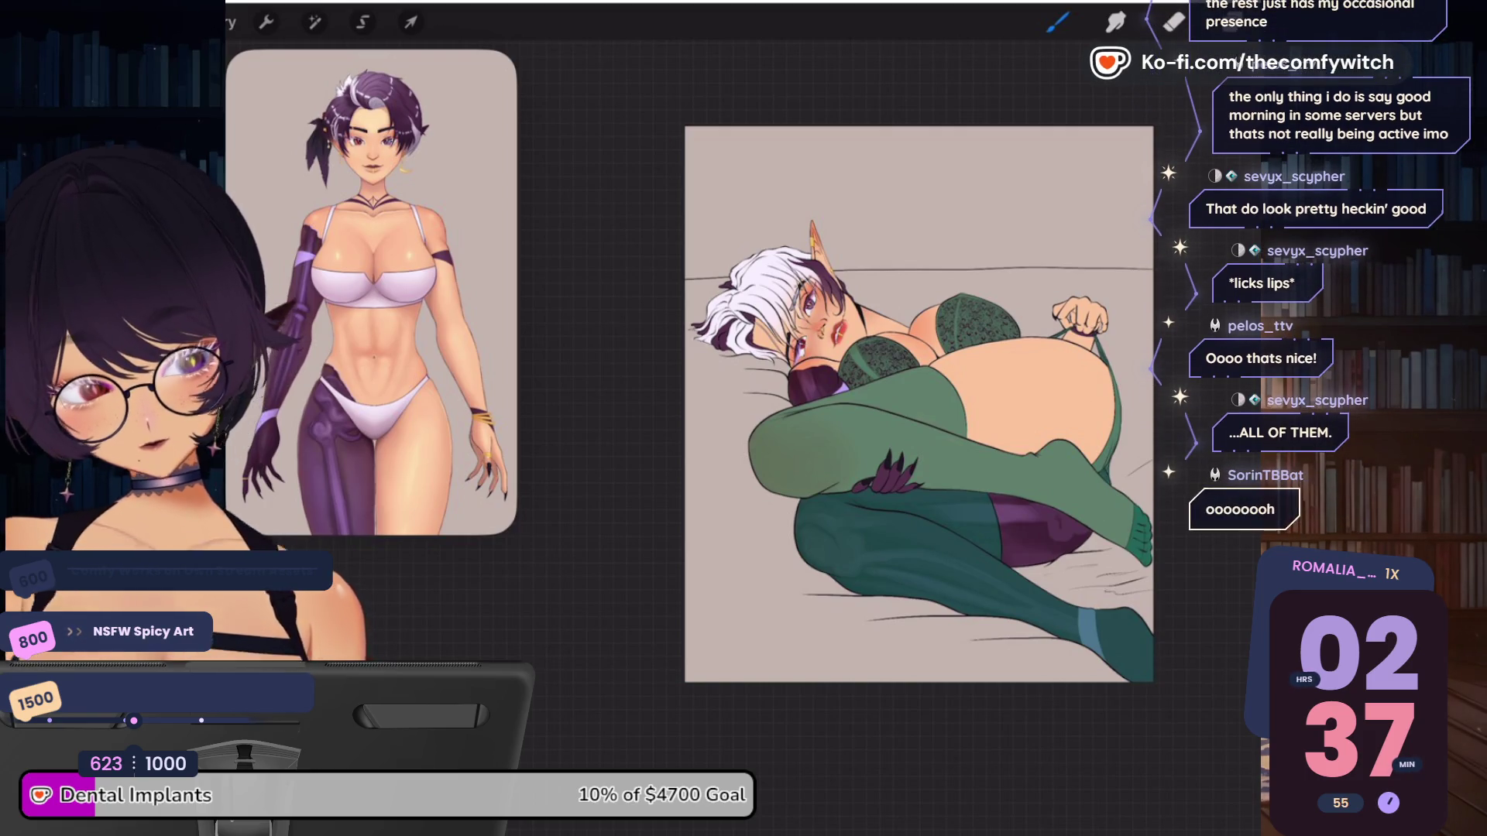
Select Layer 14 and check the canvas, moving between the Layers and Colors panels
click(1232, 21)
scroll(1122, 465, up, 15)
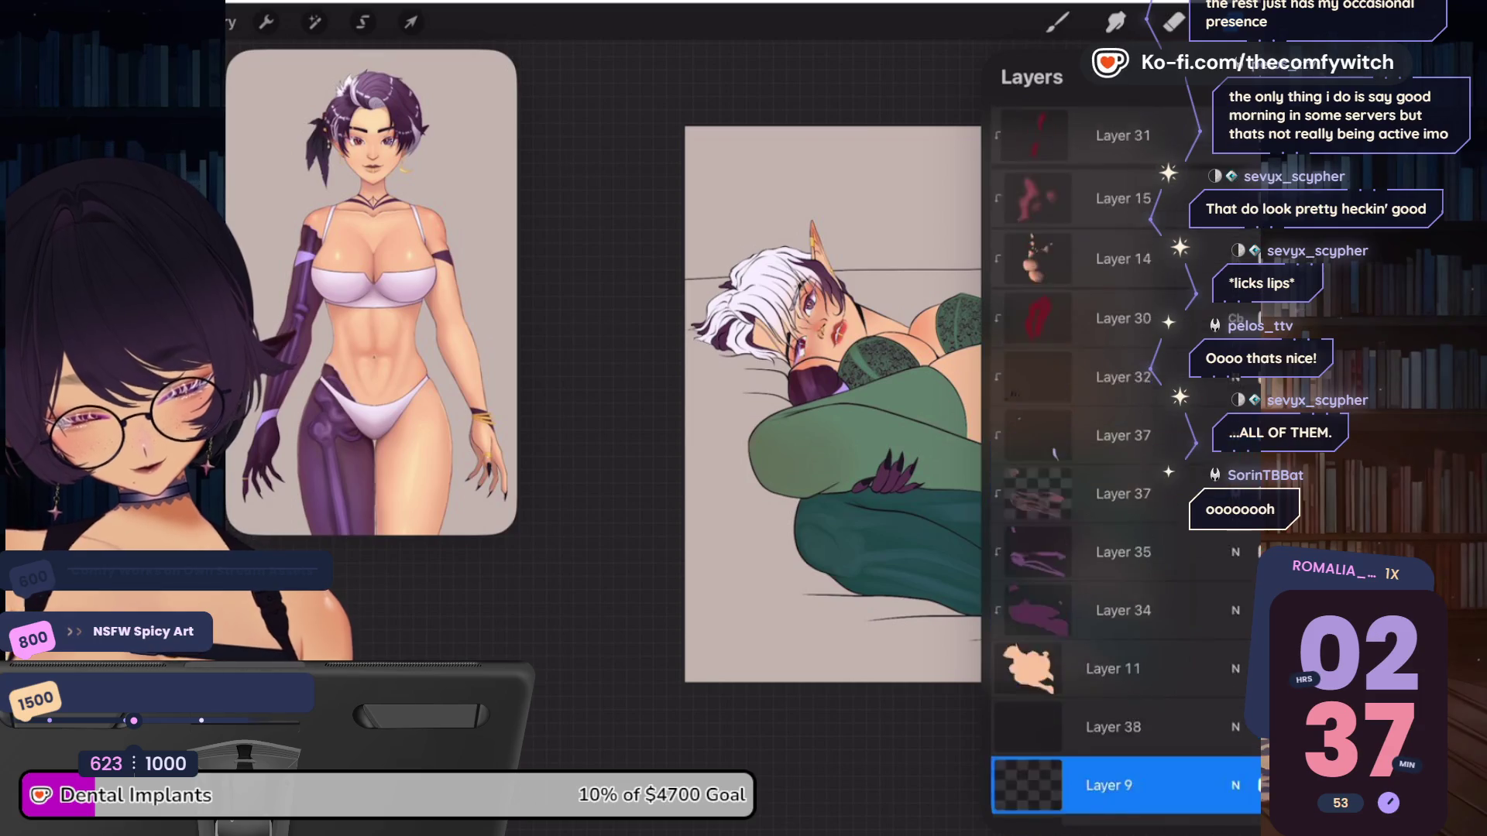
click(1122, 476)
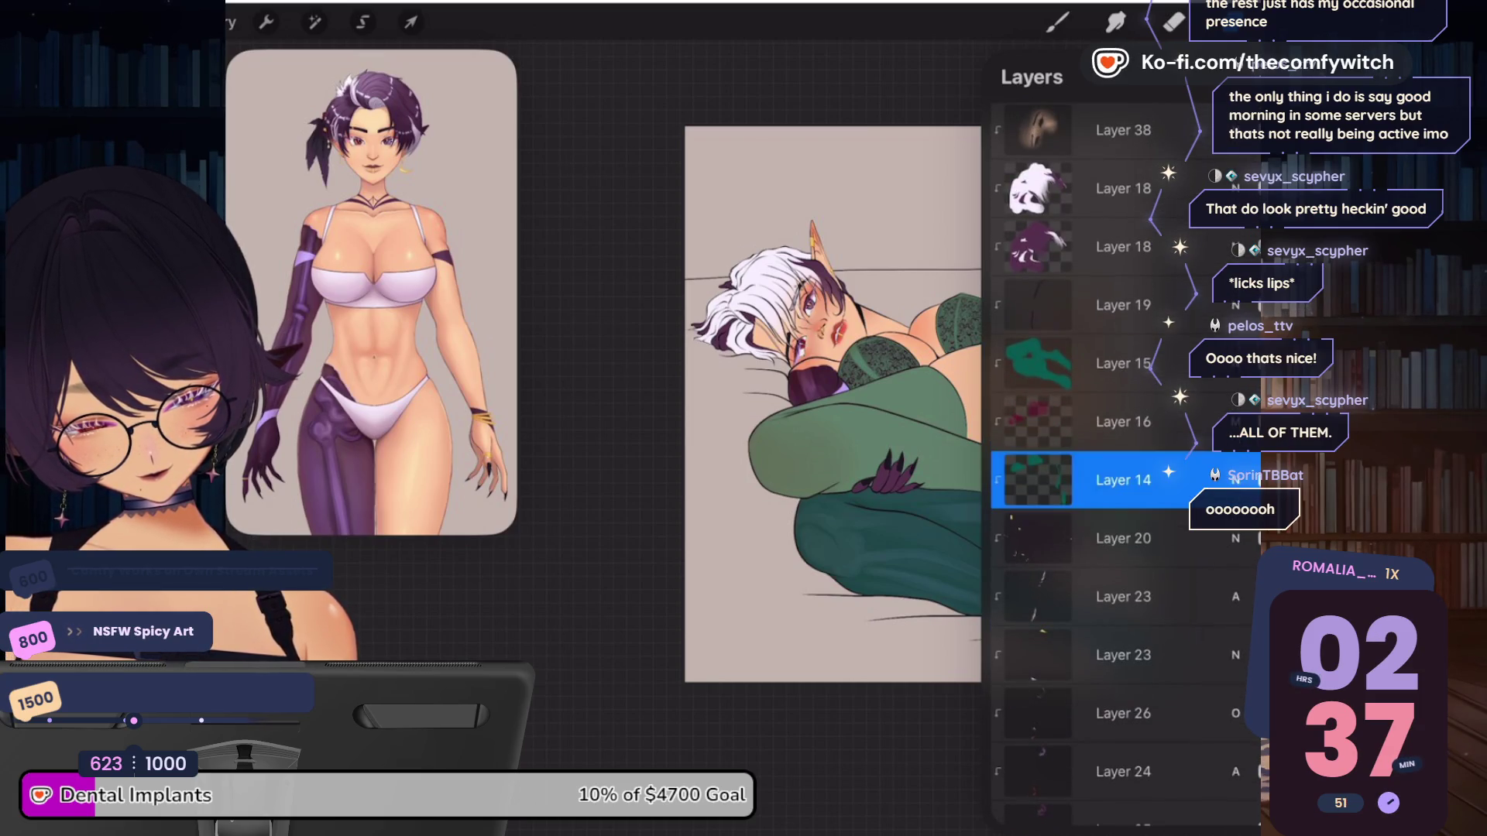
click(1277, 21)
click(1278, 21)
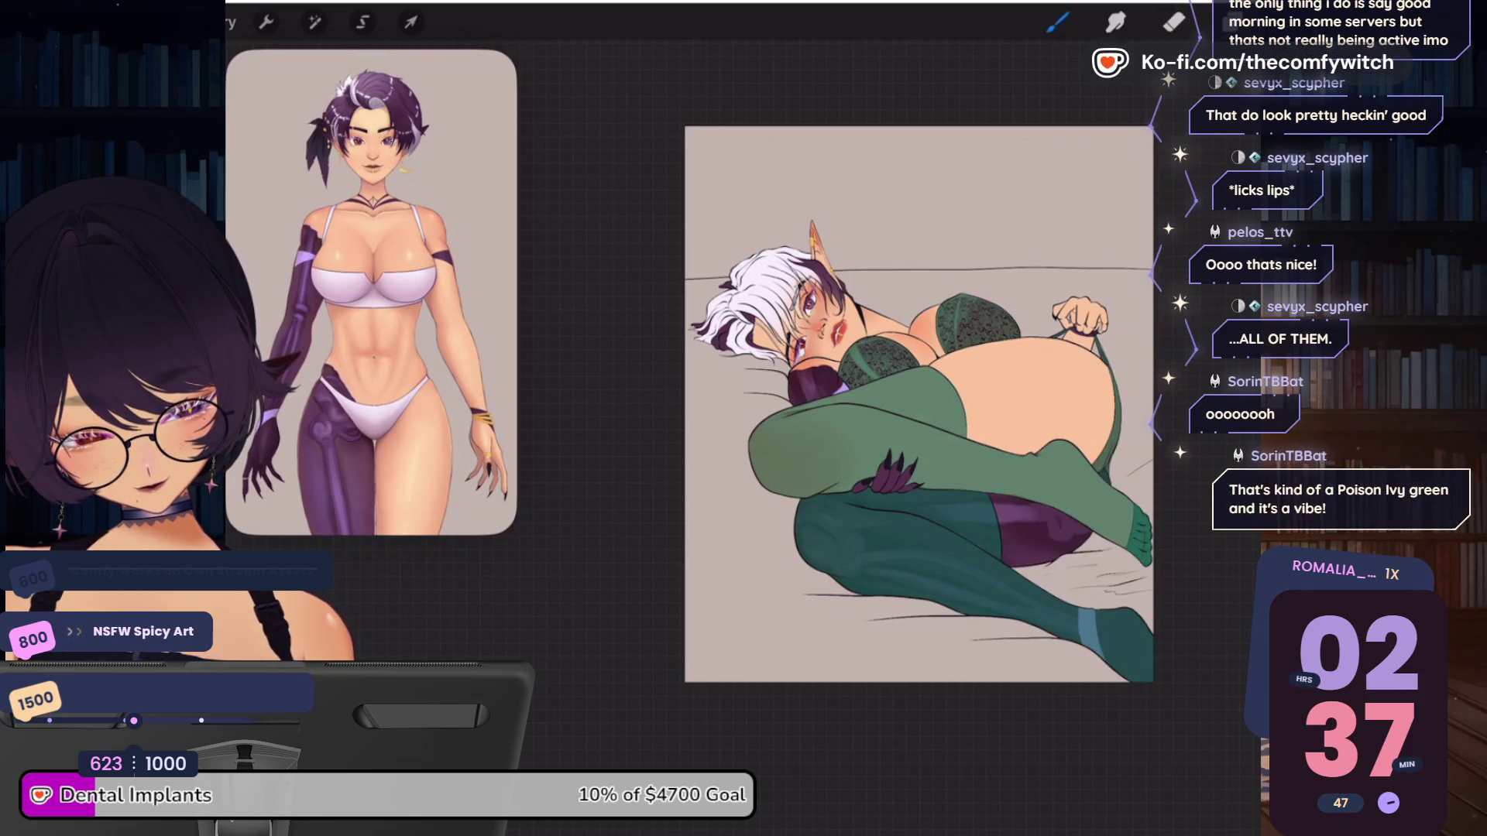
click(1278, 22)
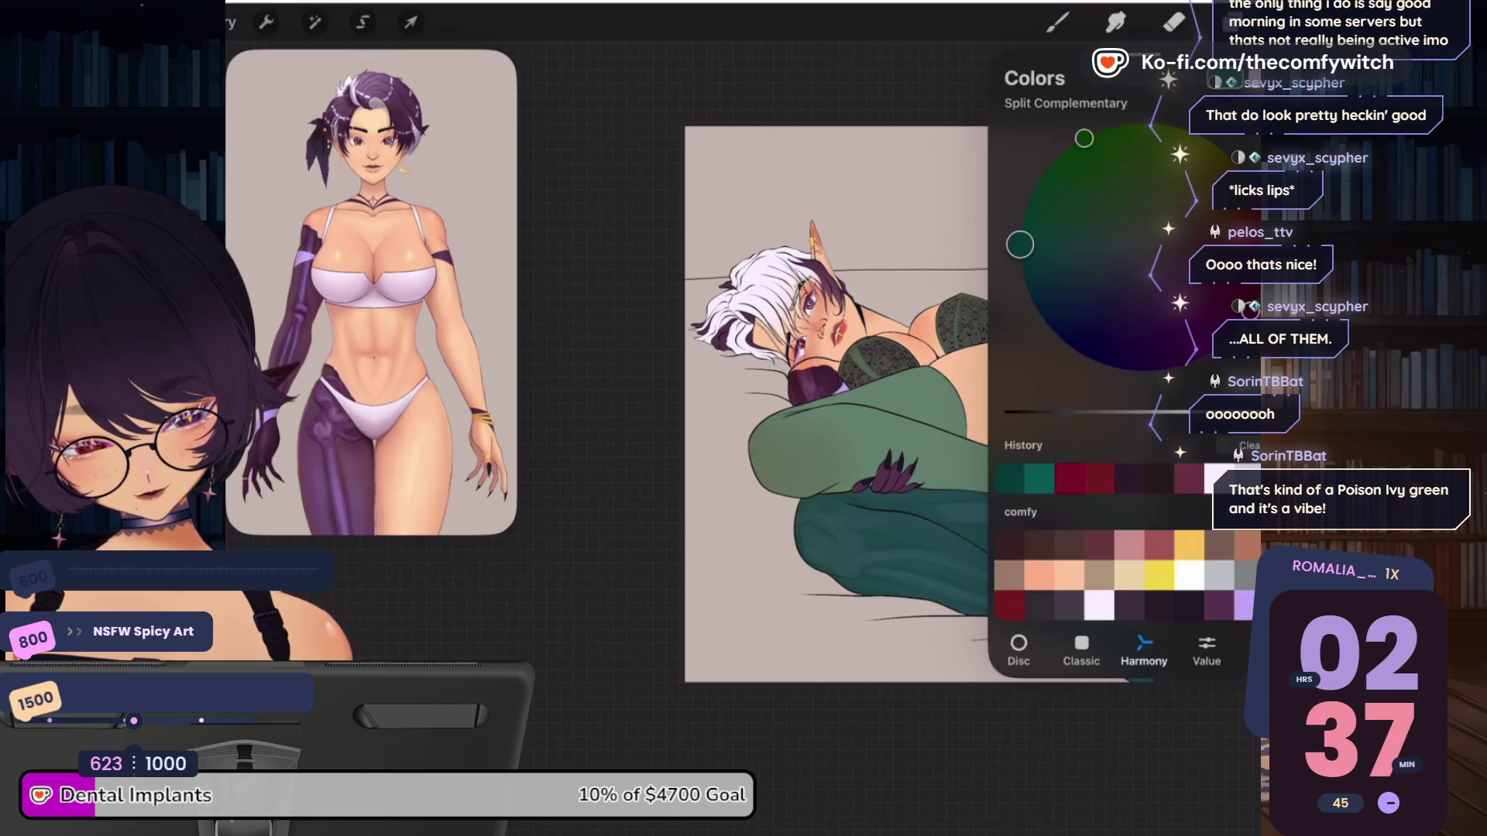
click(1231, 21)
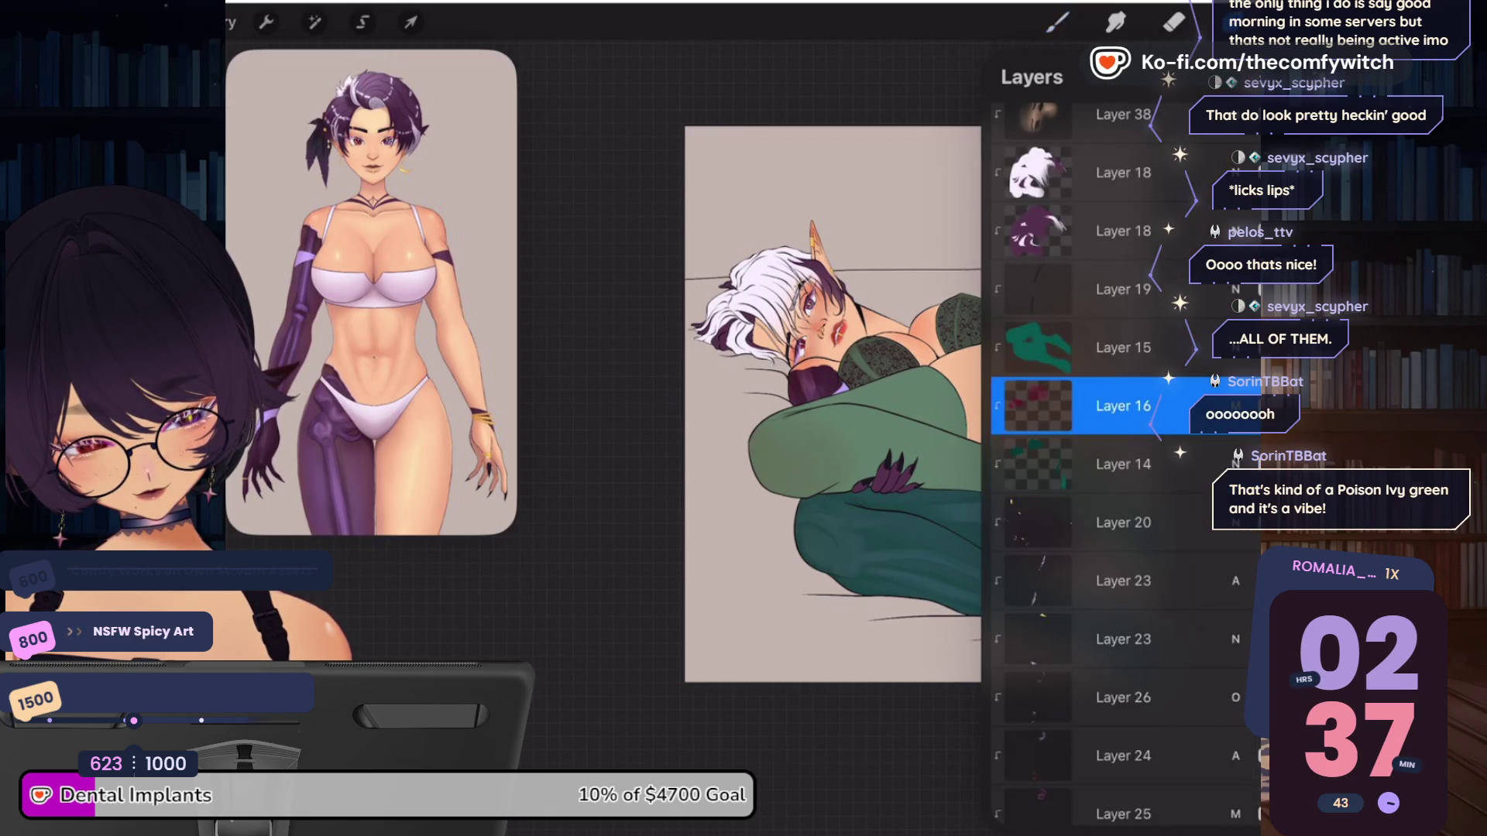
click(1277, 22)
click(1278, 22)
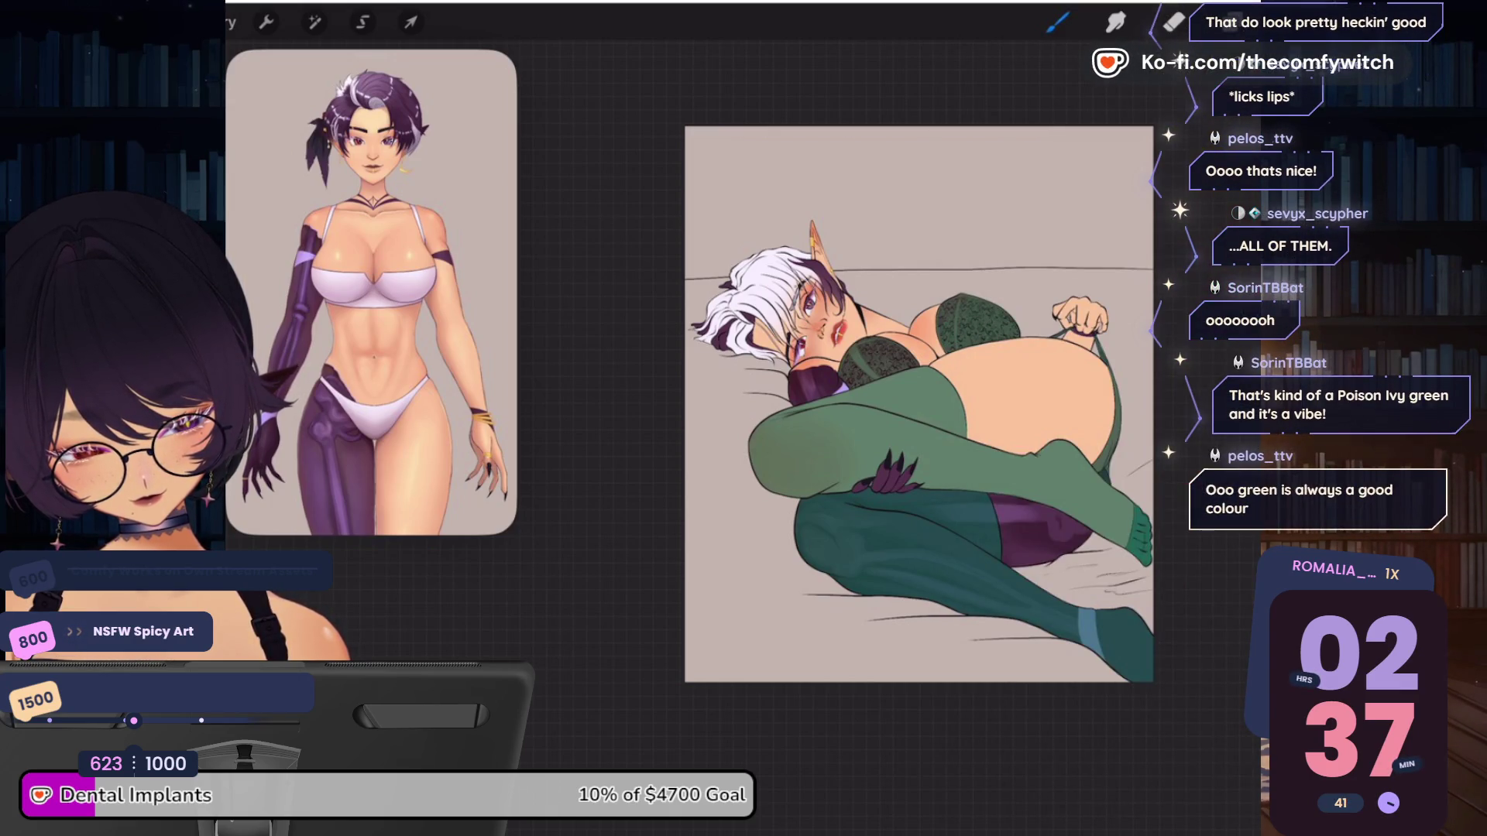
Select Layer 15 and fill the stockings with the darker green
click(1277, 21)
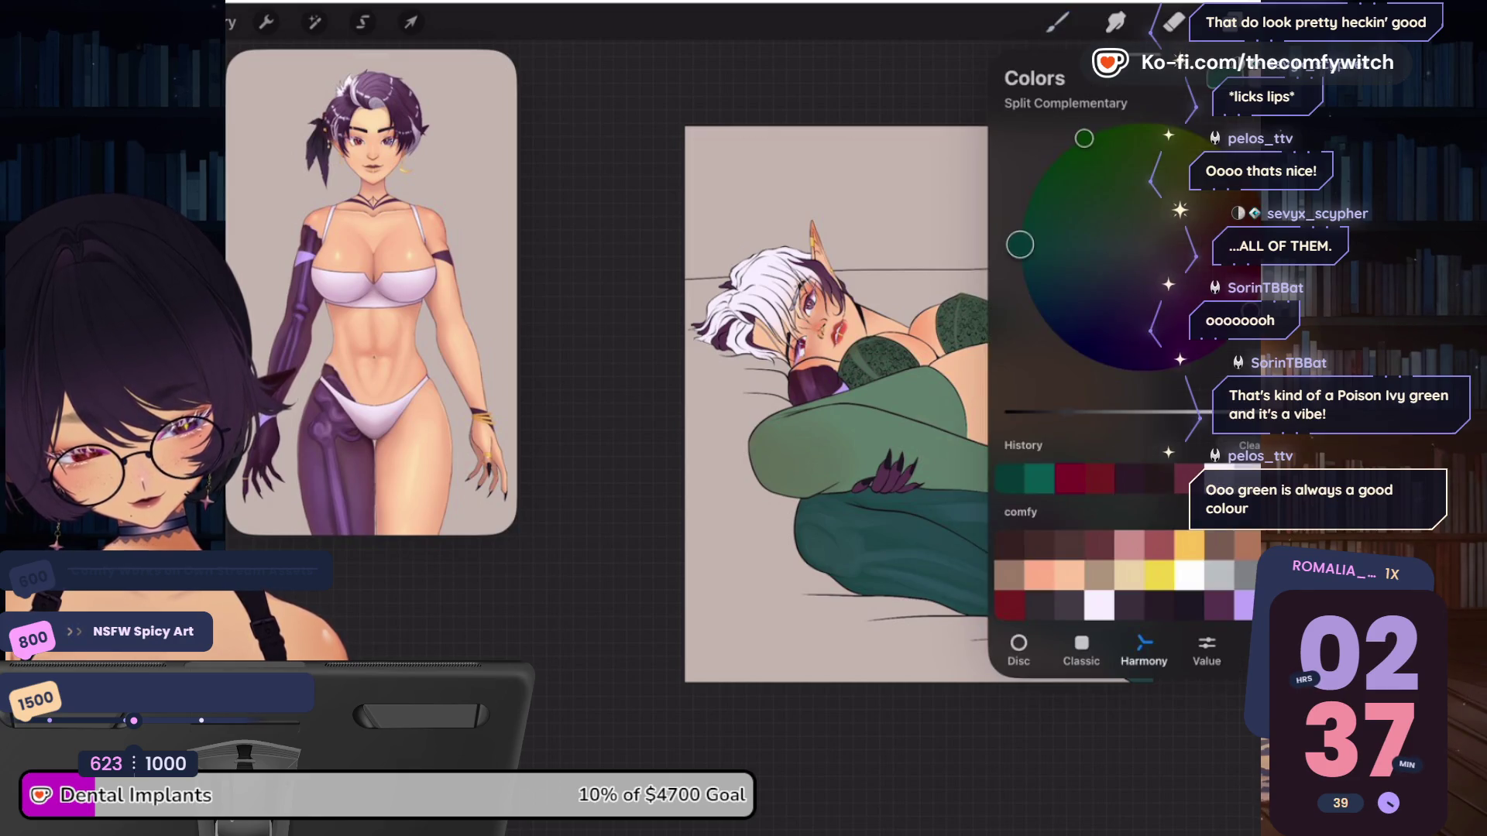
click(1231, 21)
click(1123, 405)
drag(1278, 22, 851, 449)
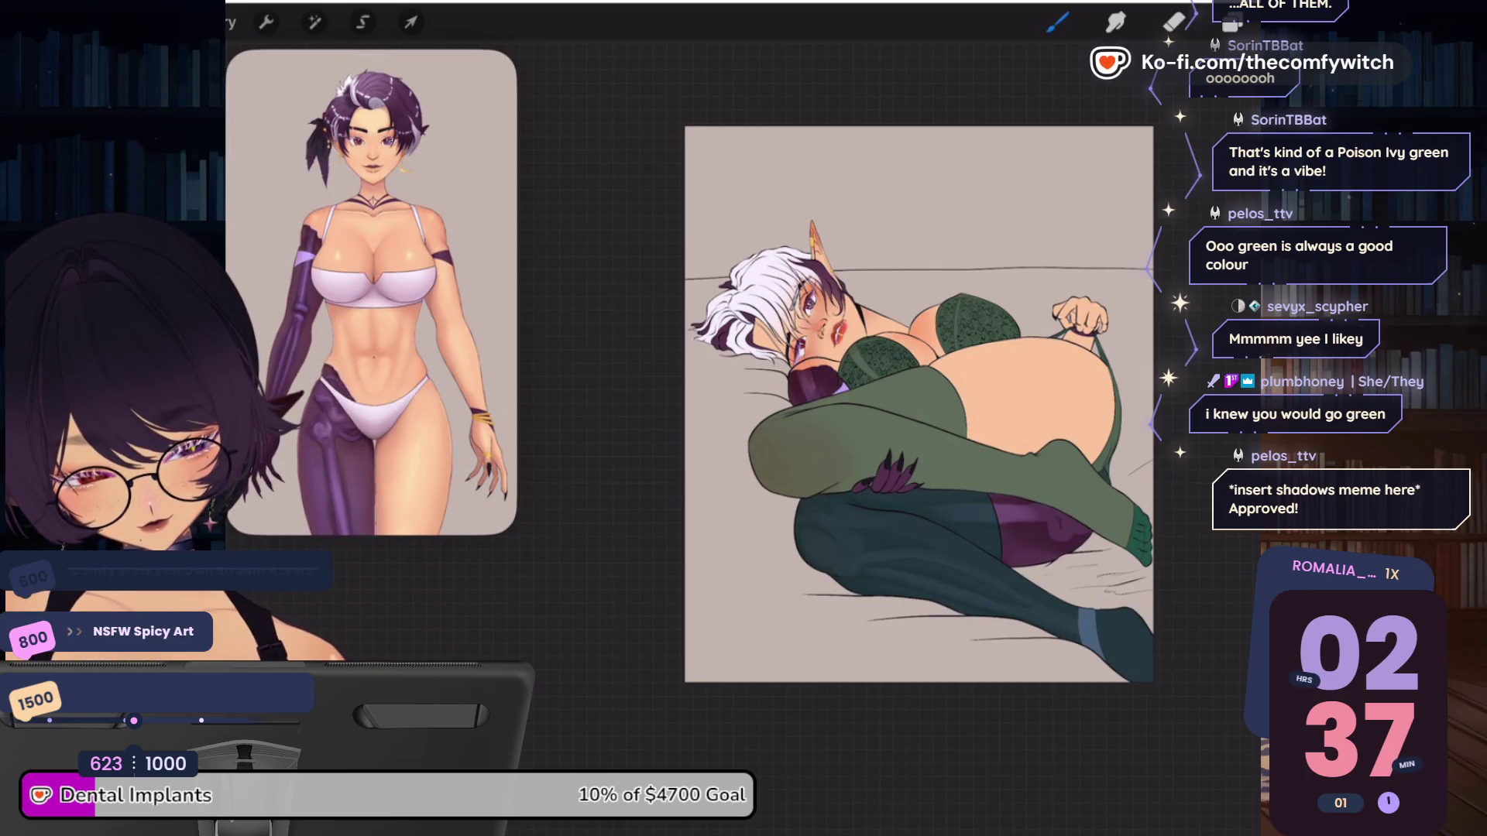
Select Layer 39 and view the Palettes tab in Colors
click(1232, 23)
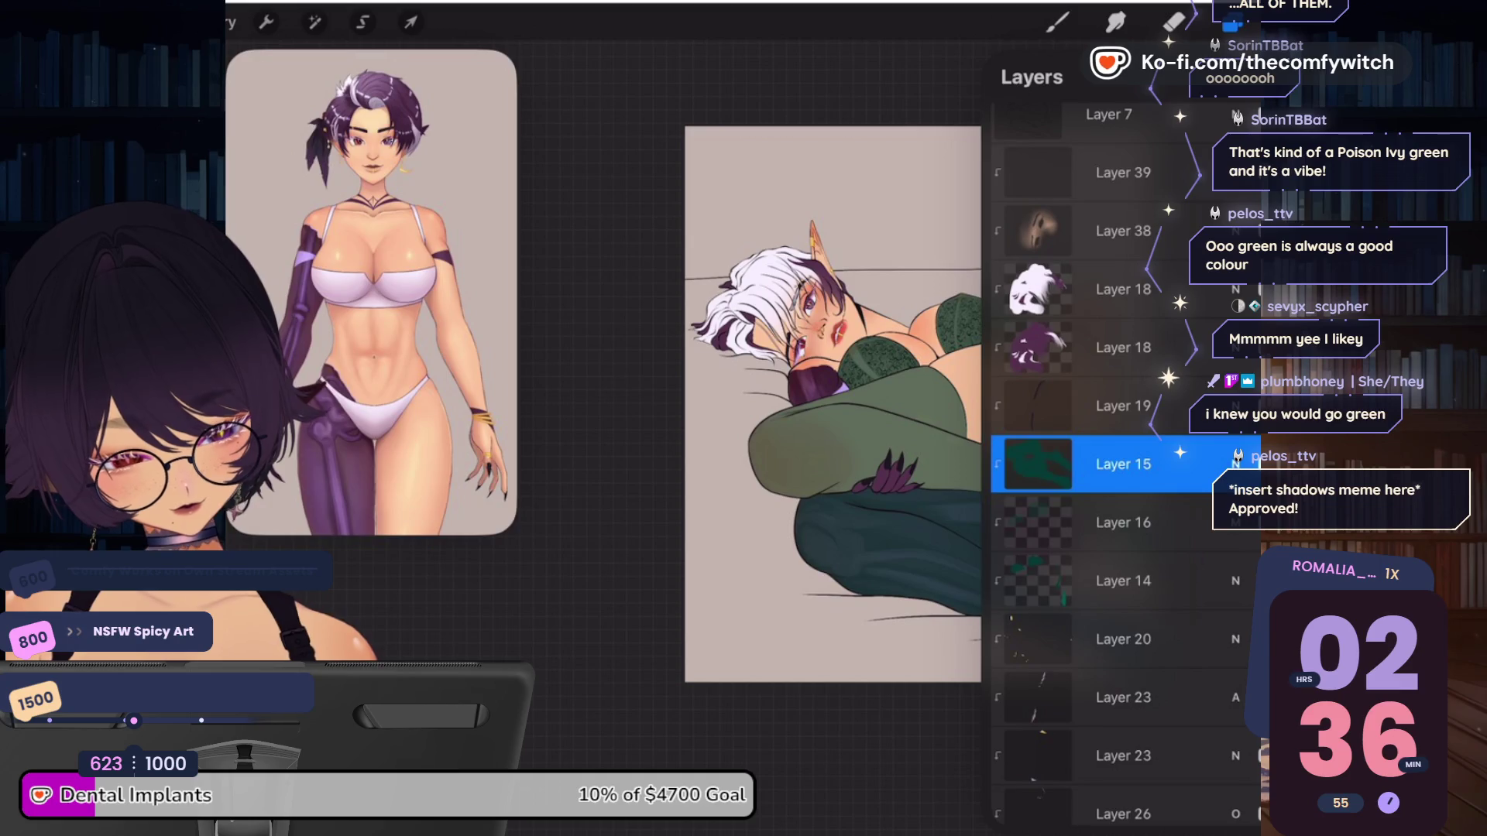
scroll(1123, 464, up, 5)
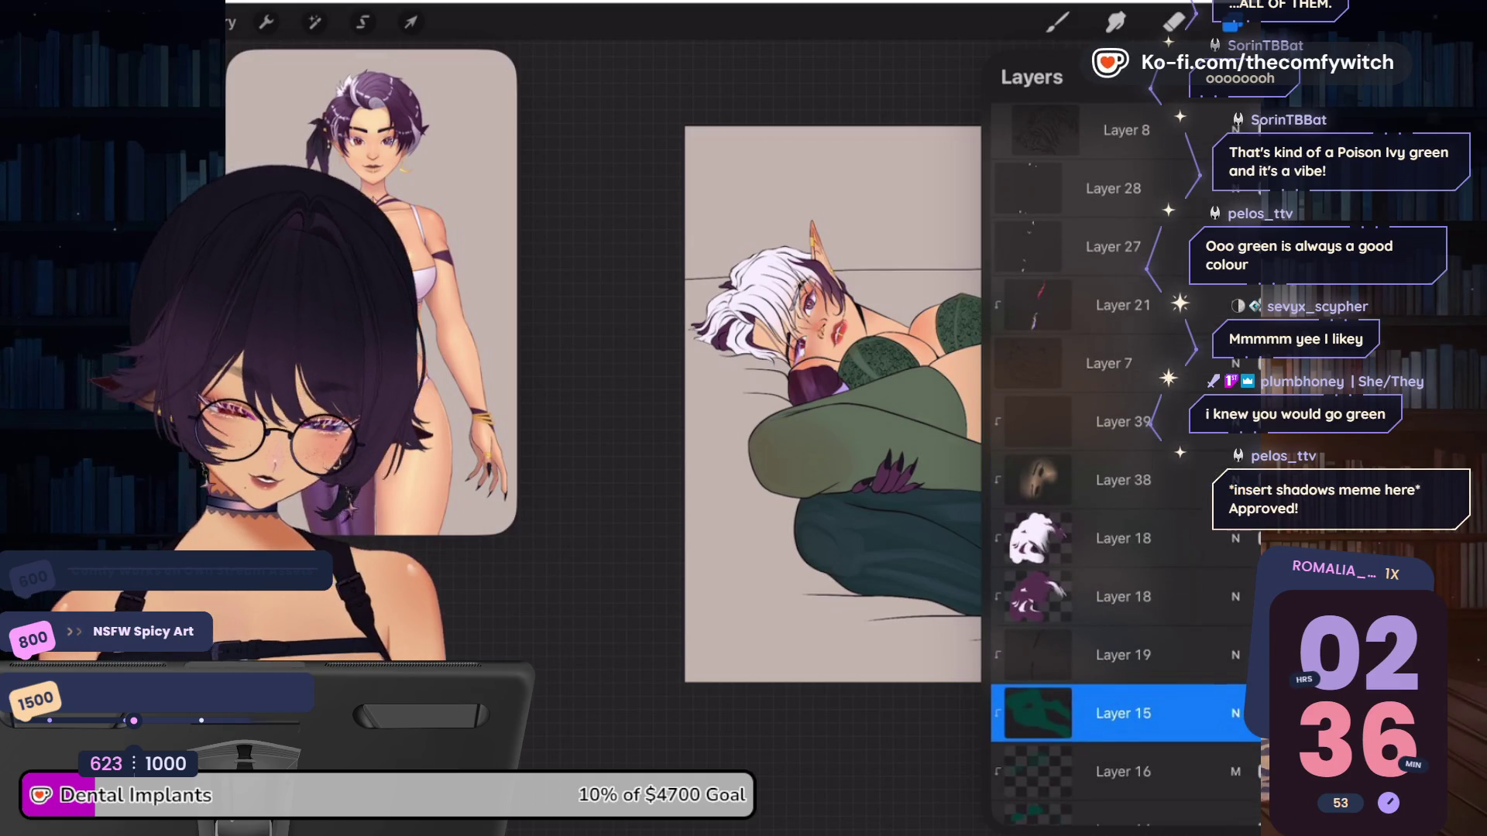
click(1122, 422)
click(1239, 24)
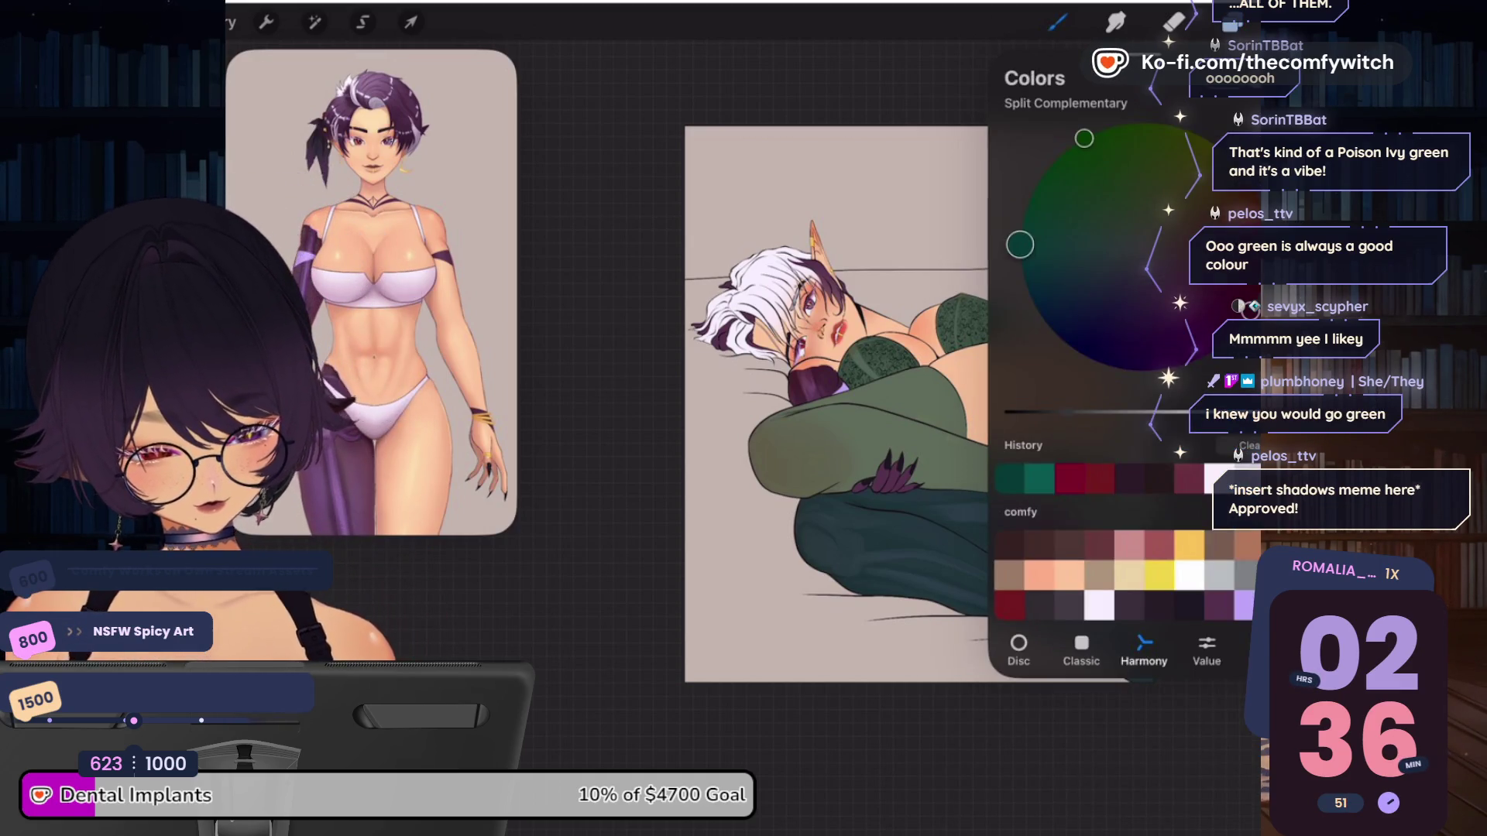
click(1269, 651)
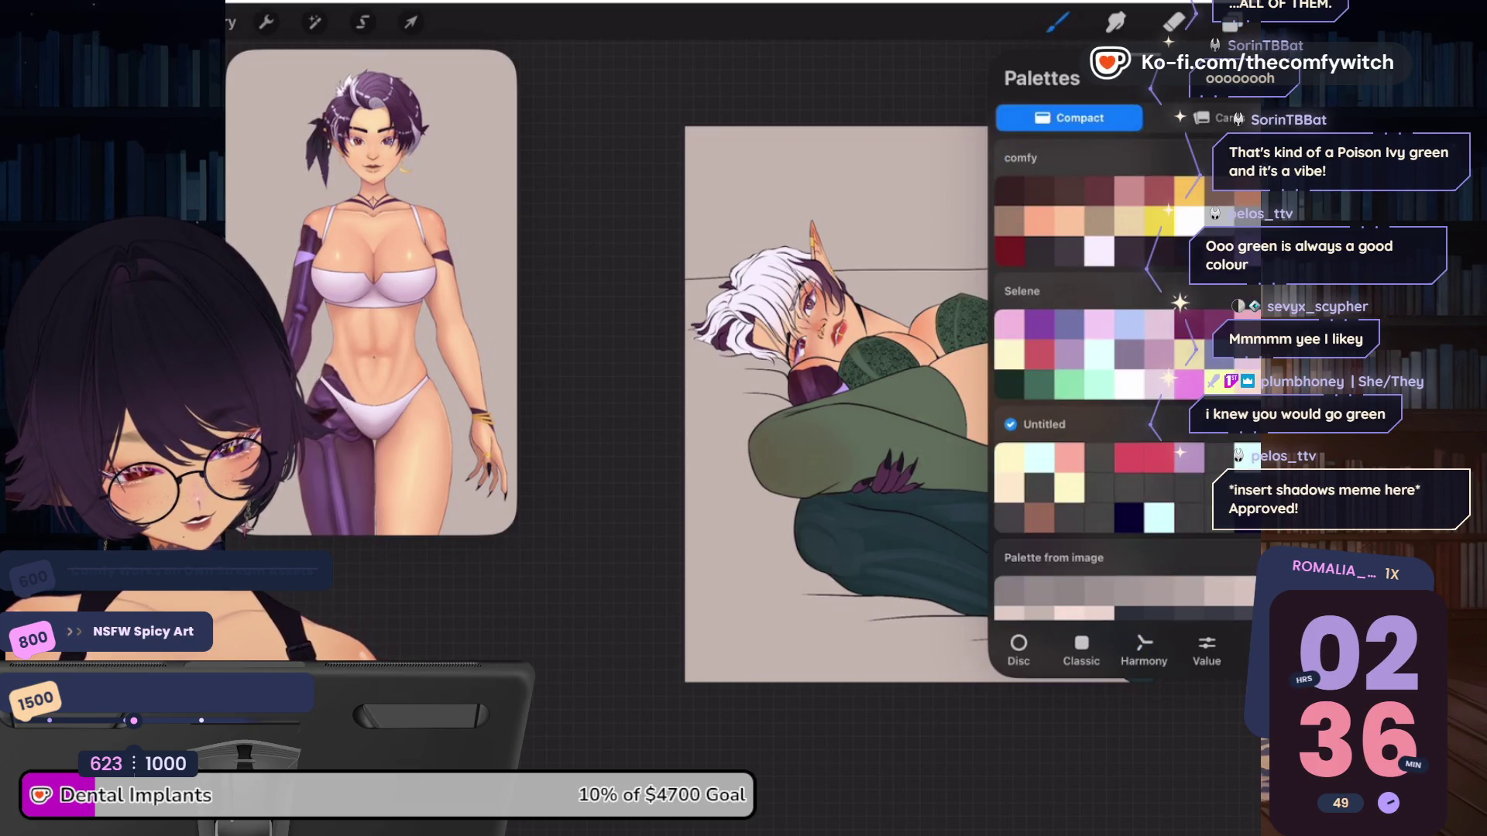
Choose the Glossy Jelly Flat Colour Brush in the Brush Library and reopen the layer list
click(1058, 21)
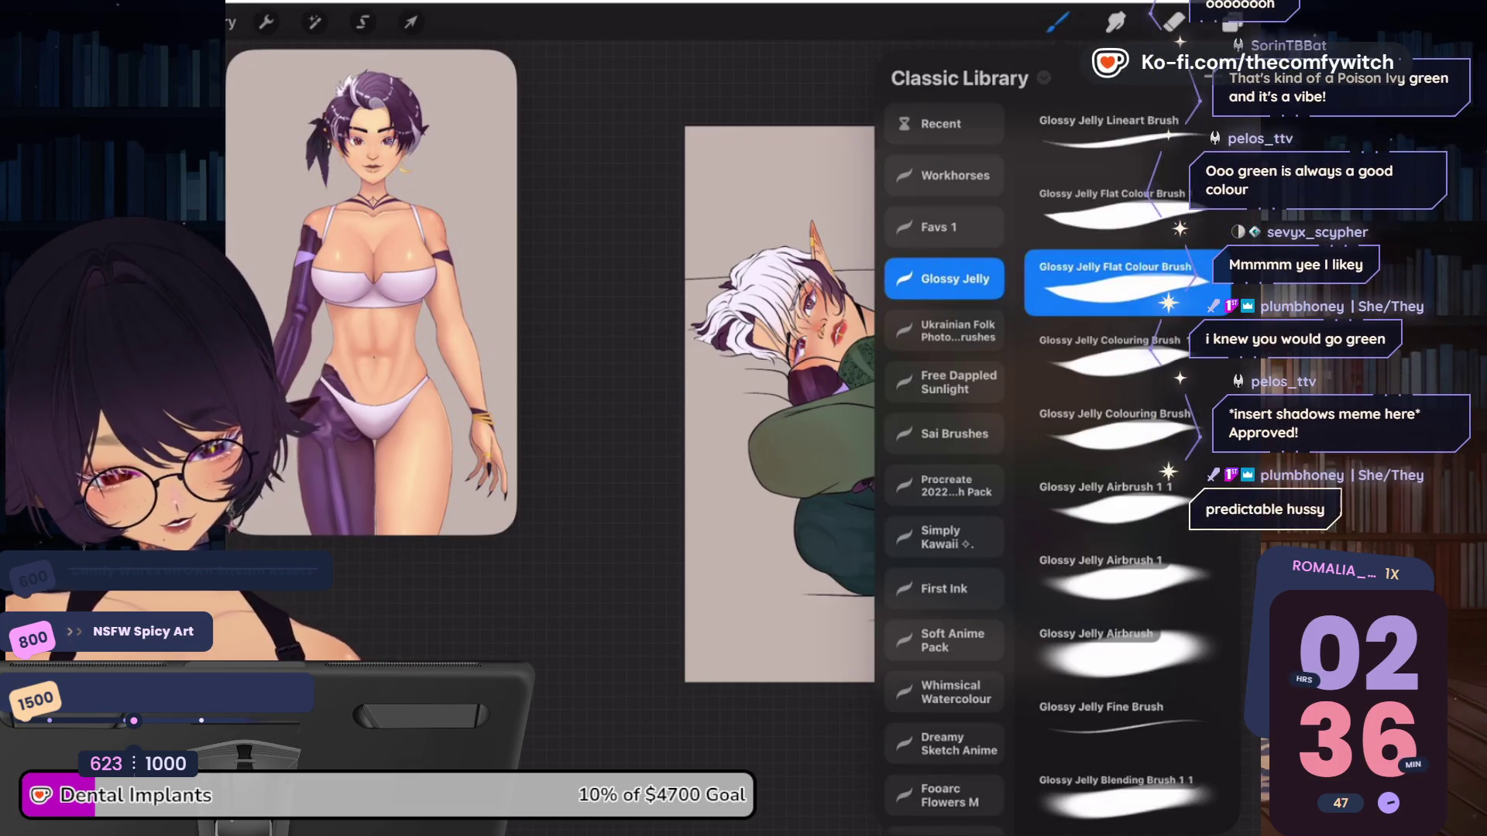
click(1057, 21)
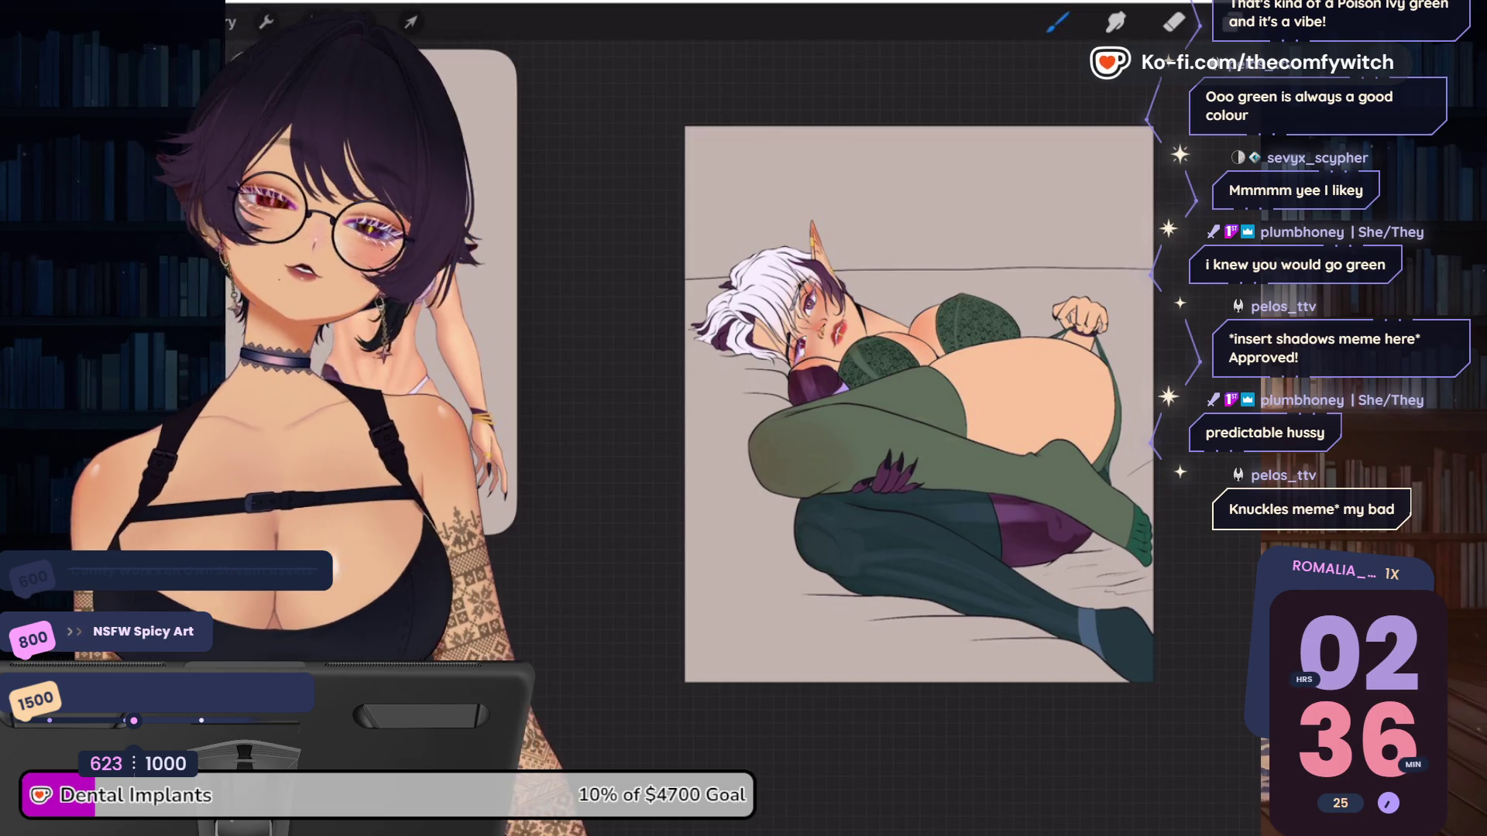
click(1058, 22)
click(1058, 22)
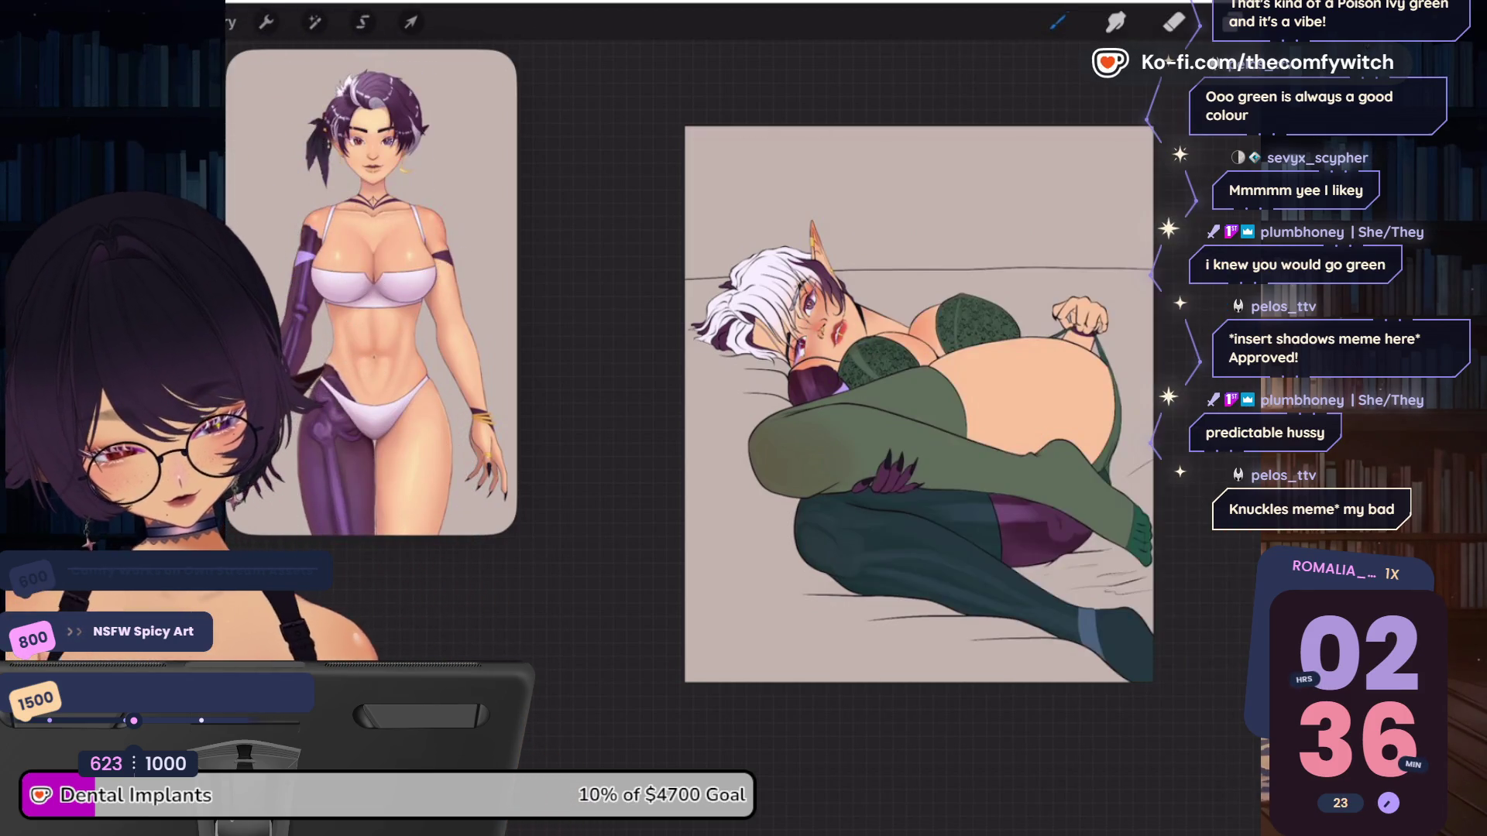
click(1232, 22)
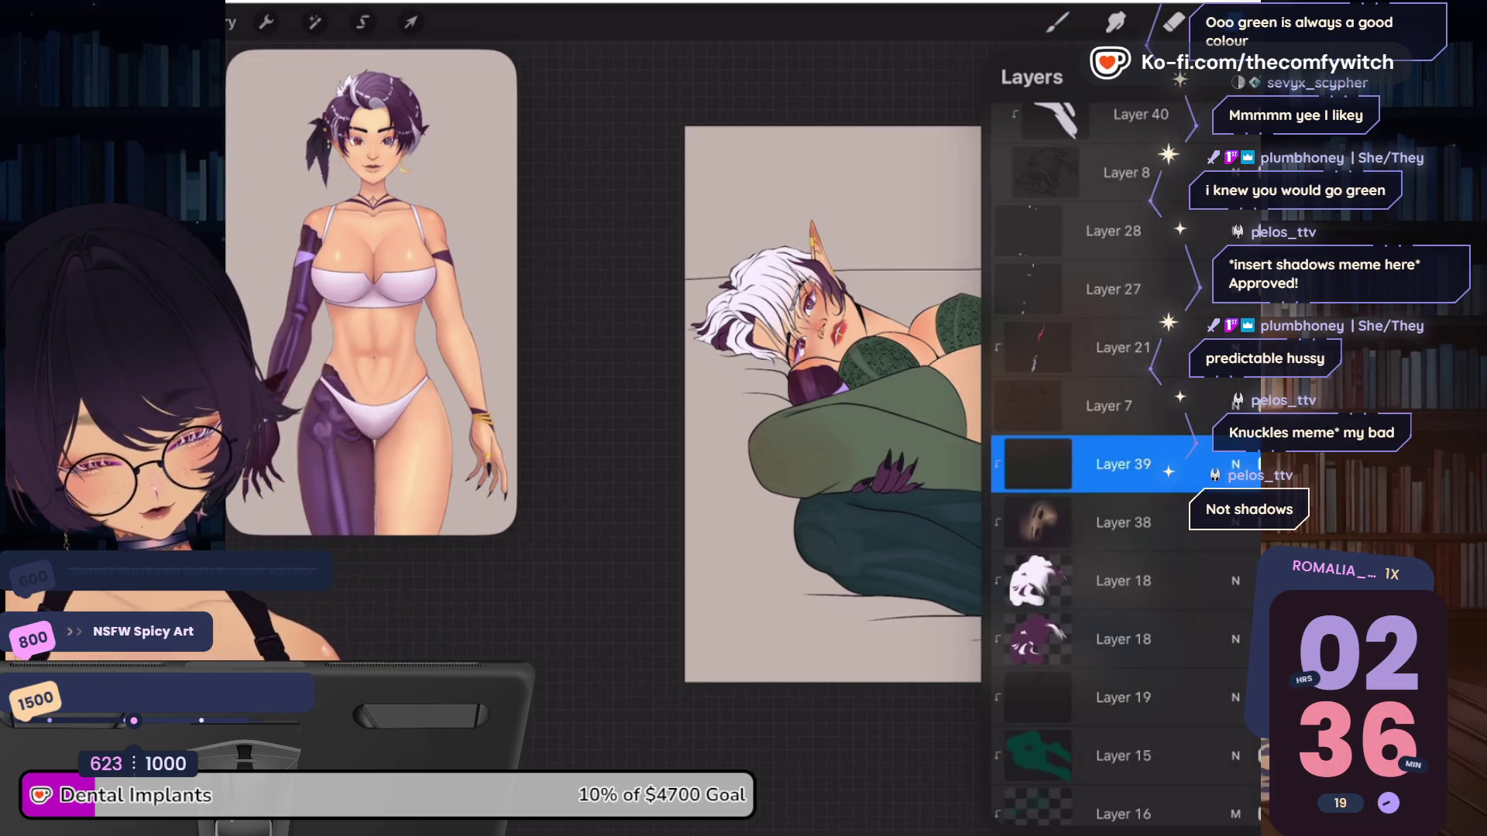
scroll(1122, 465, down, 10)
scroll(1122, 465, down, 5)
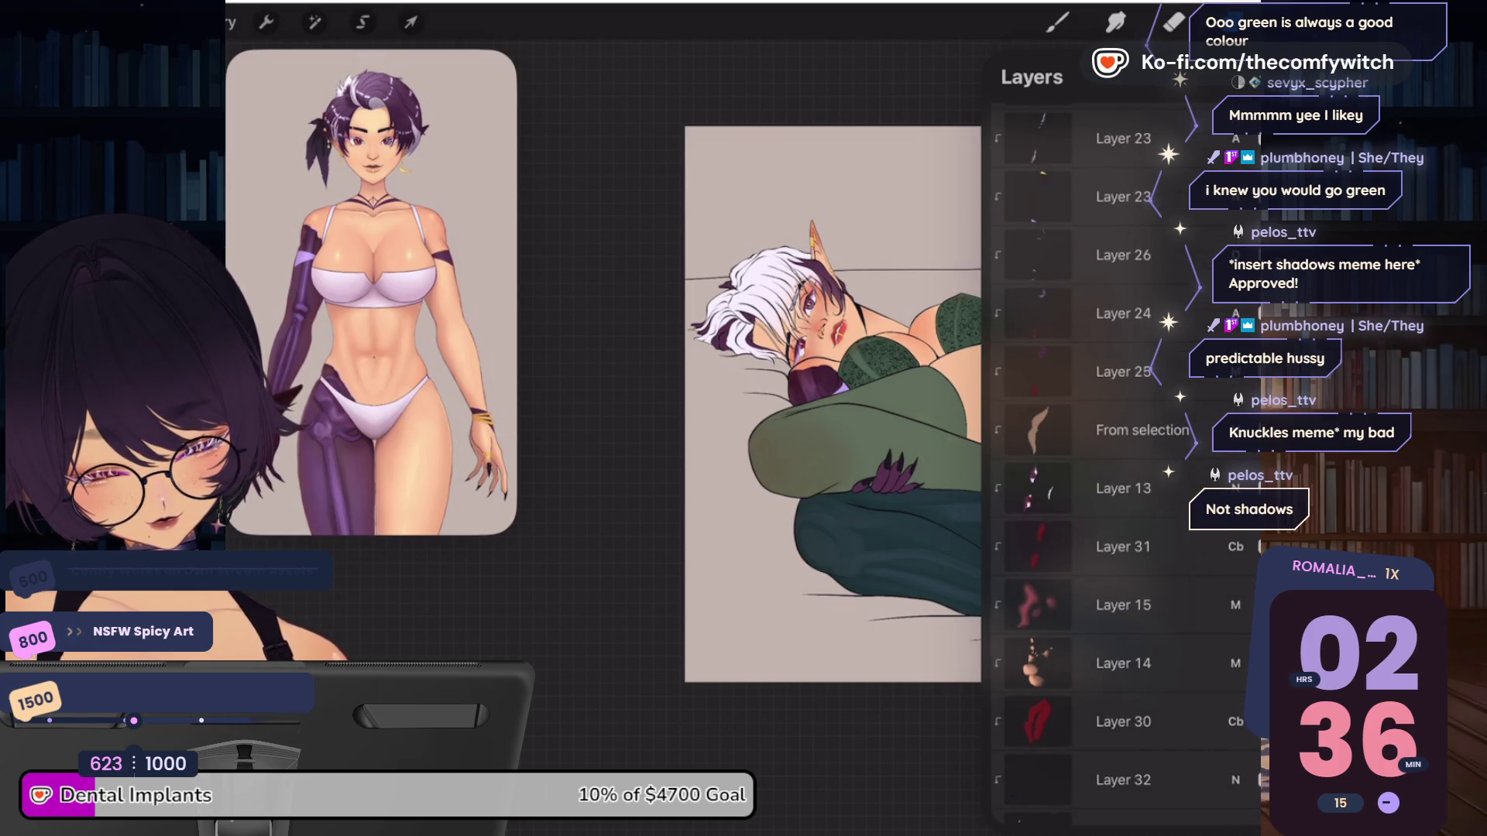
Select Layer 30, then show the Split Complementary wheel on the Harmony tab
click(1123, 721)
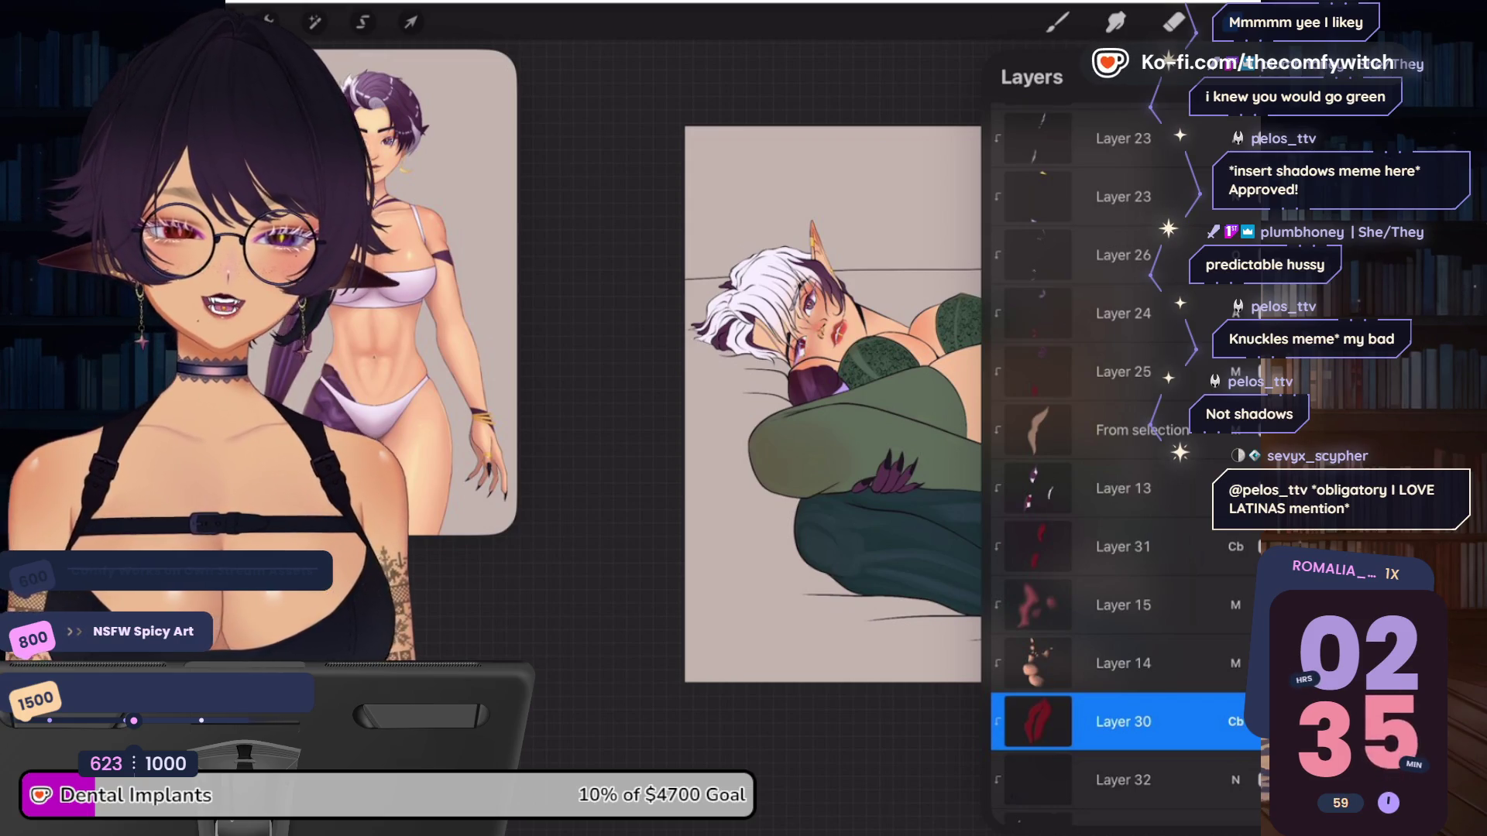
click(1037, 721)
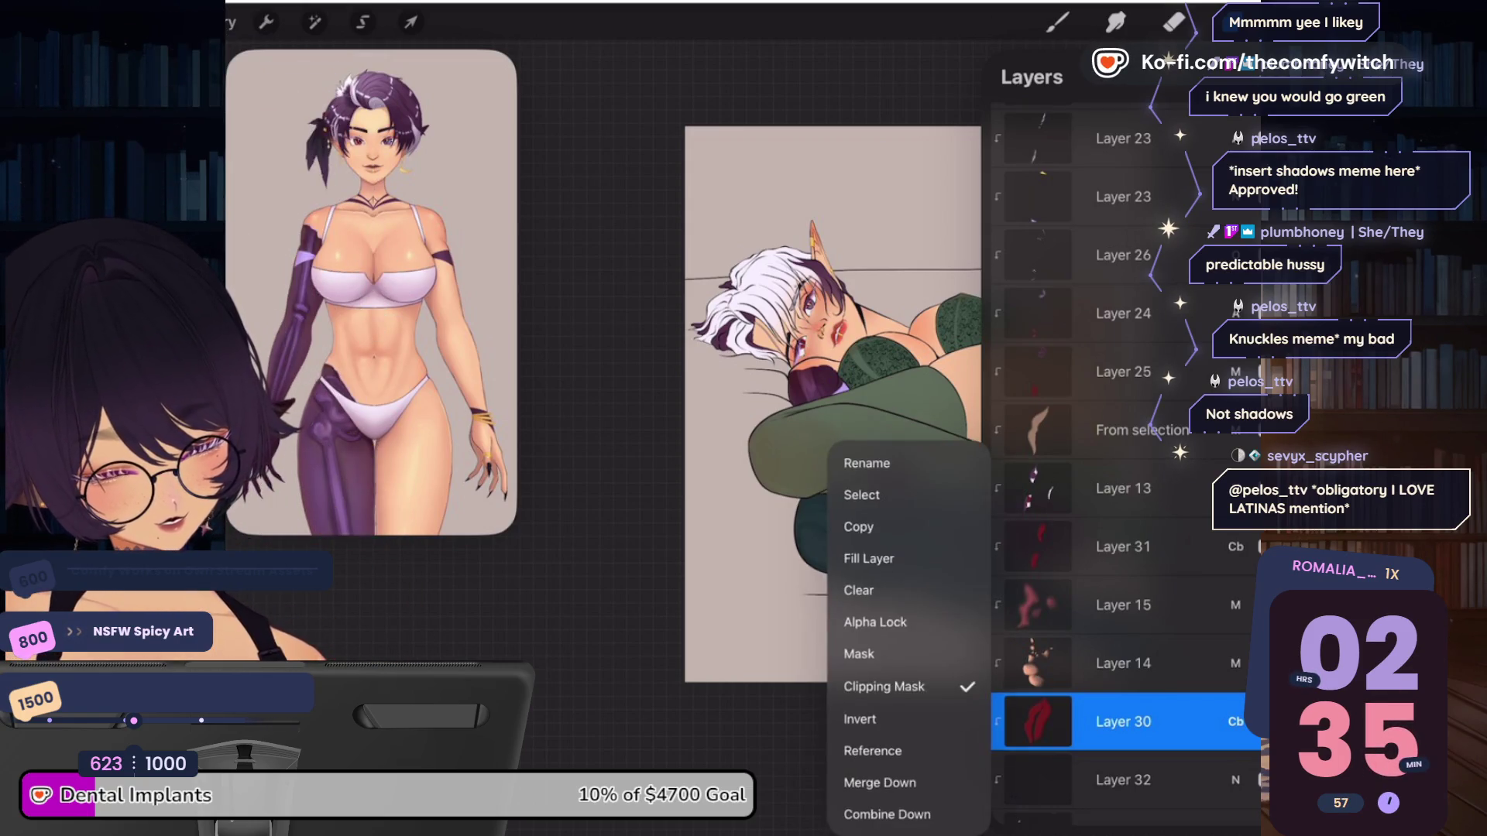
click(1463, 22)
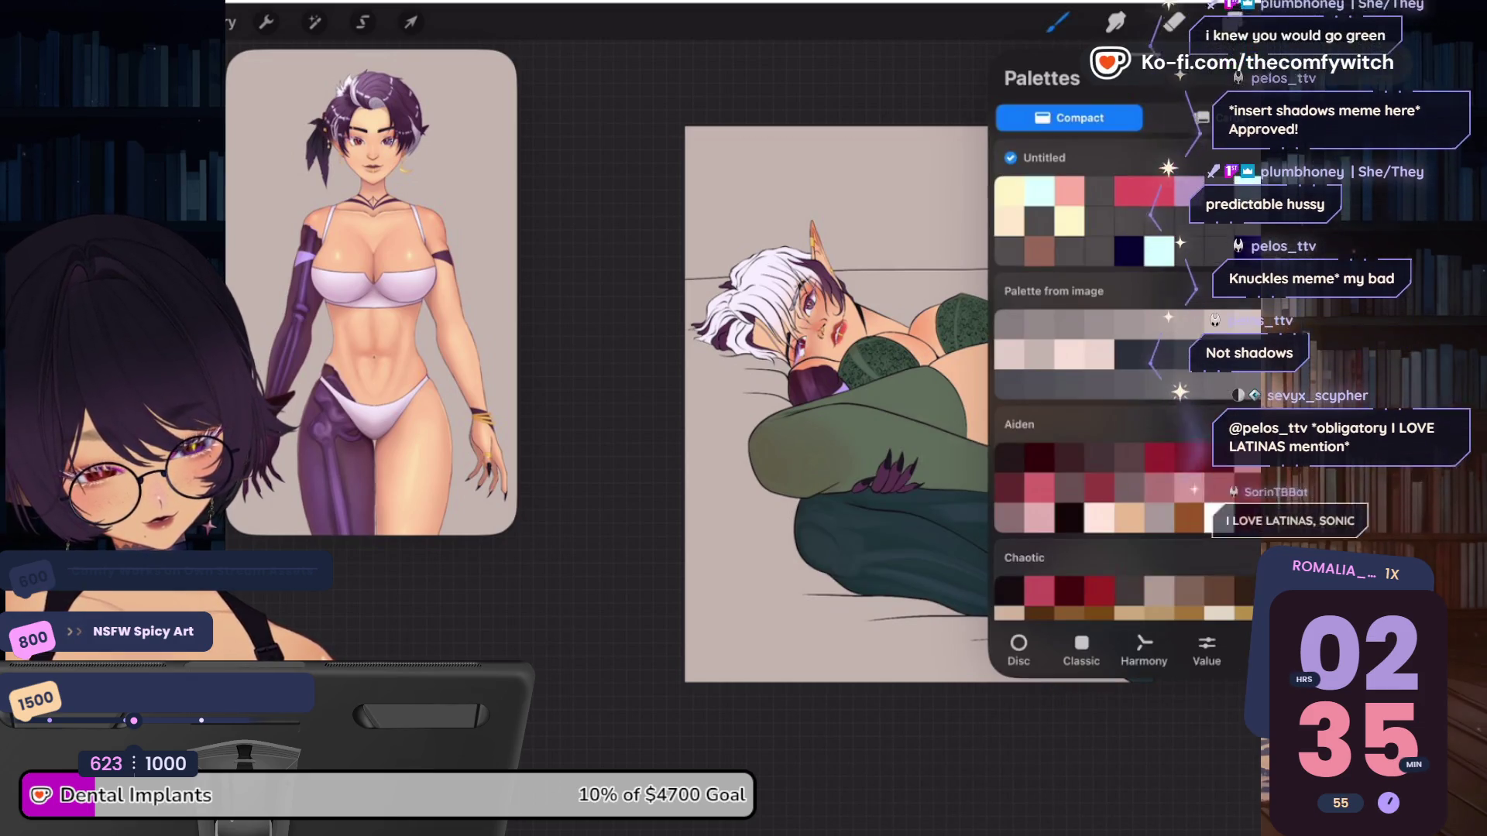
click(1144, 649)
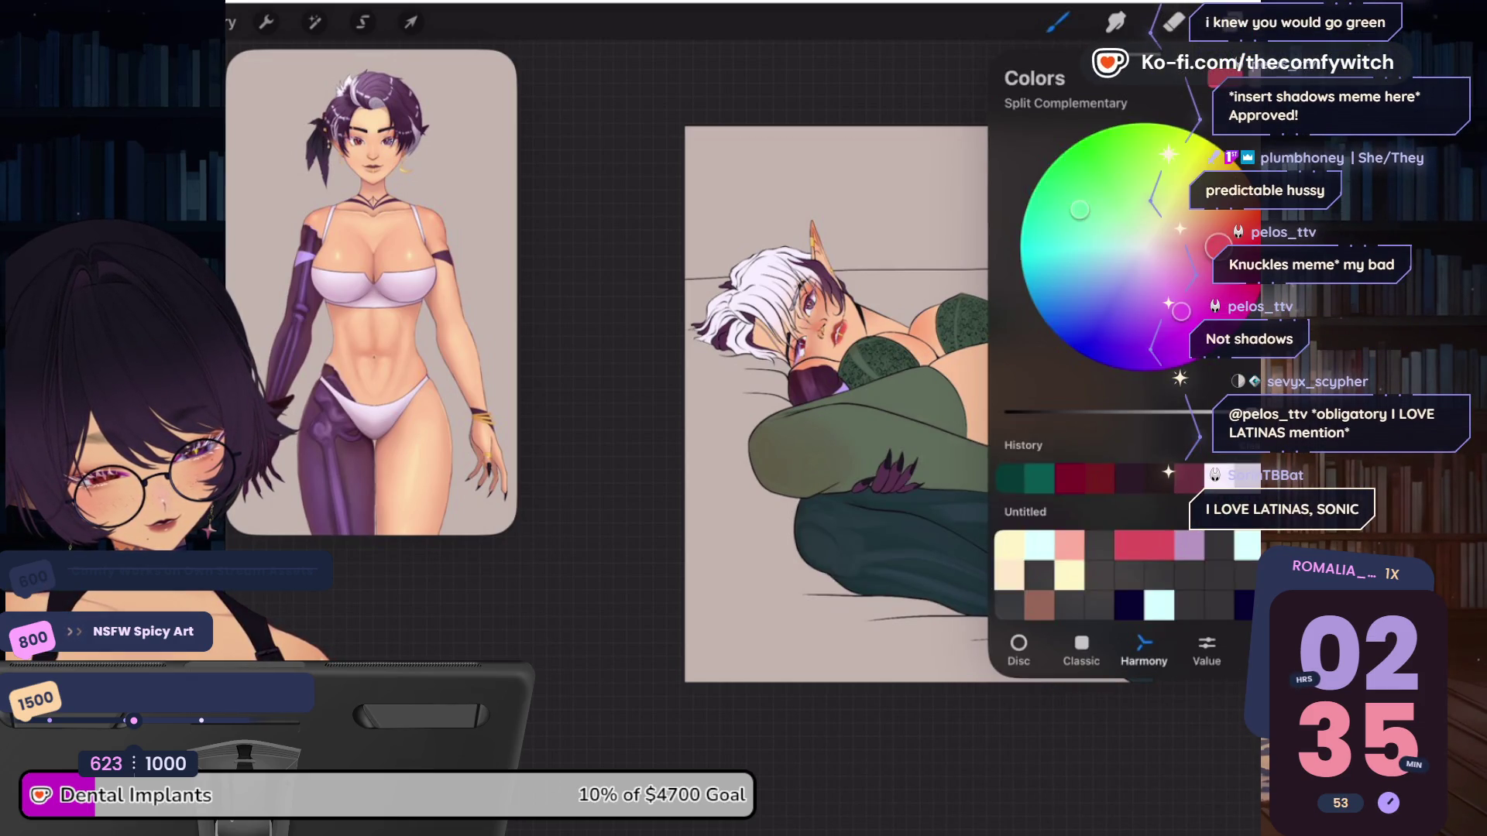
Zoom into the face and open the blend modes for Layer 30, the lips' layer
scroll(774, 387, up, 5)
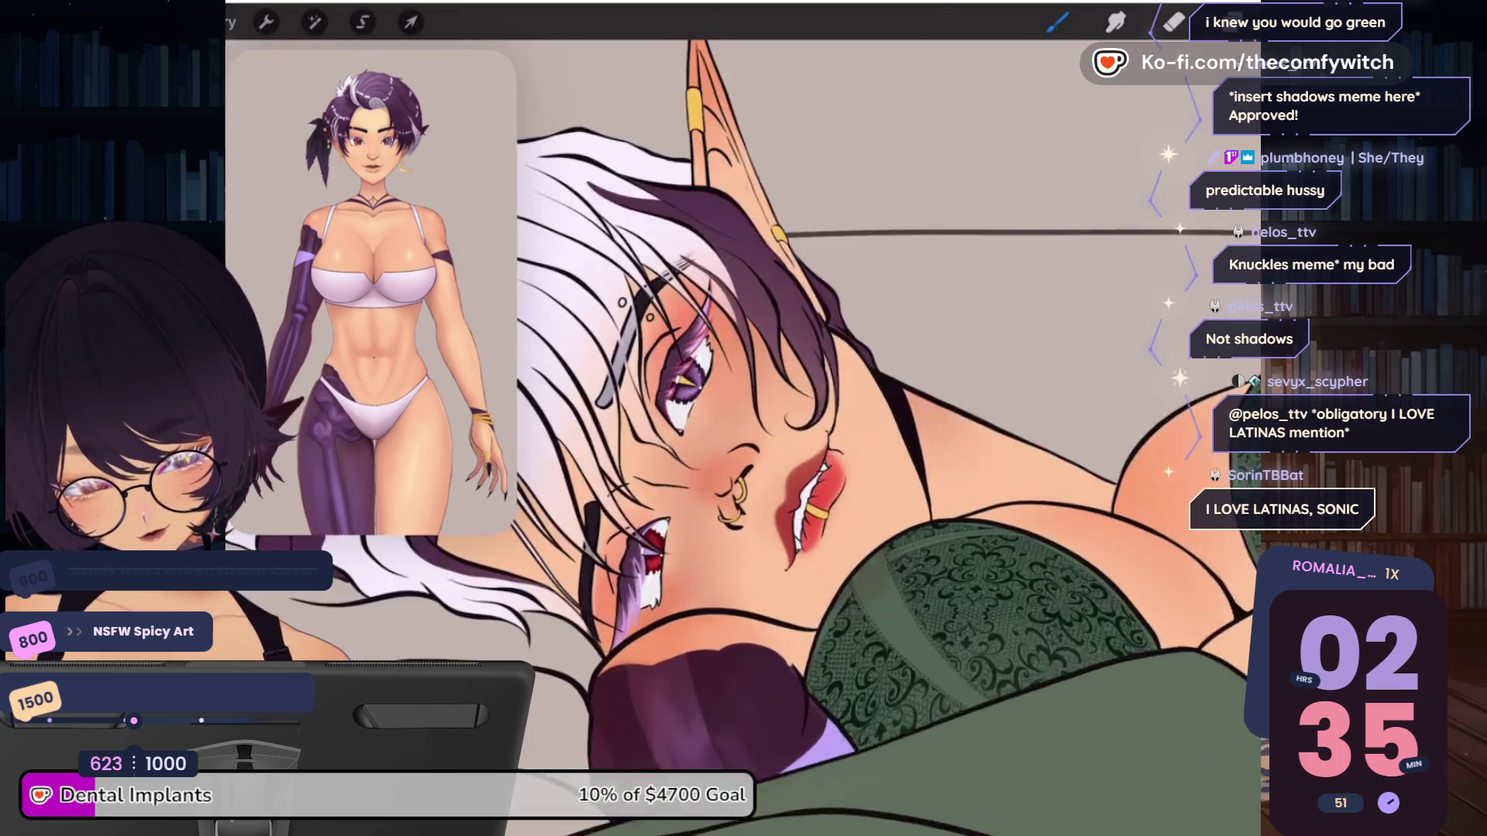
scroll(774, 426, up, 1)
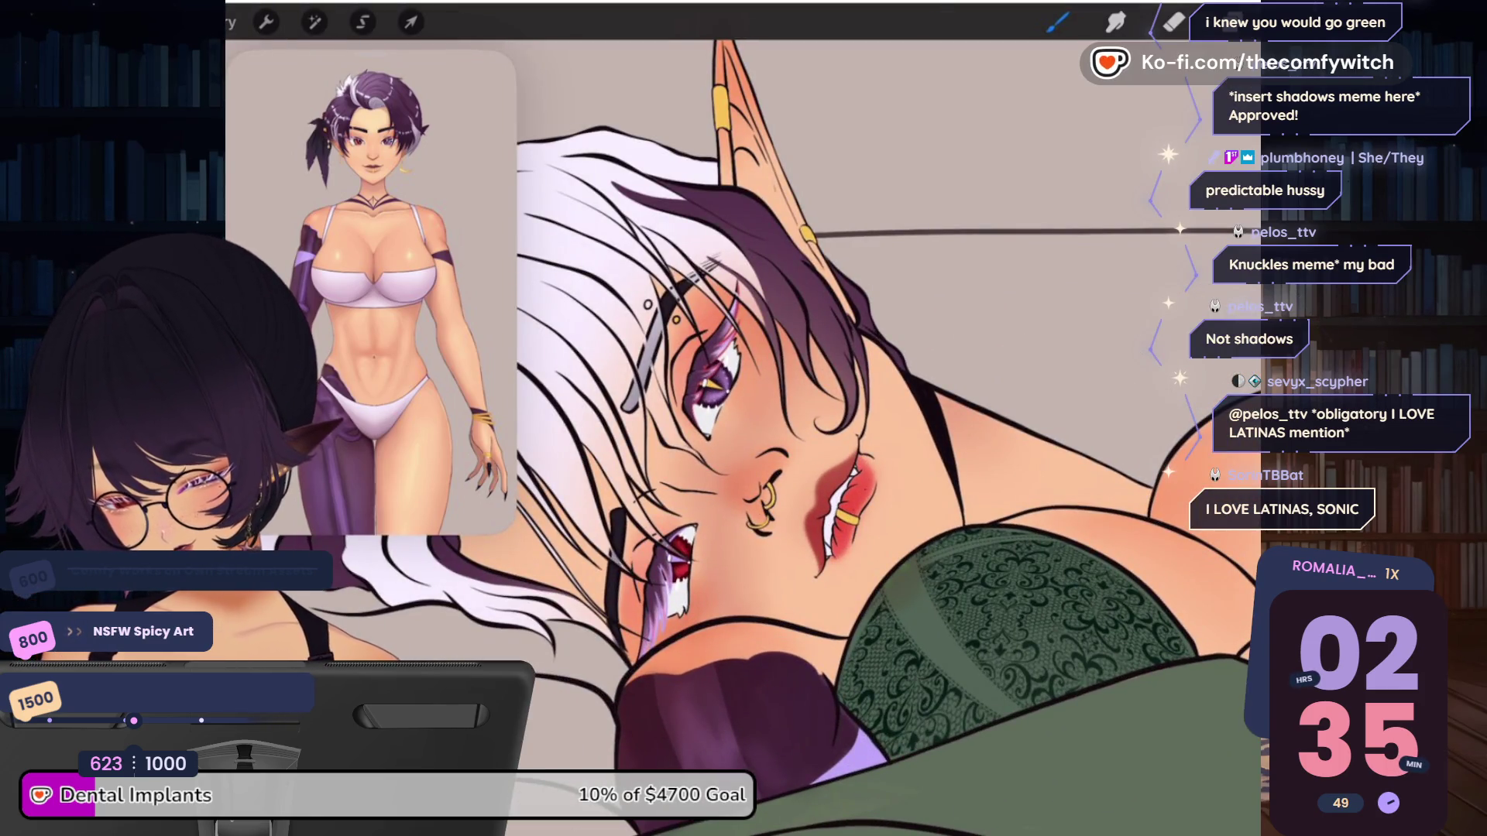
key(l)
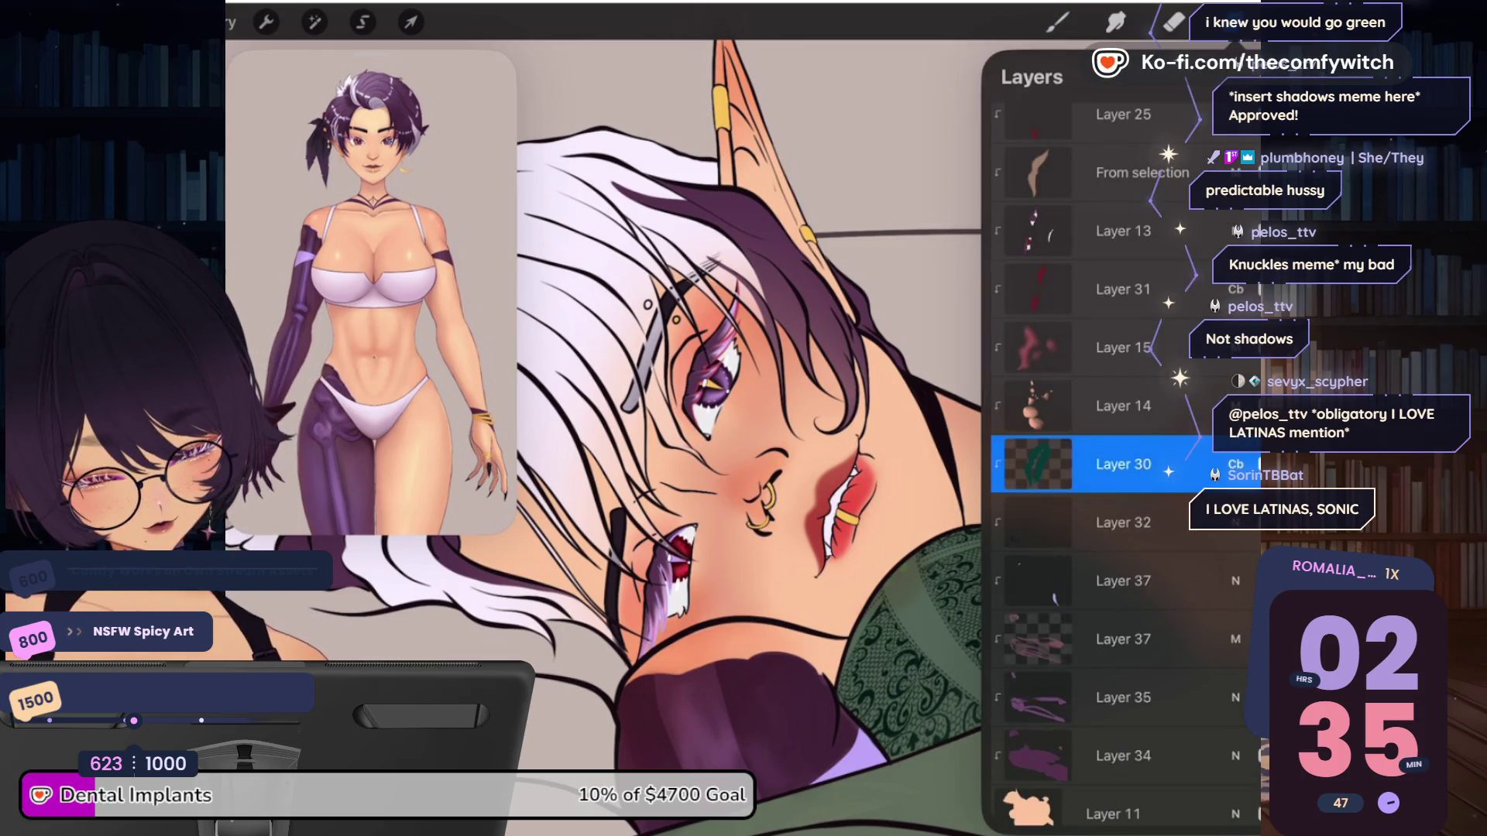
click(1235, 464)
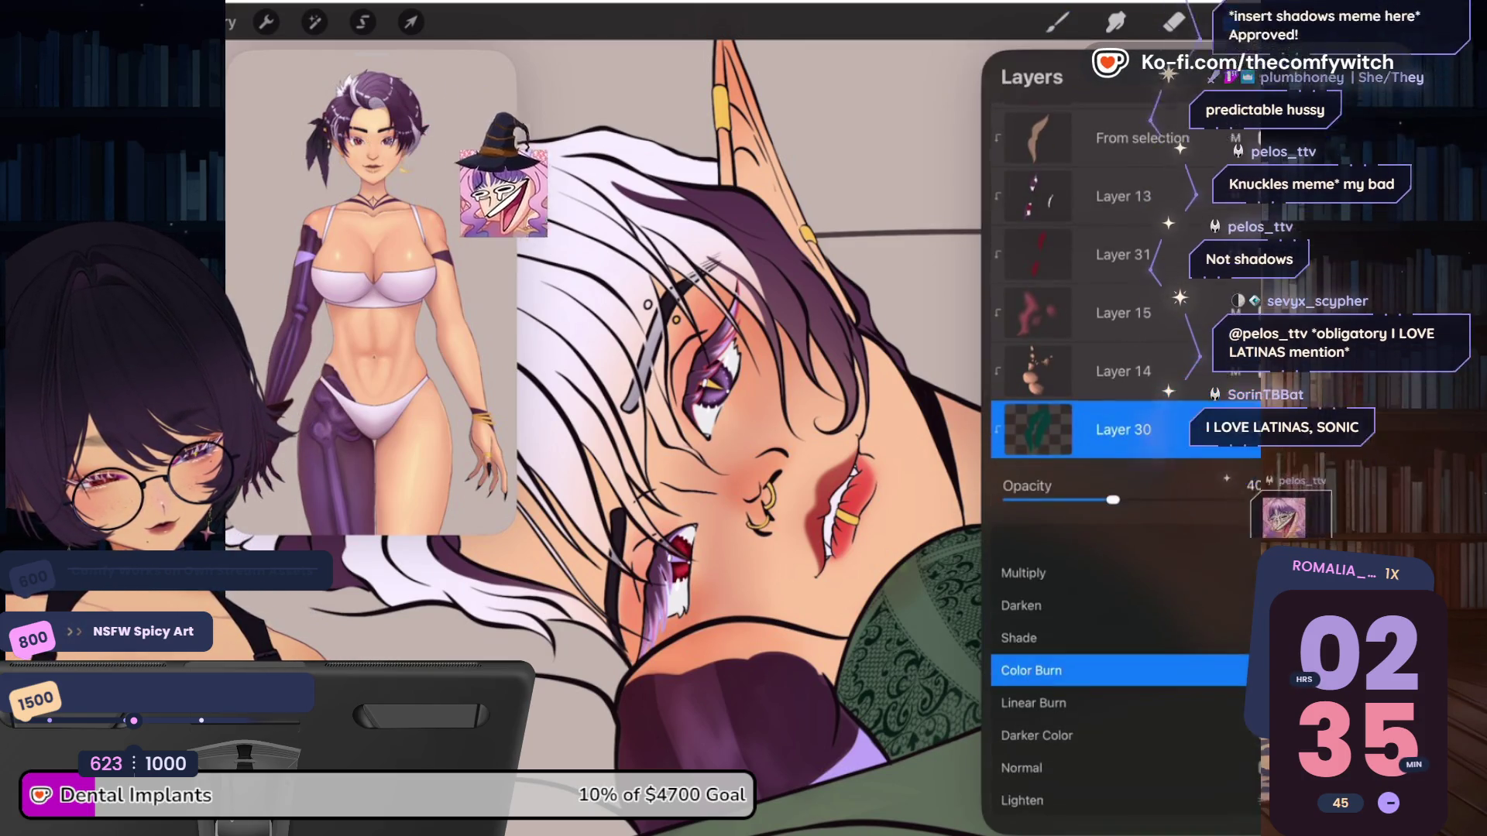
Preview Multiply and other blend modes on the lips, leaving Layer 30 on Color Burn
drag(1174, 500, 1146, 500)
click(1022, 573)
scroll(1119, 674, down, 5)
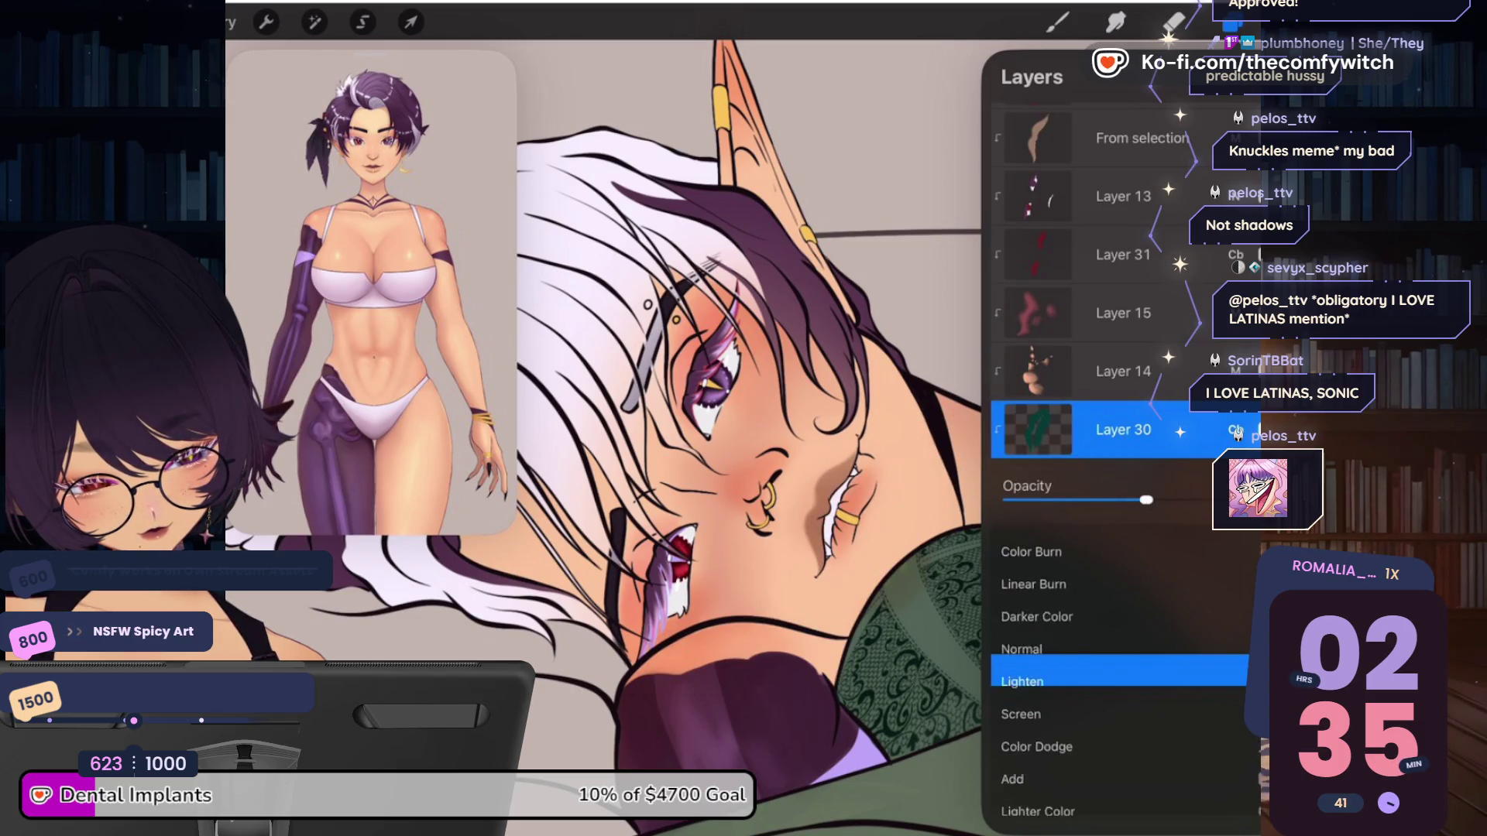
scroll(1119, 666, down, 4)
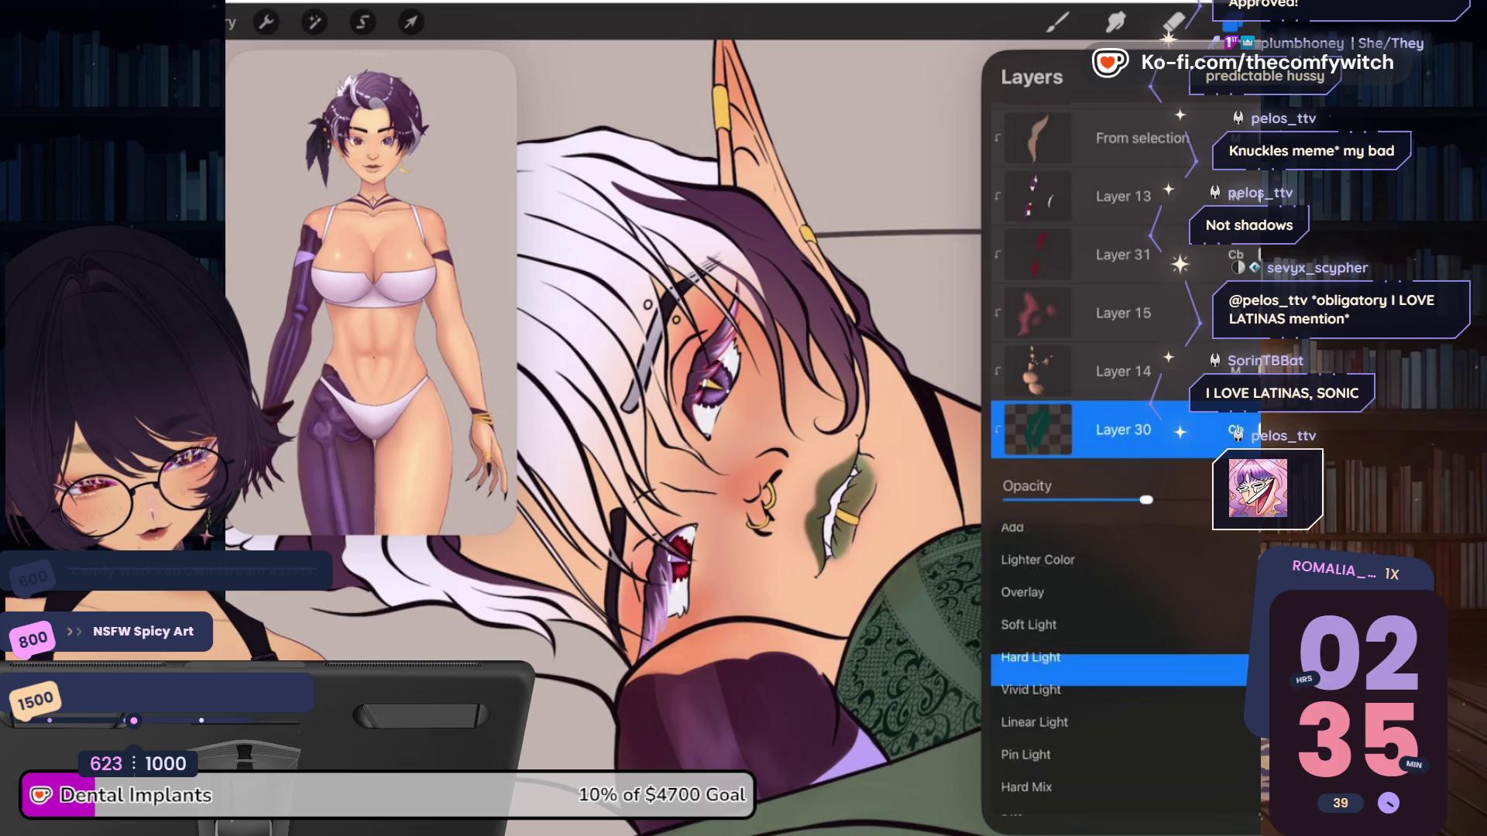
scroll(1119, 674, up, 7)
scroll(1119, 674, up, 3)
scroll(1119, 674, up, 1)
scroll(1119, 673, up, 1)
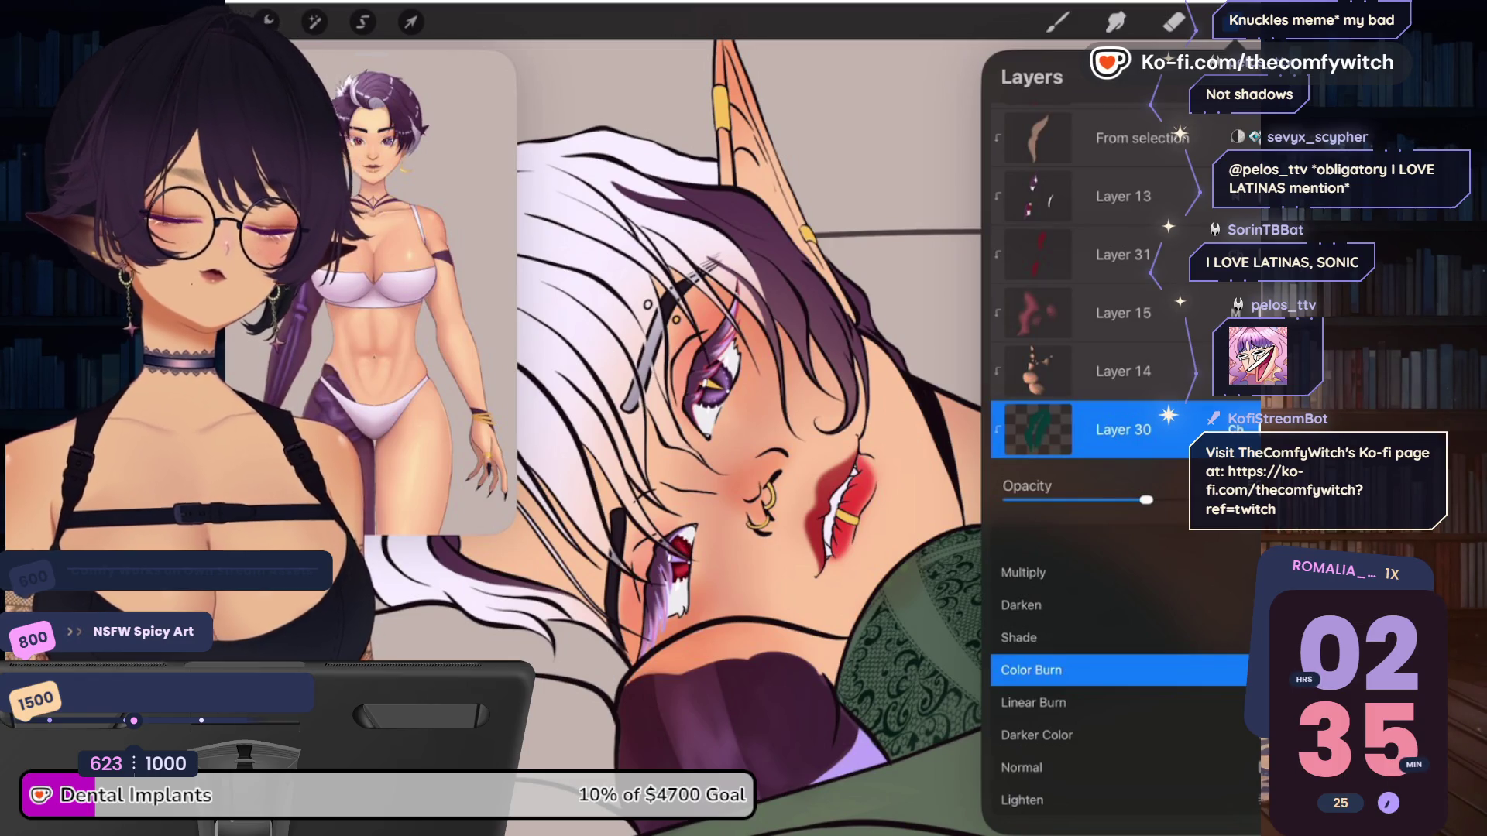
click(1235, 429)
Toggle Layer 30's visibility and set its blend mode to Multiply, darkening the lips
click(1289, 21)
click(1289, 22)
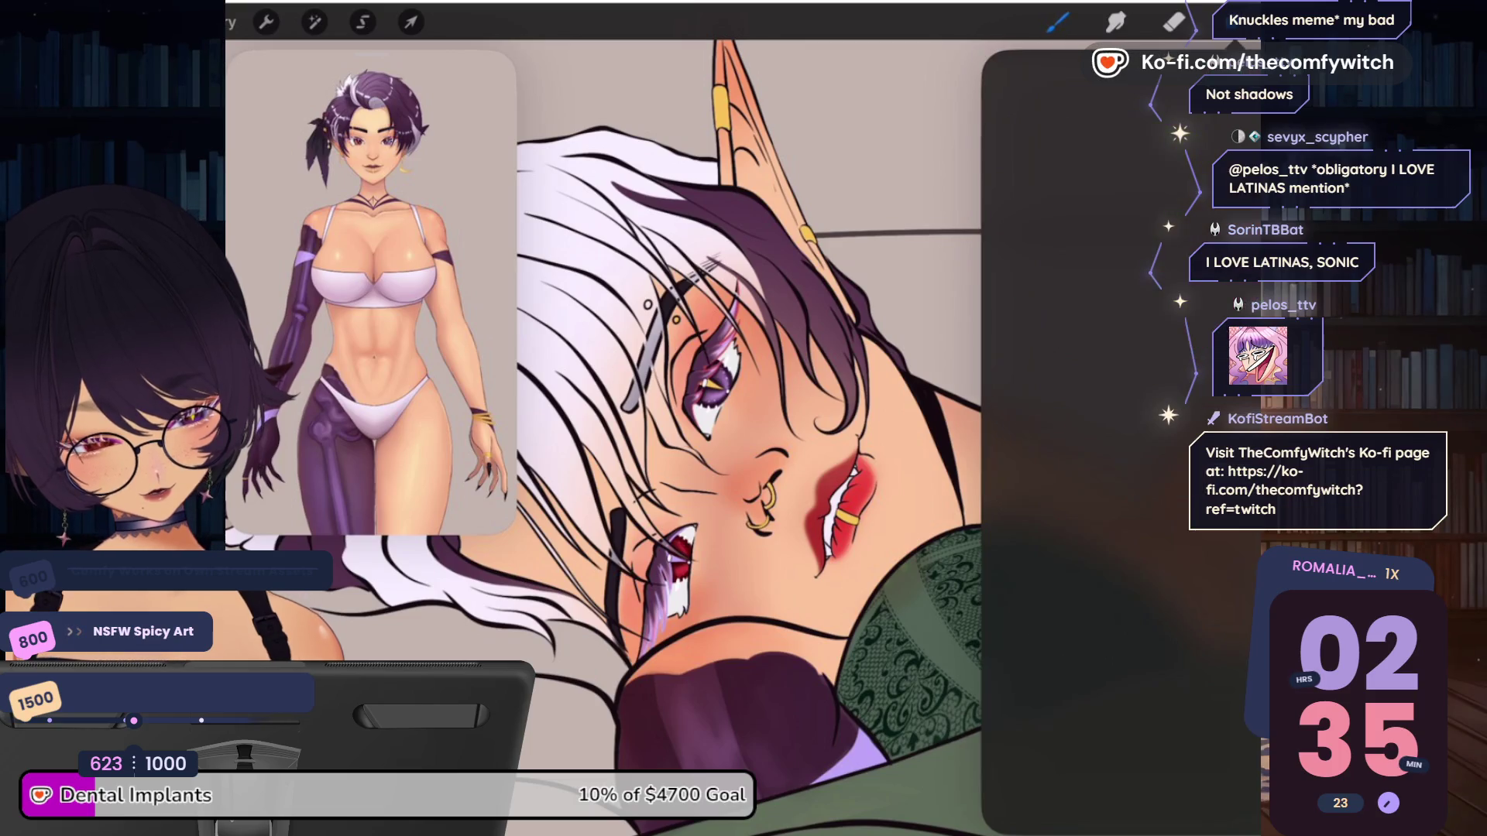
click(1231, 21)
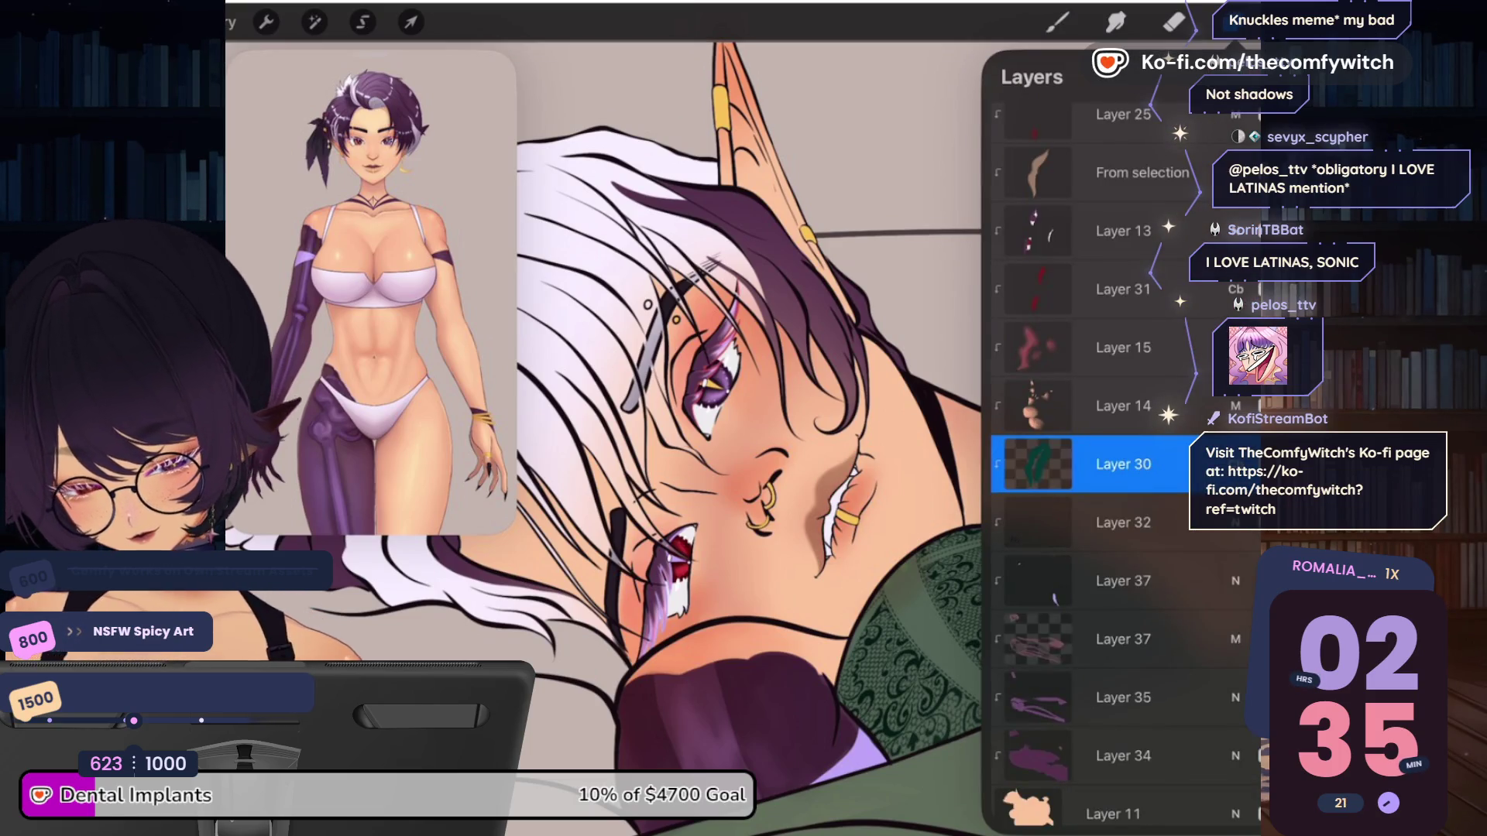
click(1248, 464)
click(1235, 464)
click(1235, 464)
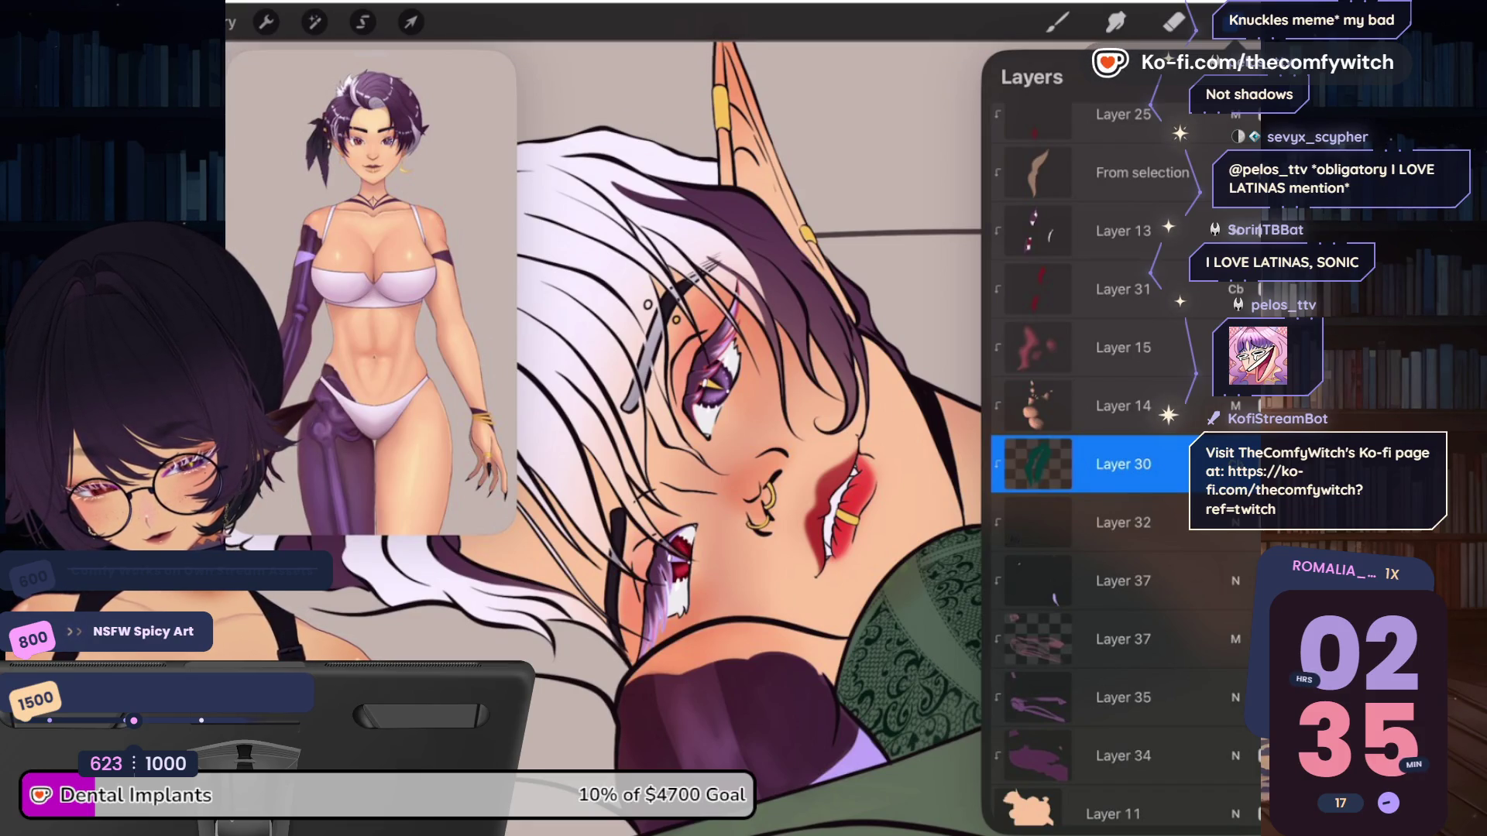
click(1235, 464)
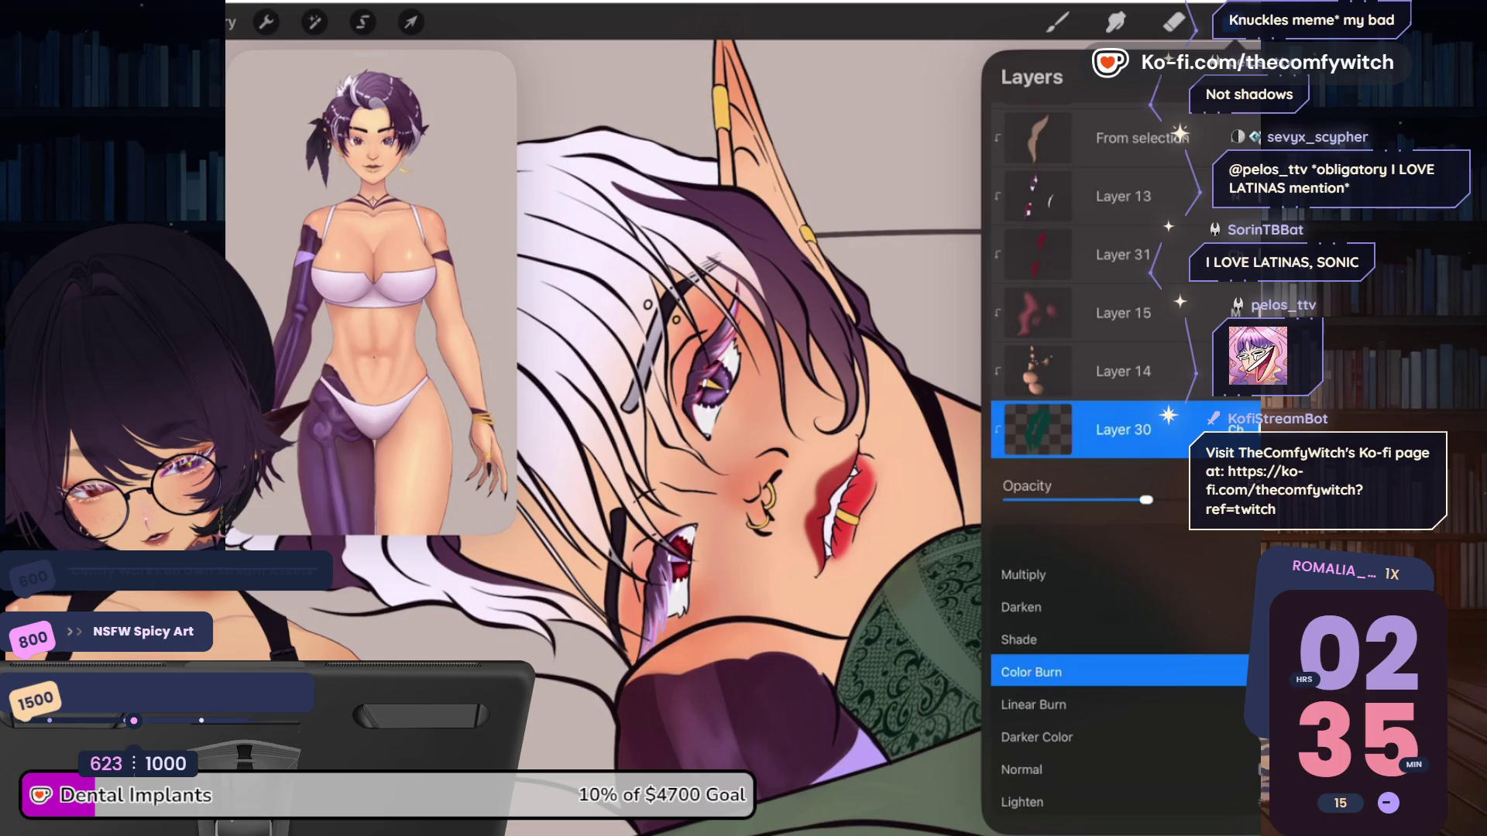
scroll(1119, 728, up, 3)
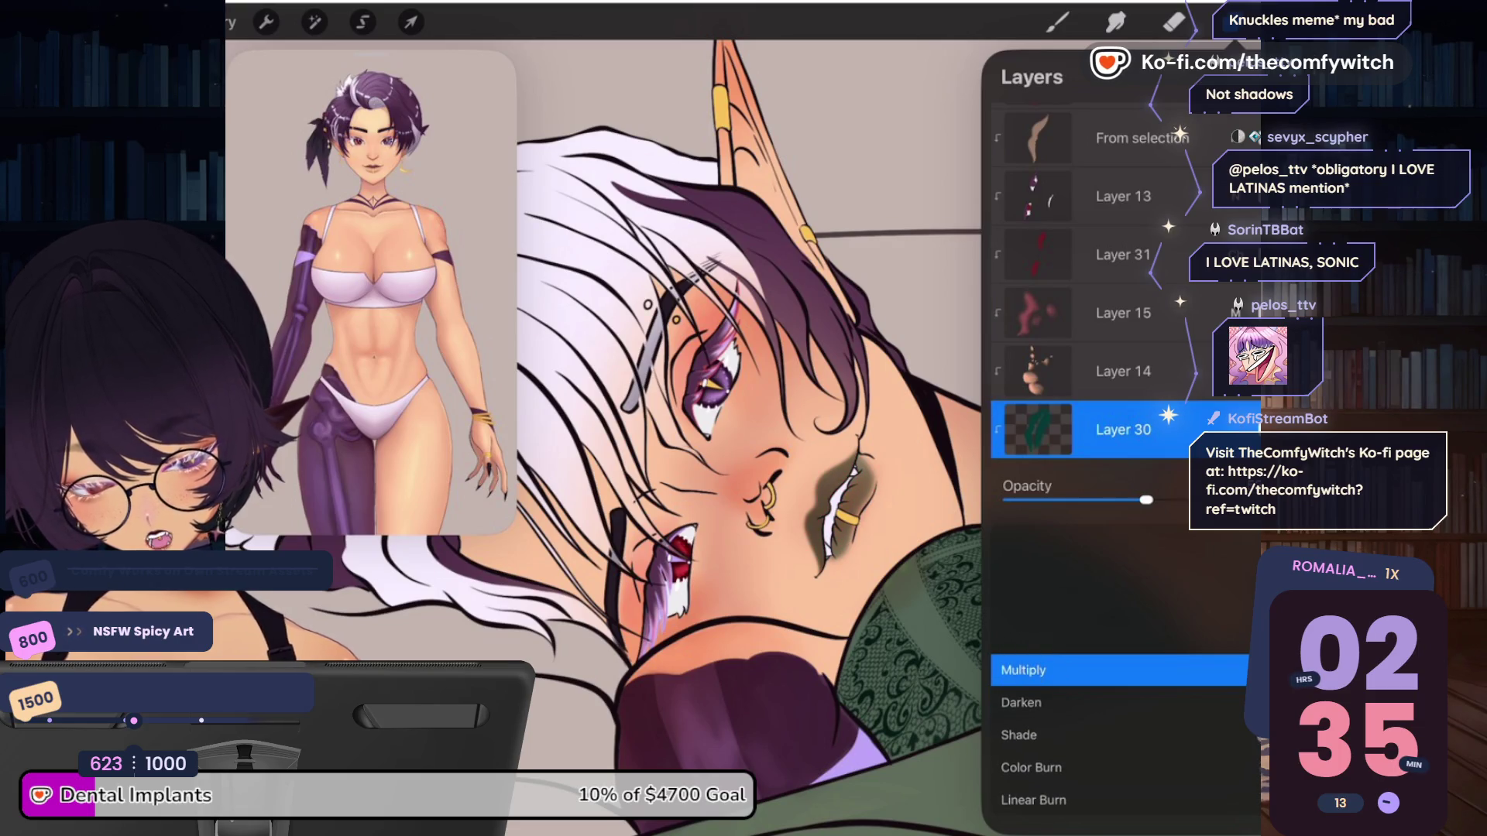
click(1235, 429)
click(1057, 21)
Pick a new paint colour on the Harmony wheel and adjust its brightness
click(1285, 21)
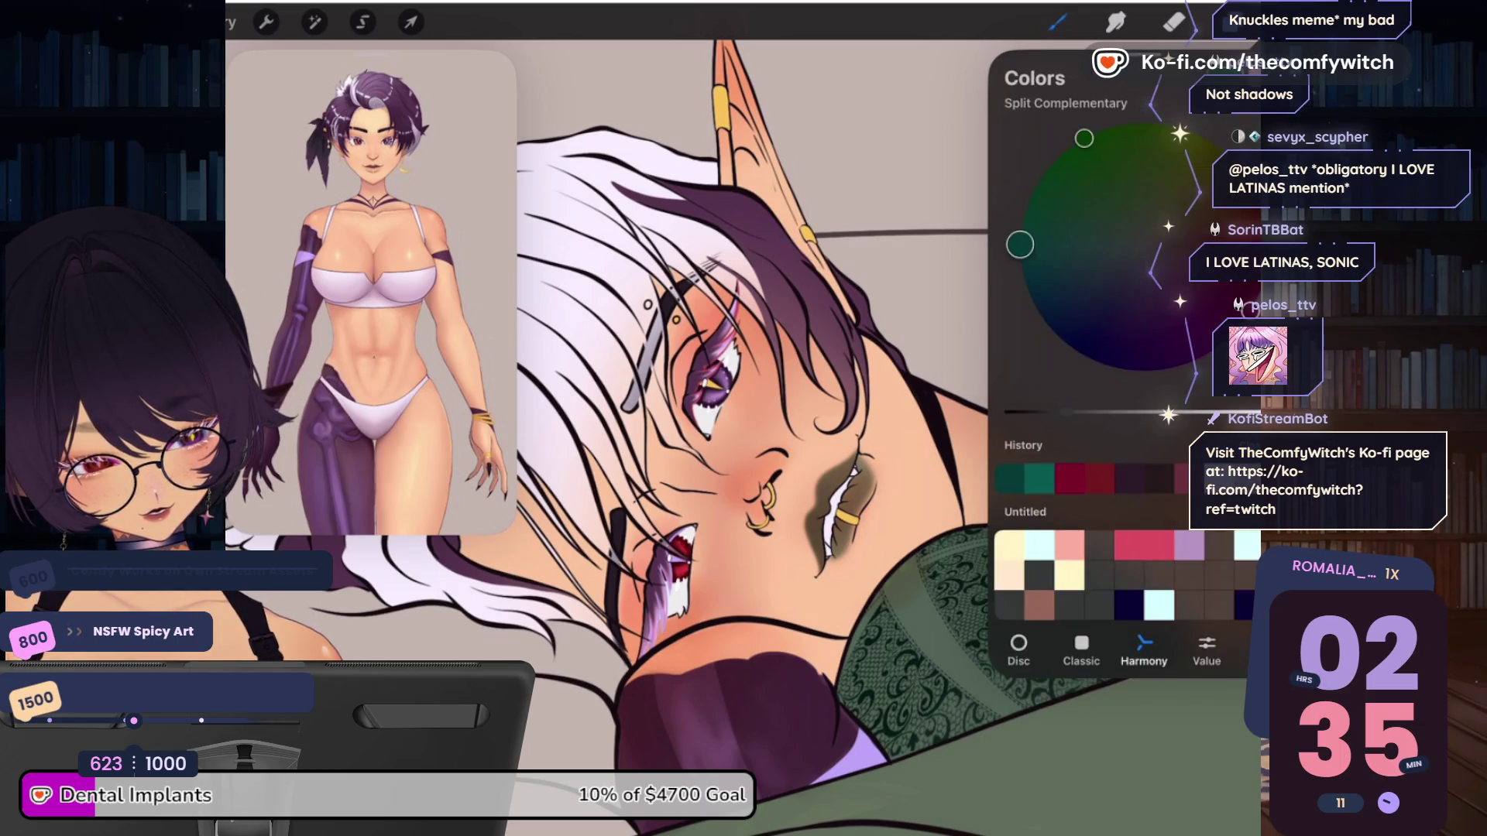
drag(1019, 245, 1060, 164)
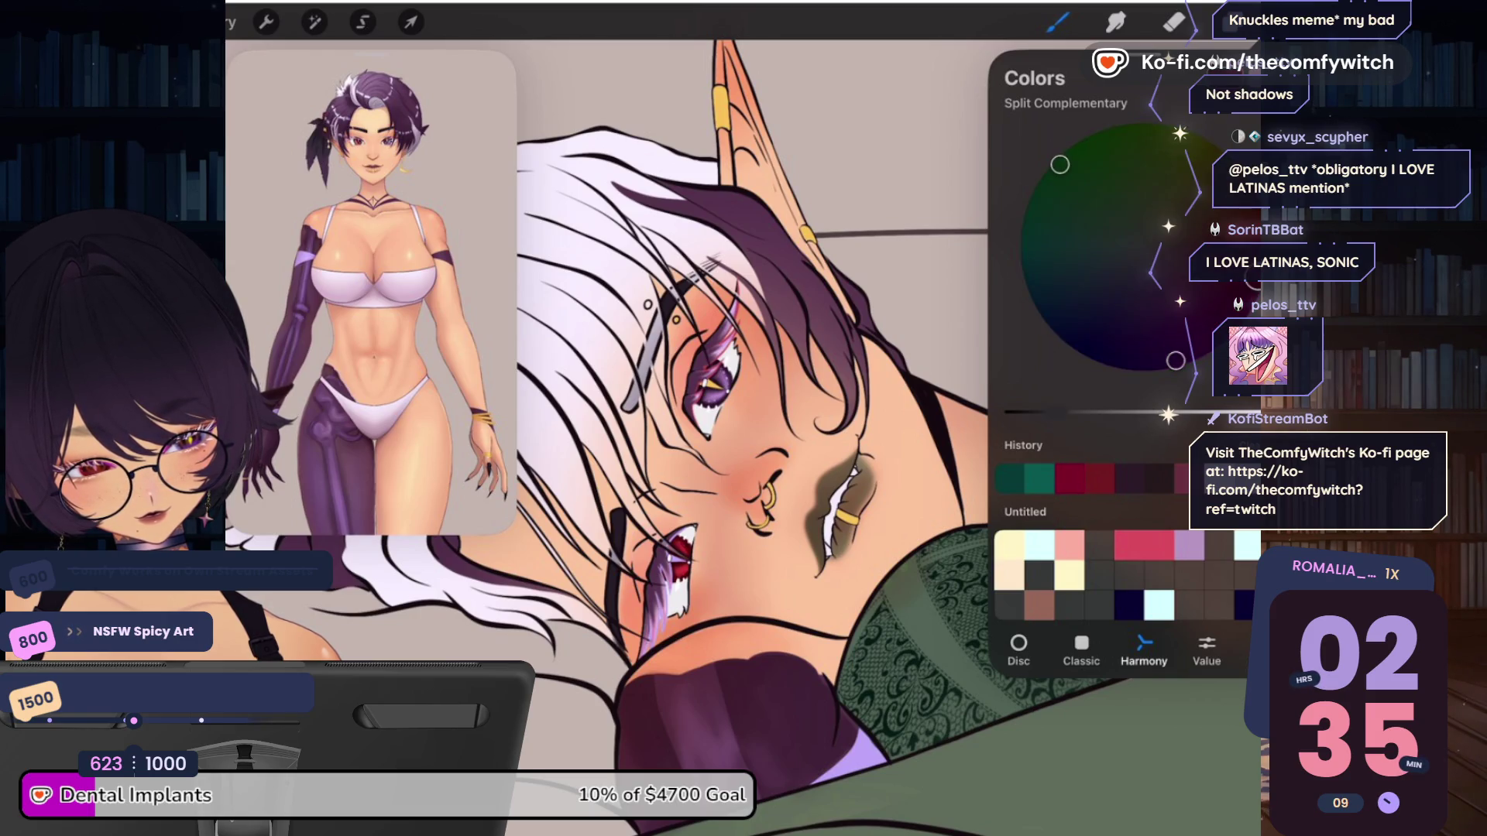
drag(1006, 411, 1071, 412)
click(1285, 21)
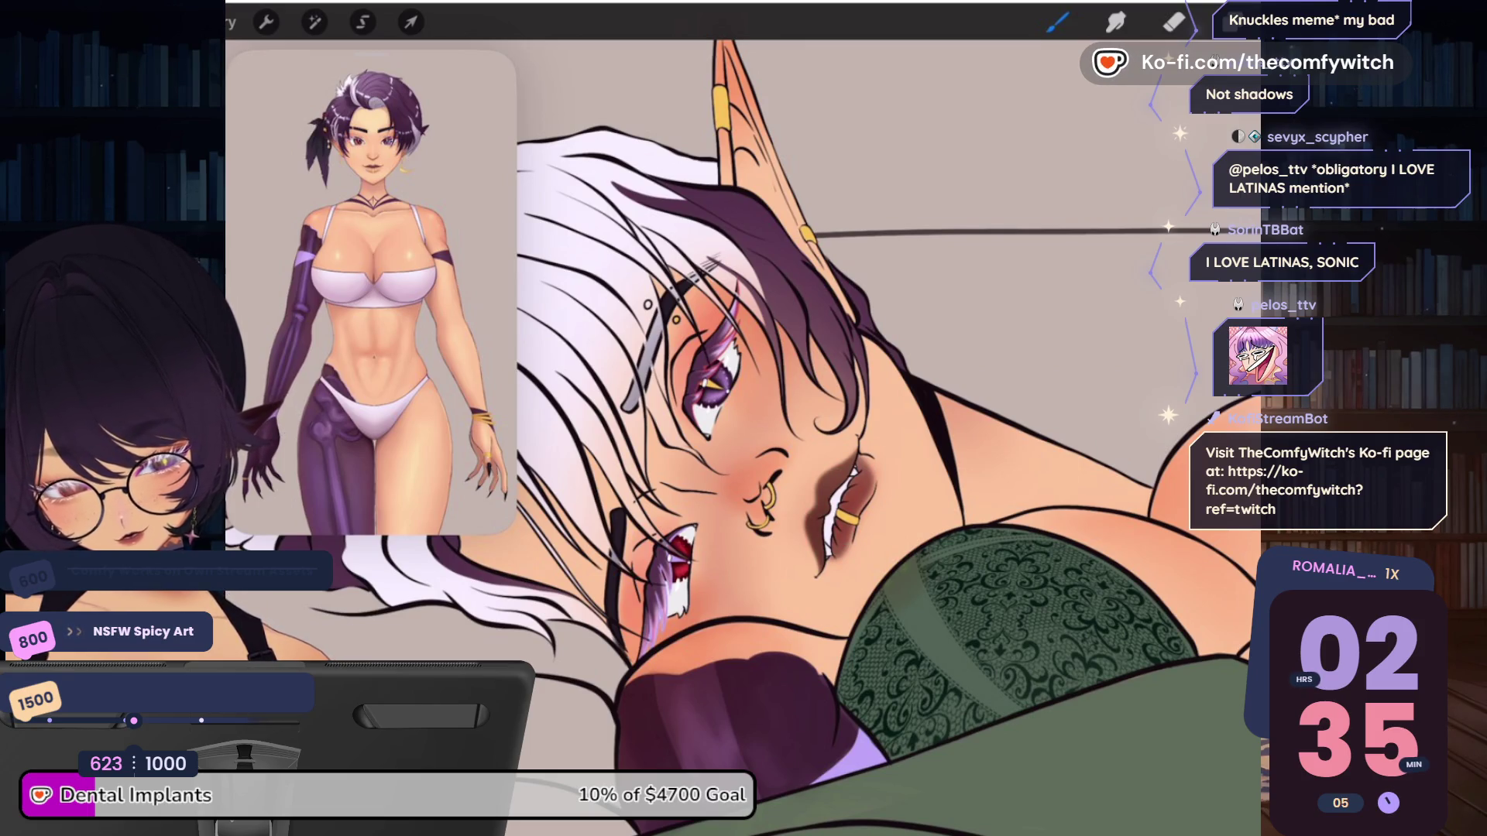
scroll(743, 420, down, 5)
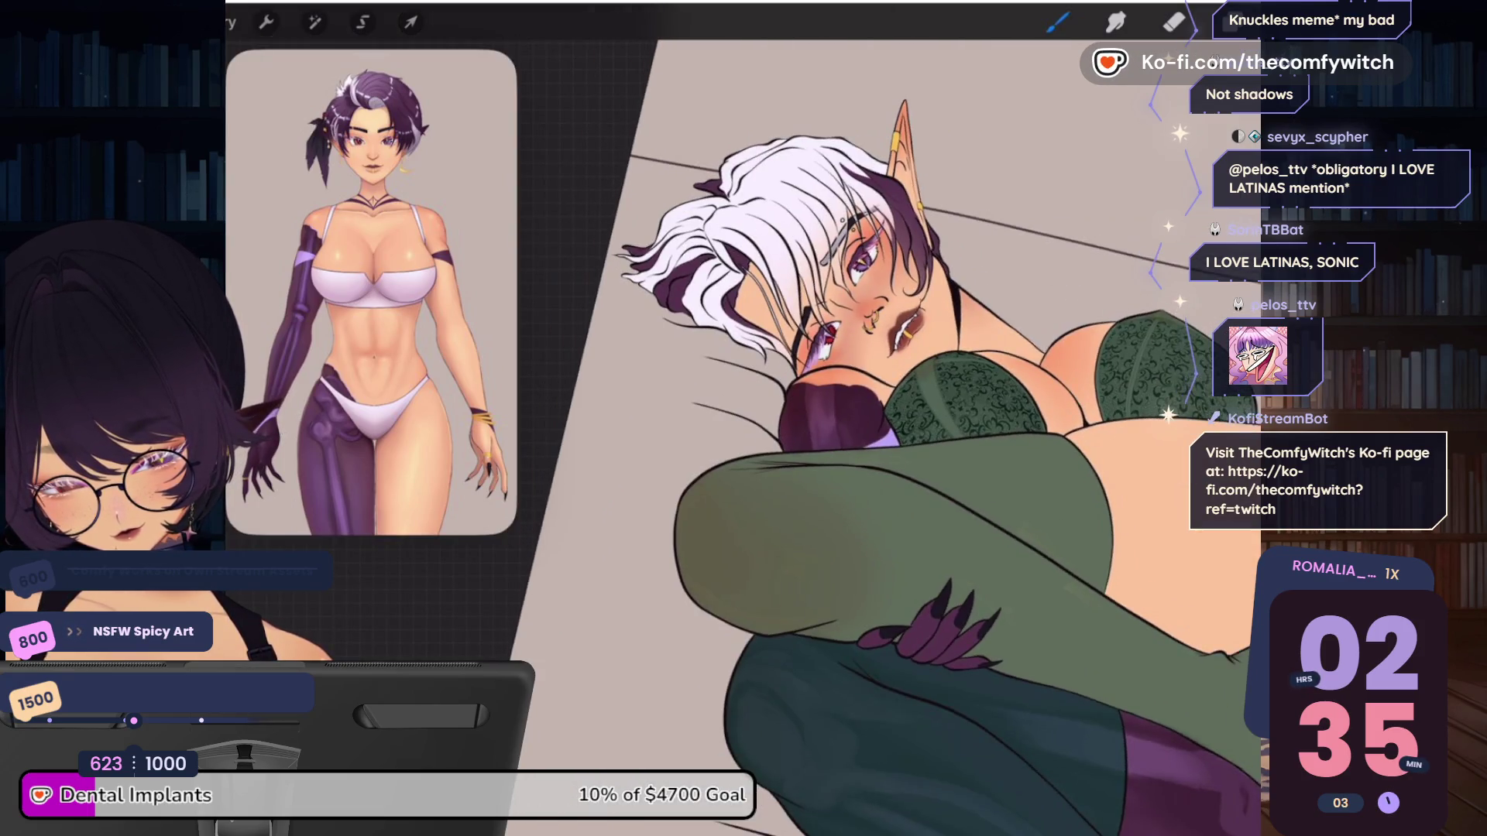
Check Layer 30's Multiply blend mode and make a hidden layer visible again
click(1232, 22)
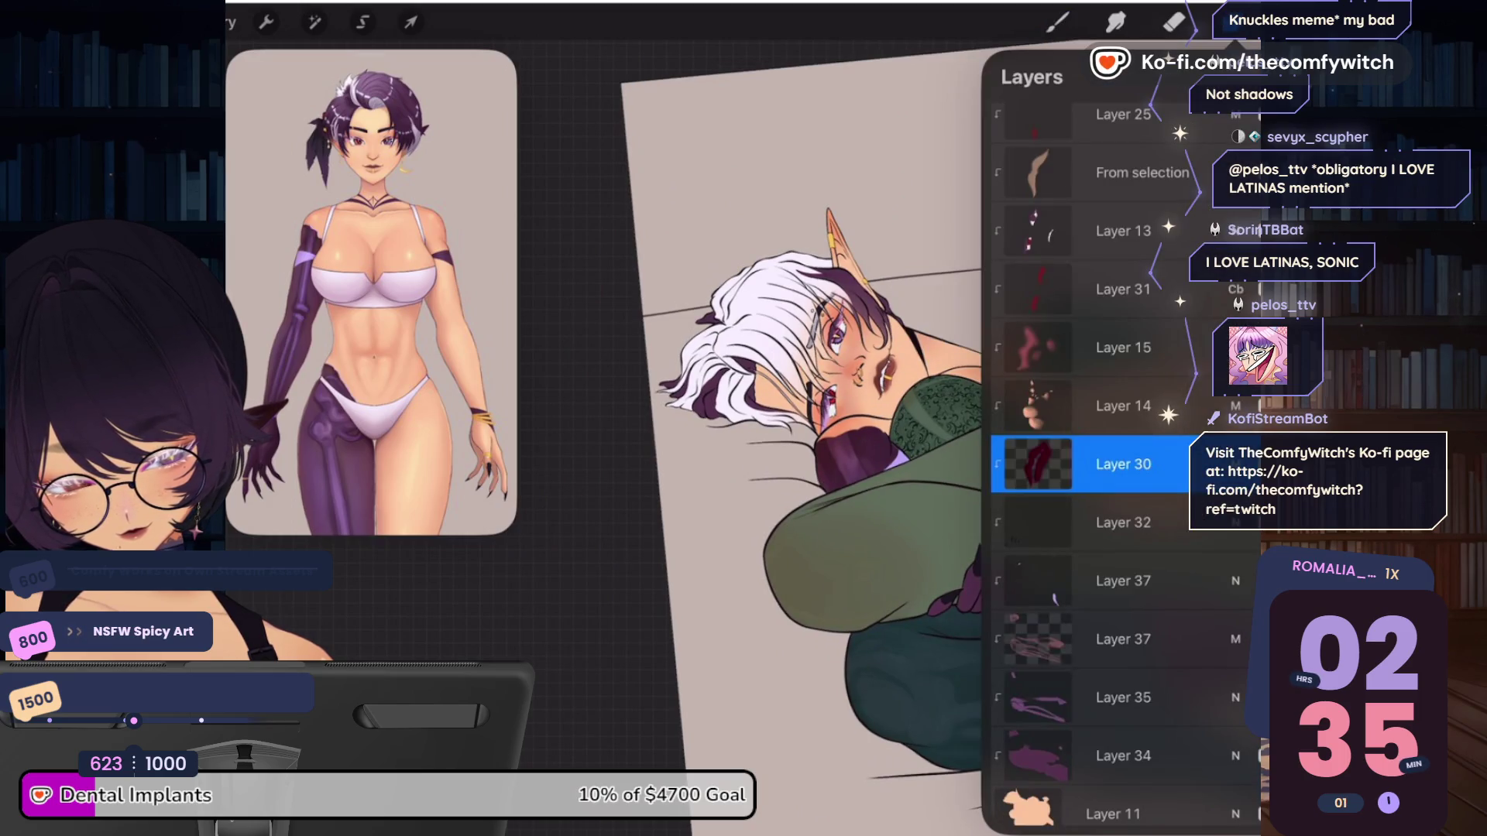
click(1235, 464)
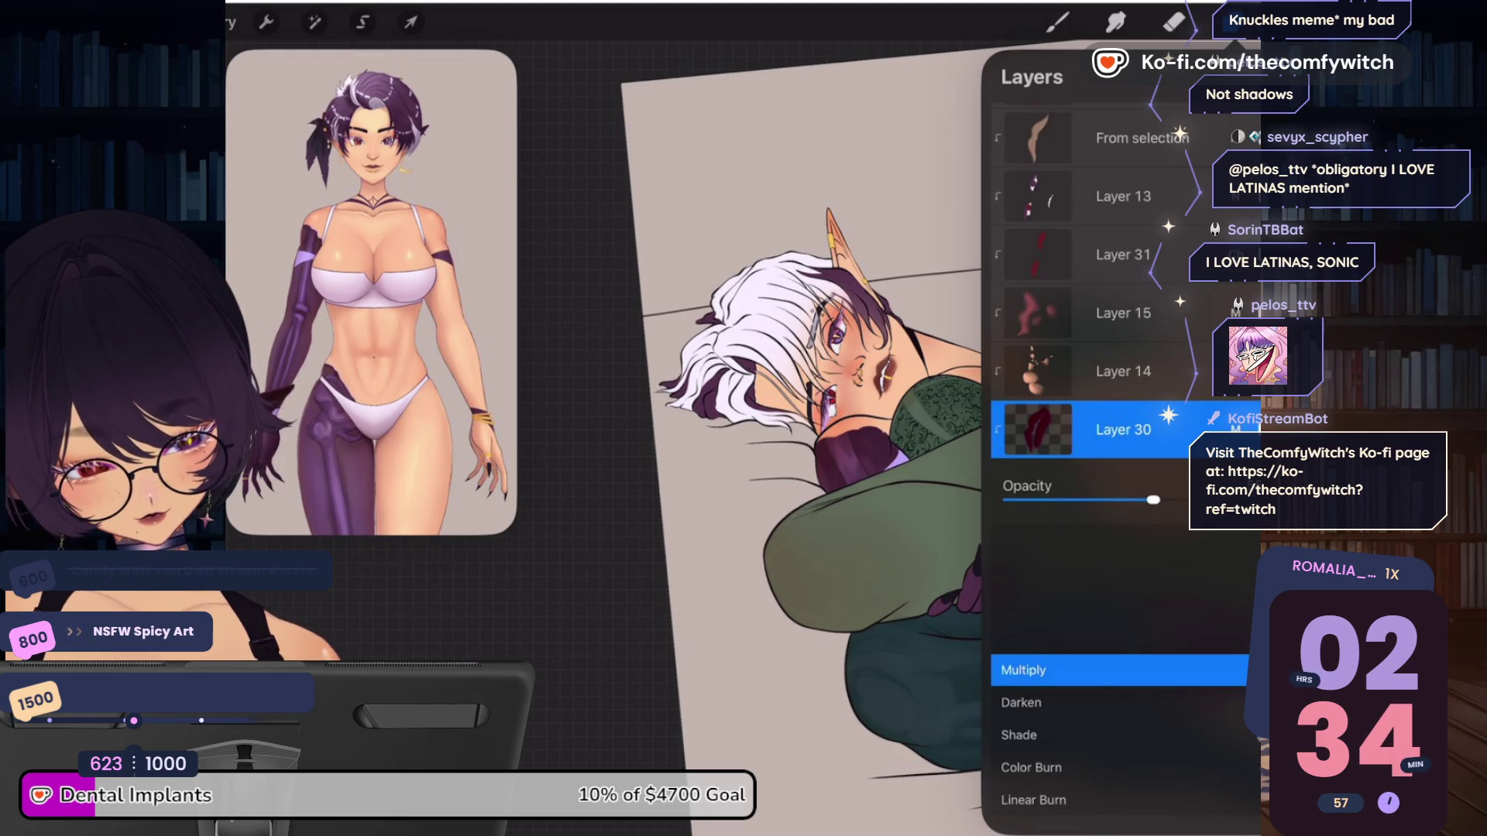
click(1235, 429)
click(1252, 488)
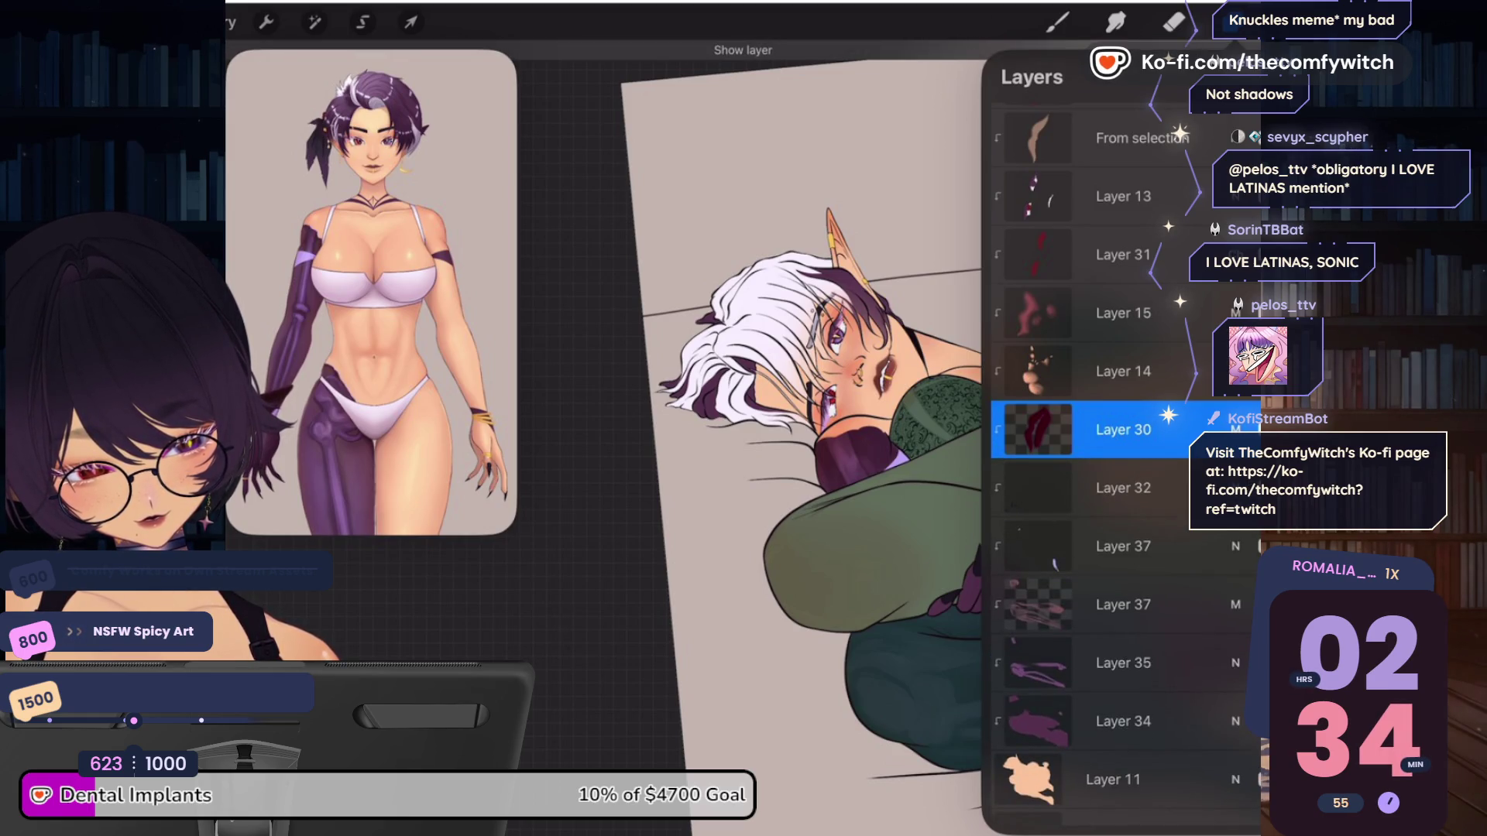
Select Layer 31 and review its layer options, where clipping mask is on
click(1122, 255)
click(1037, 255)
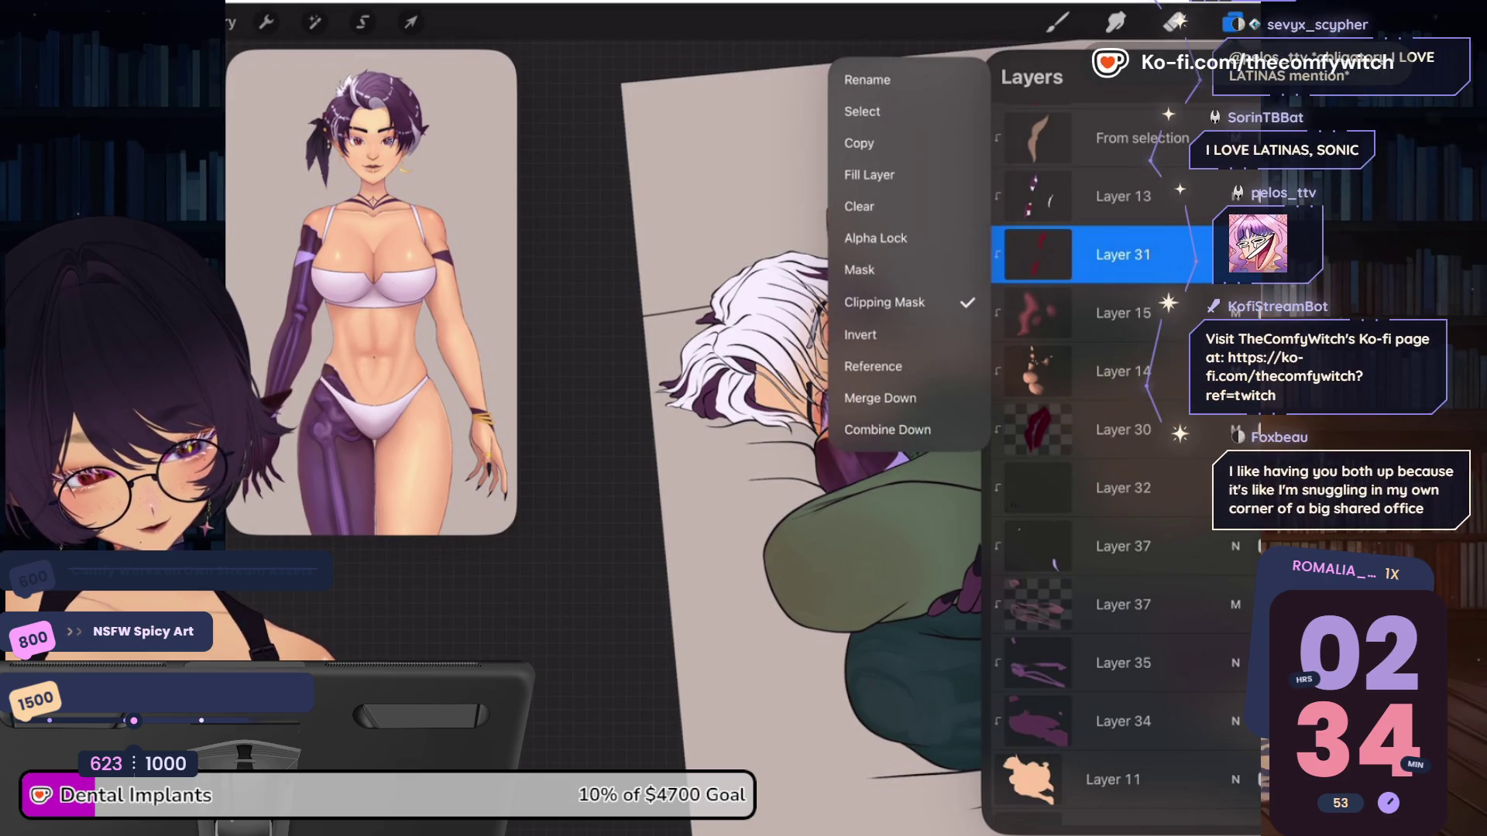
click(1038, 255)
click(1291, 23)
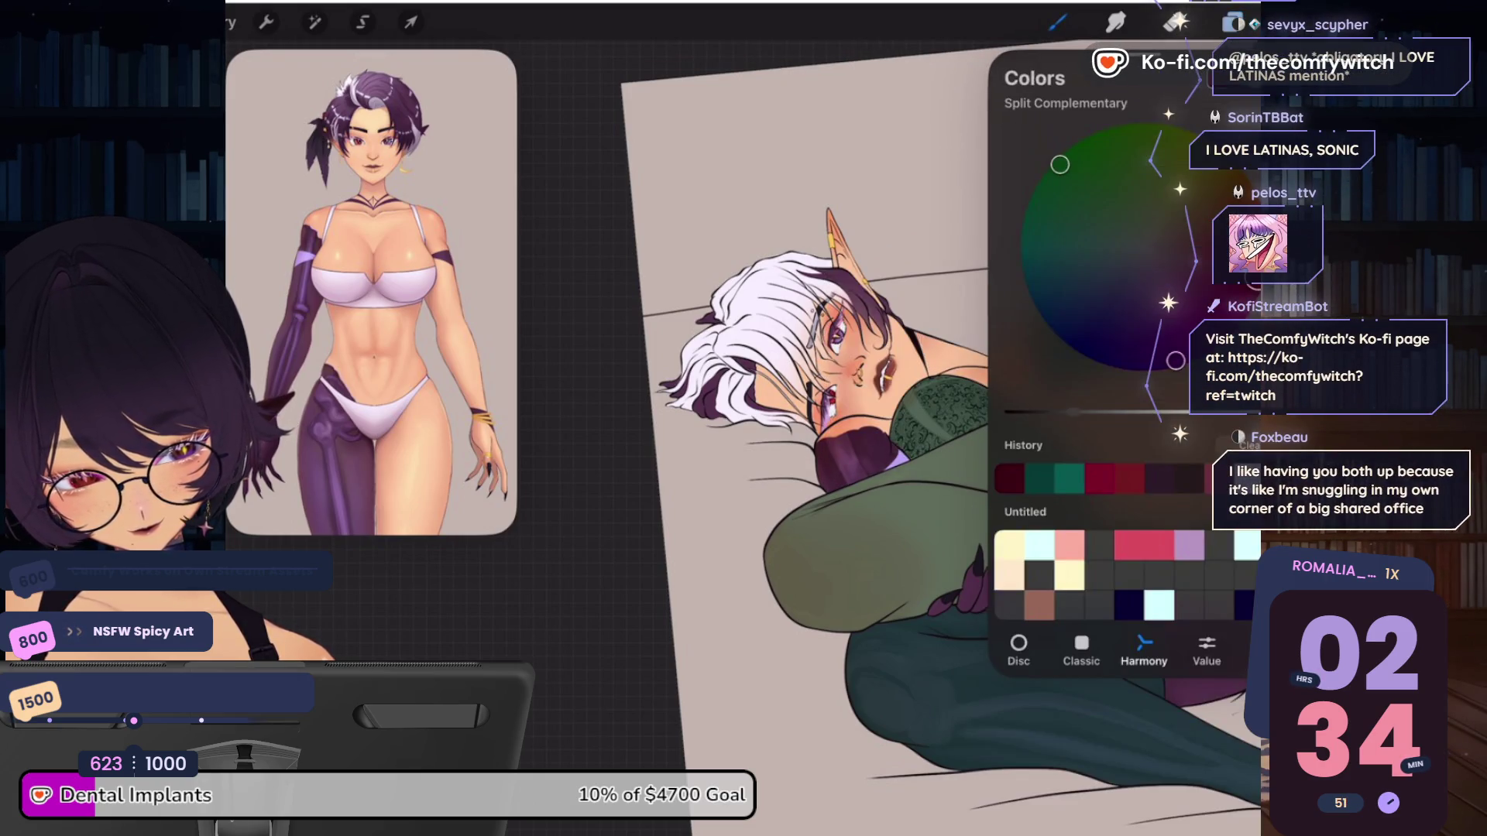
click(1231, 23)
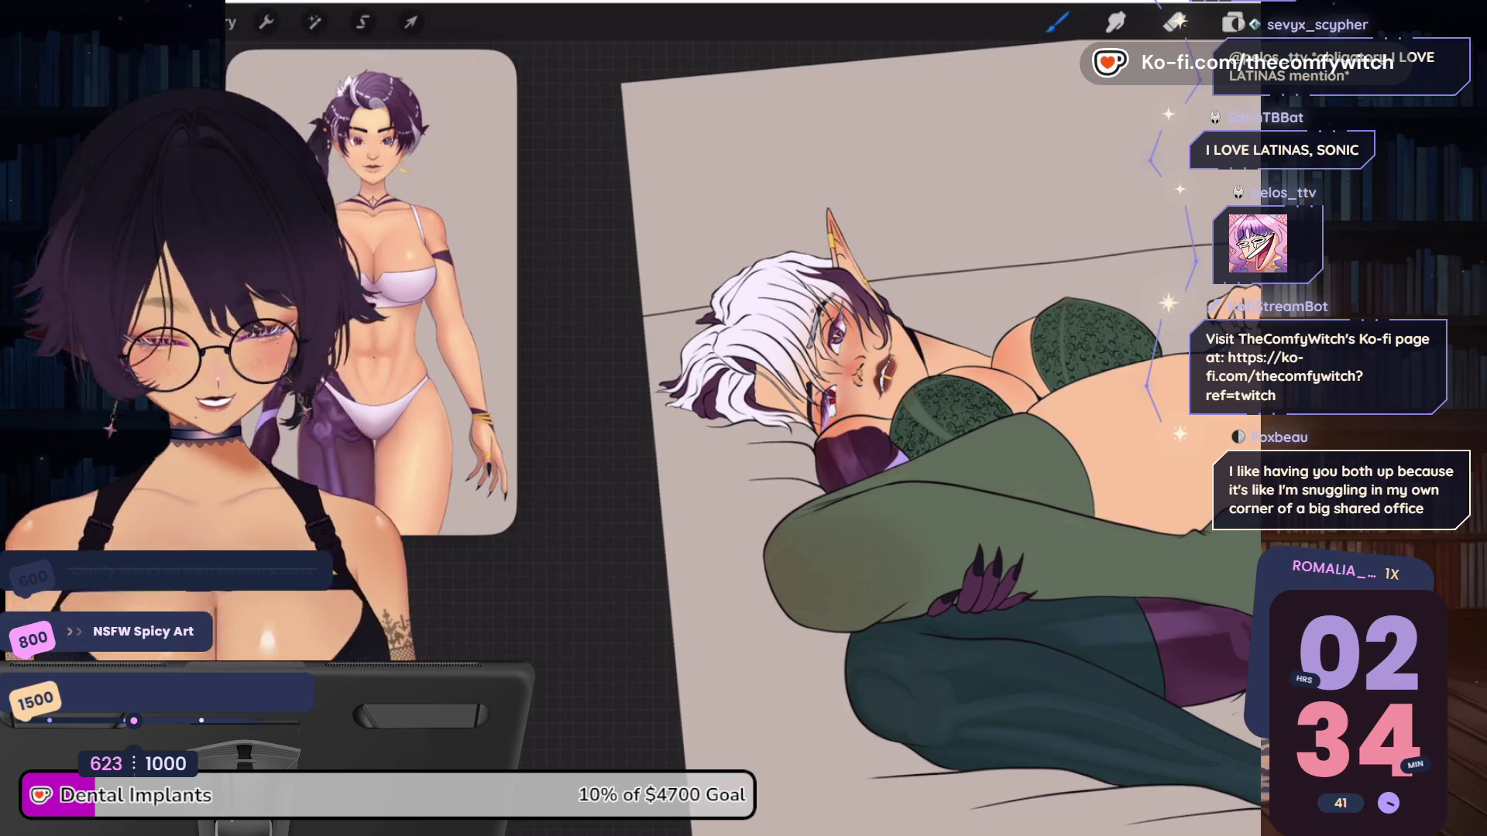
Review Layer 31's blend mode and layer options, then close them
click(1231, 23)
click(1235, 464)
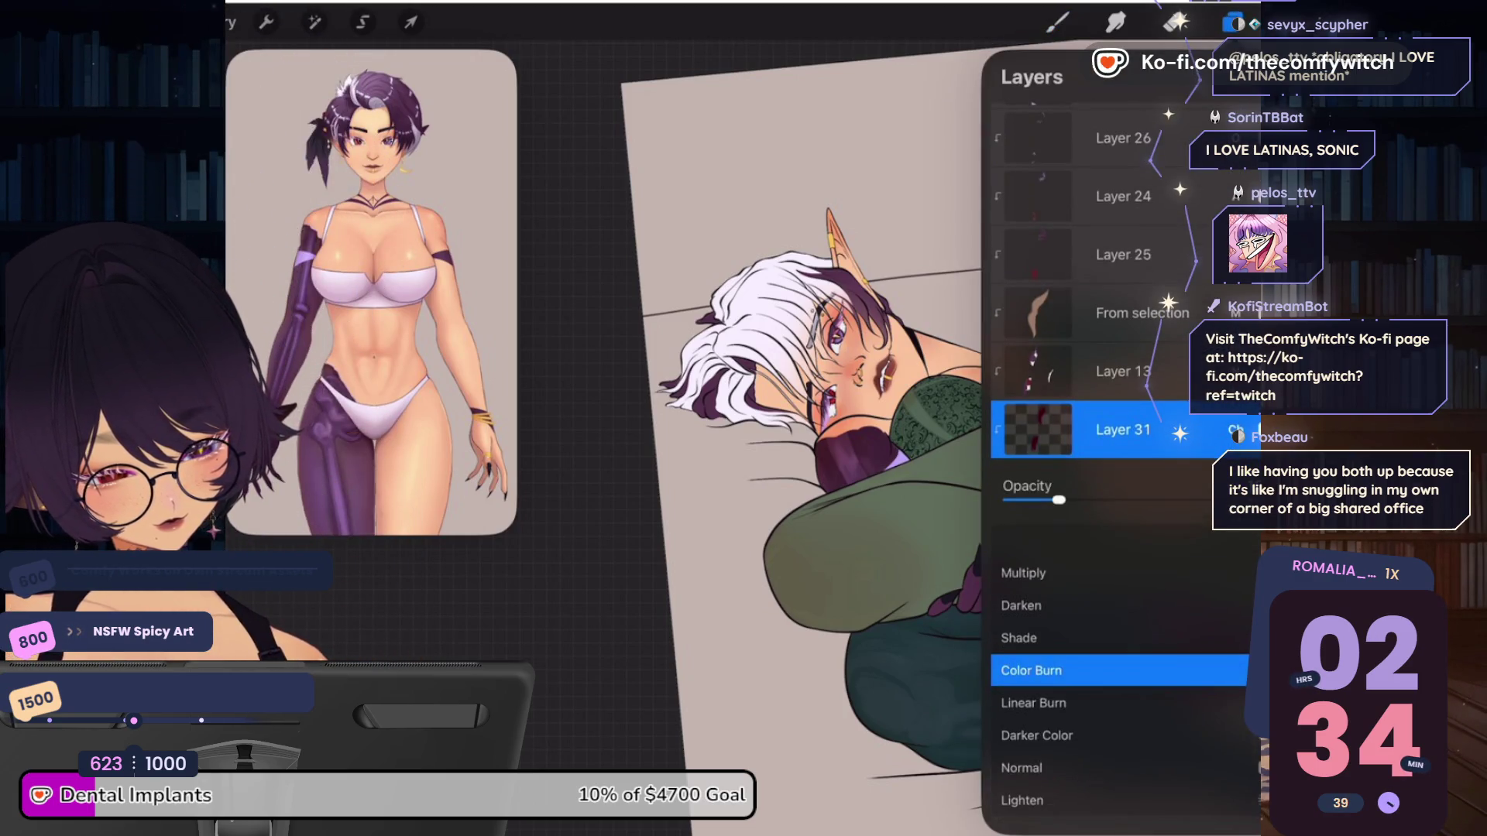
scroll(1119, 697, up, 3)
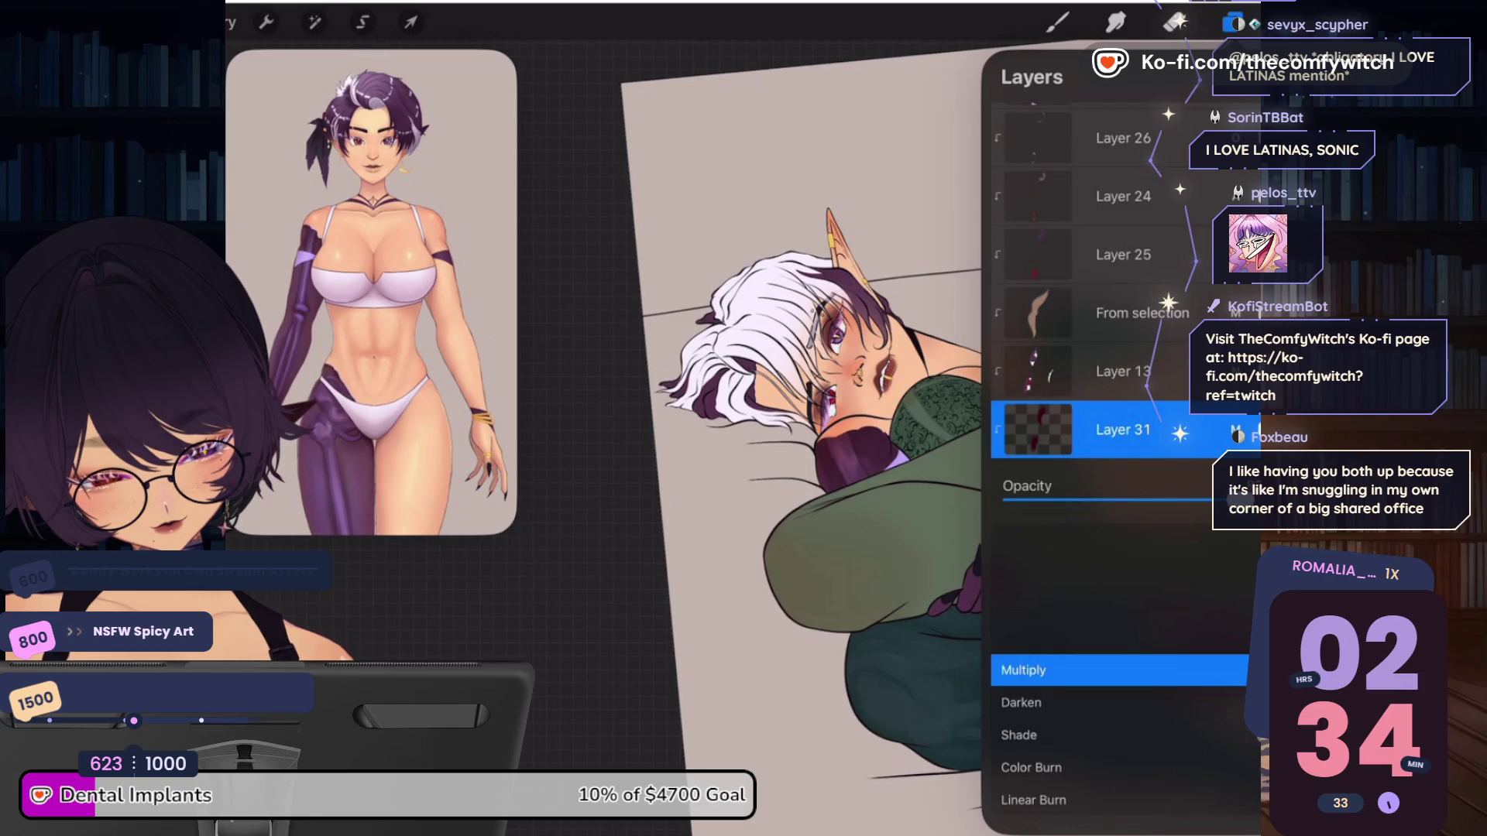
click(1235, 429)
click(1038, 429)
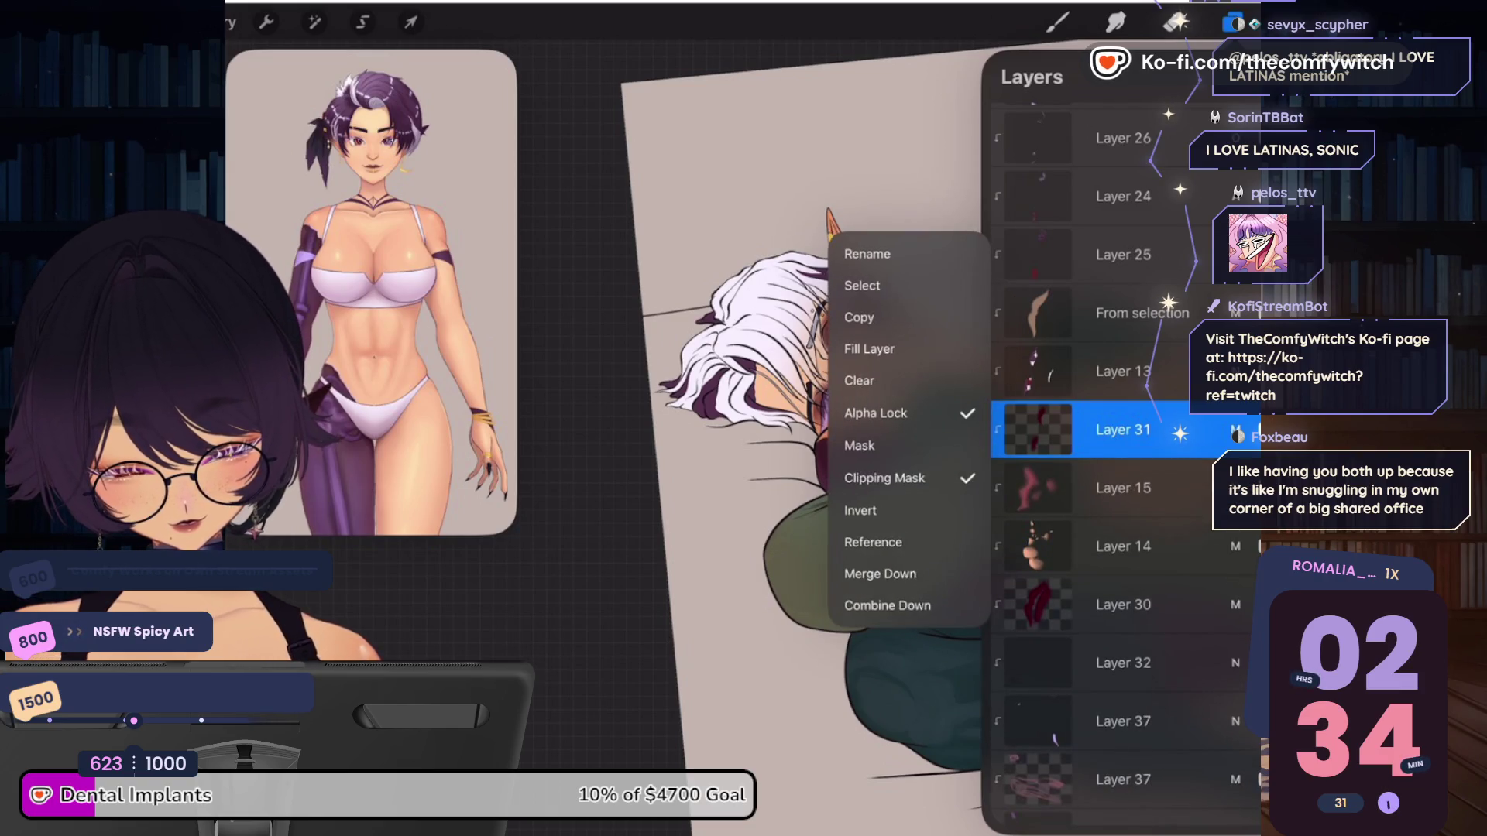
click(736, 155)
Switch to the Smudge tool with a Classic Library brush and zoom into the face
click(735, 155)
click(1115, 21)
click(1115, 22)
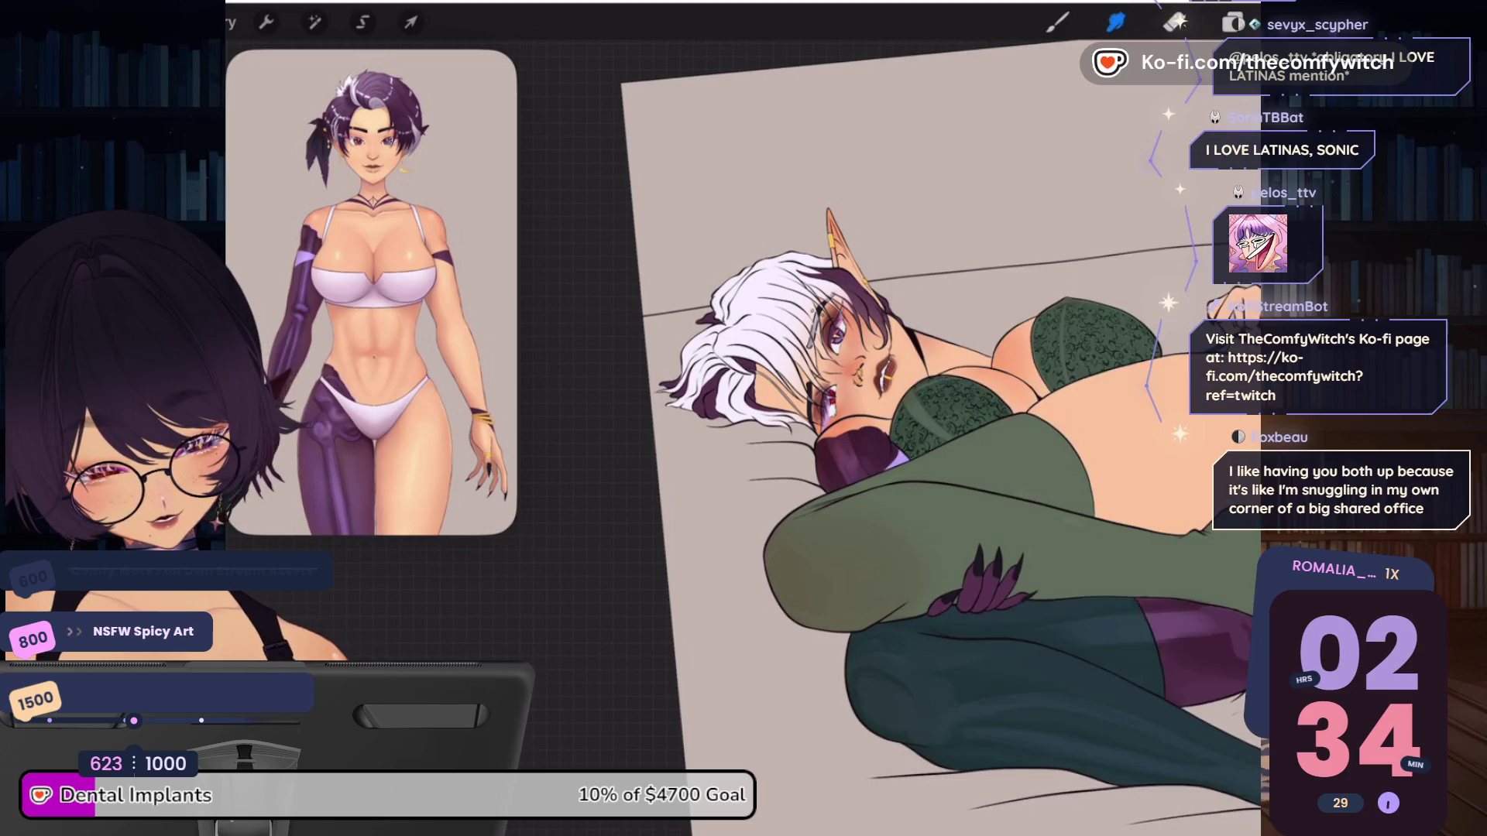
scroll(844, 364, up, 10)
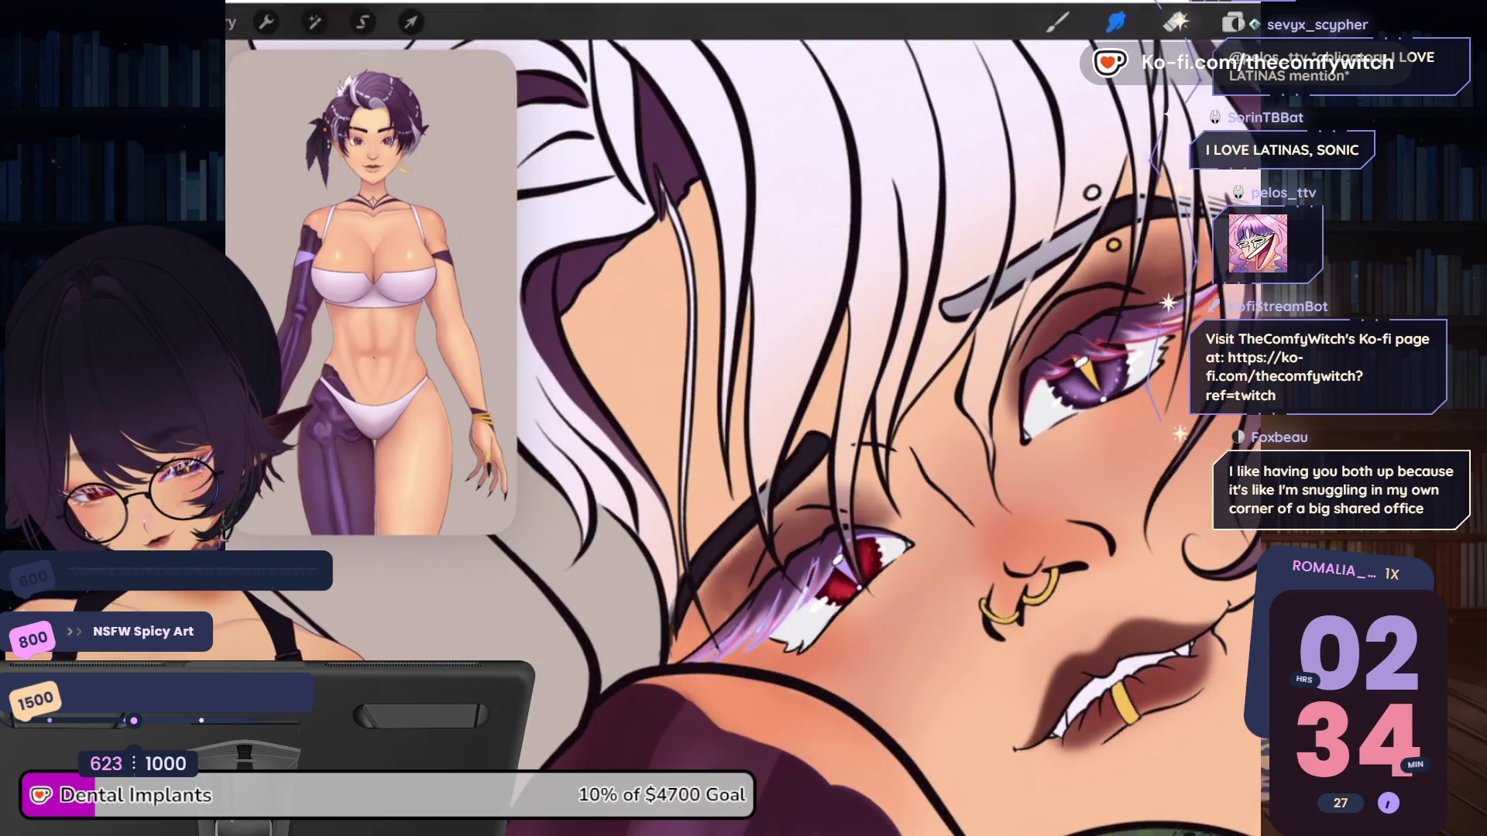
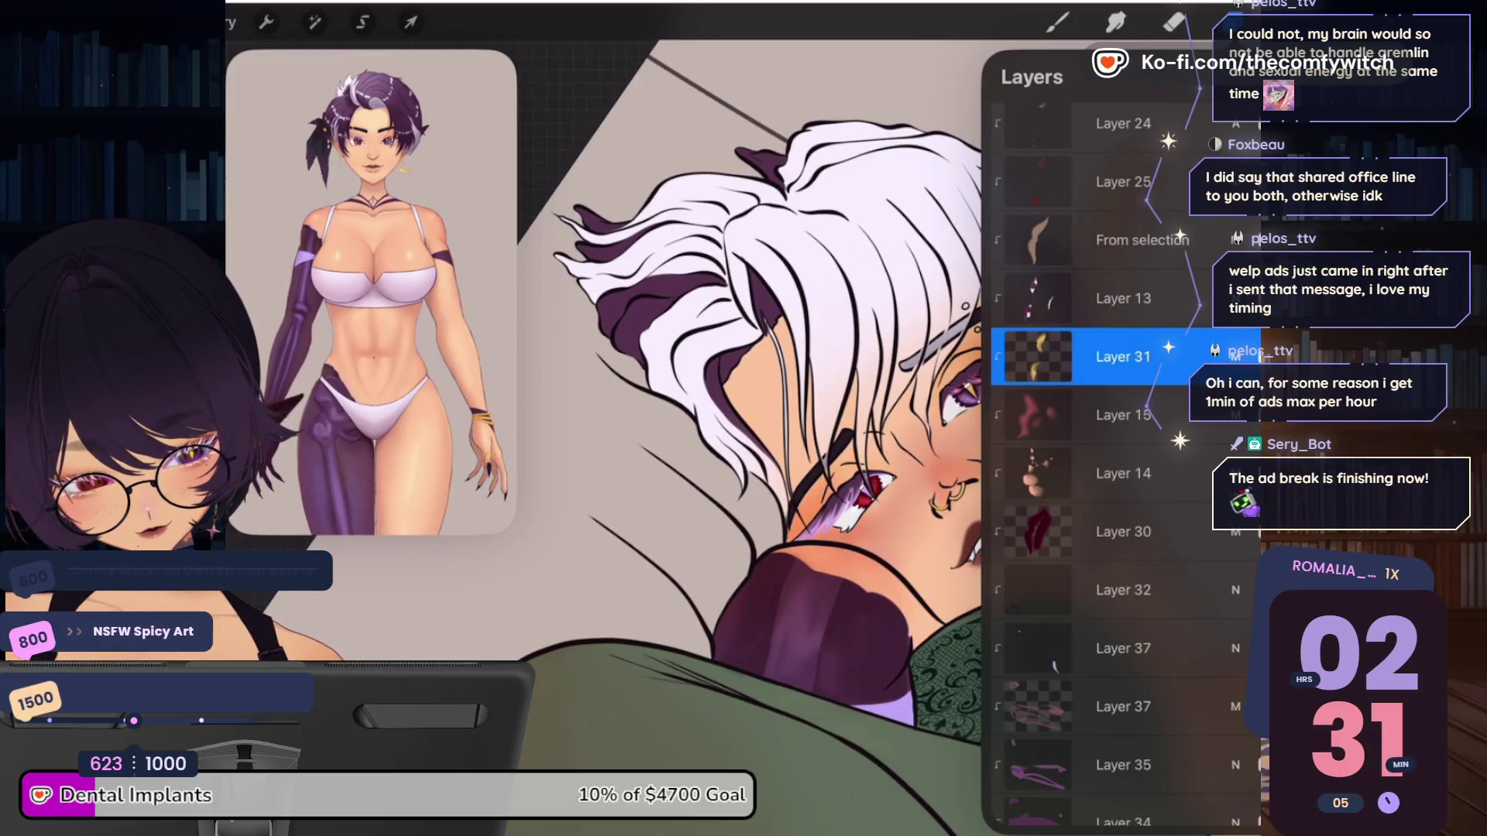
Scroll through the layer list and make Layer 15 the active layer
scroll(990, 479, down, 5)
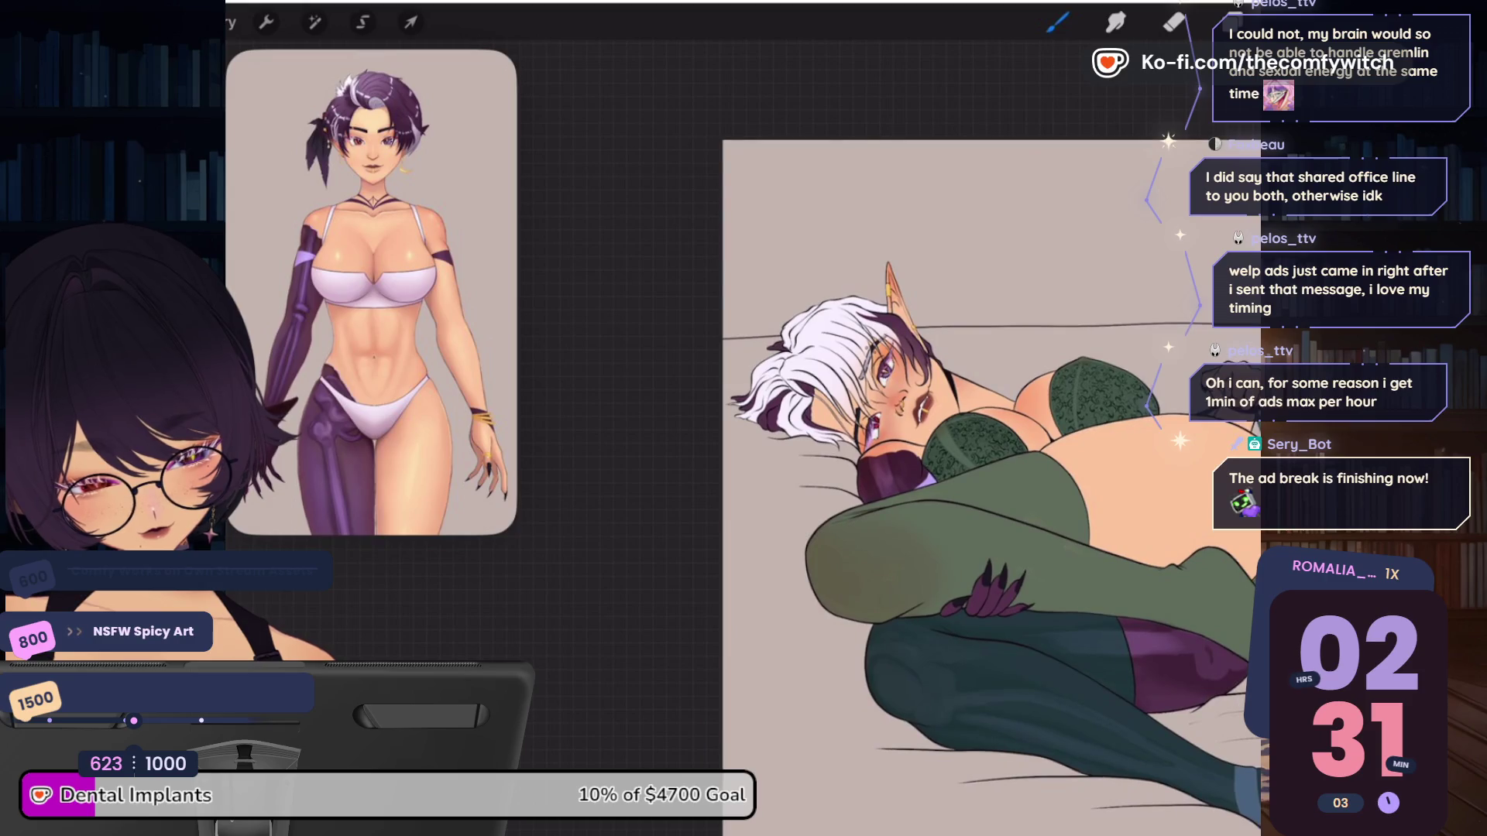
key(l)
scroll(1119, 465, up, 3)
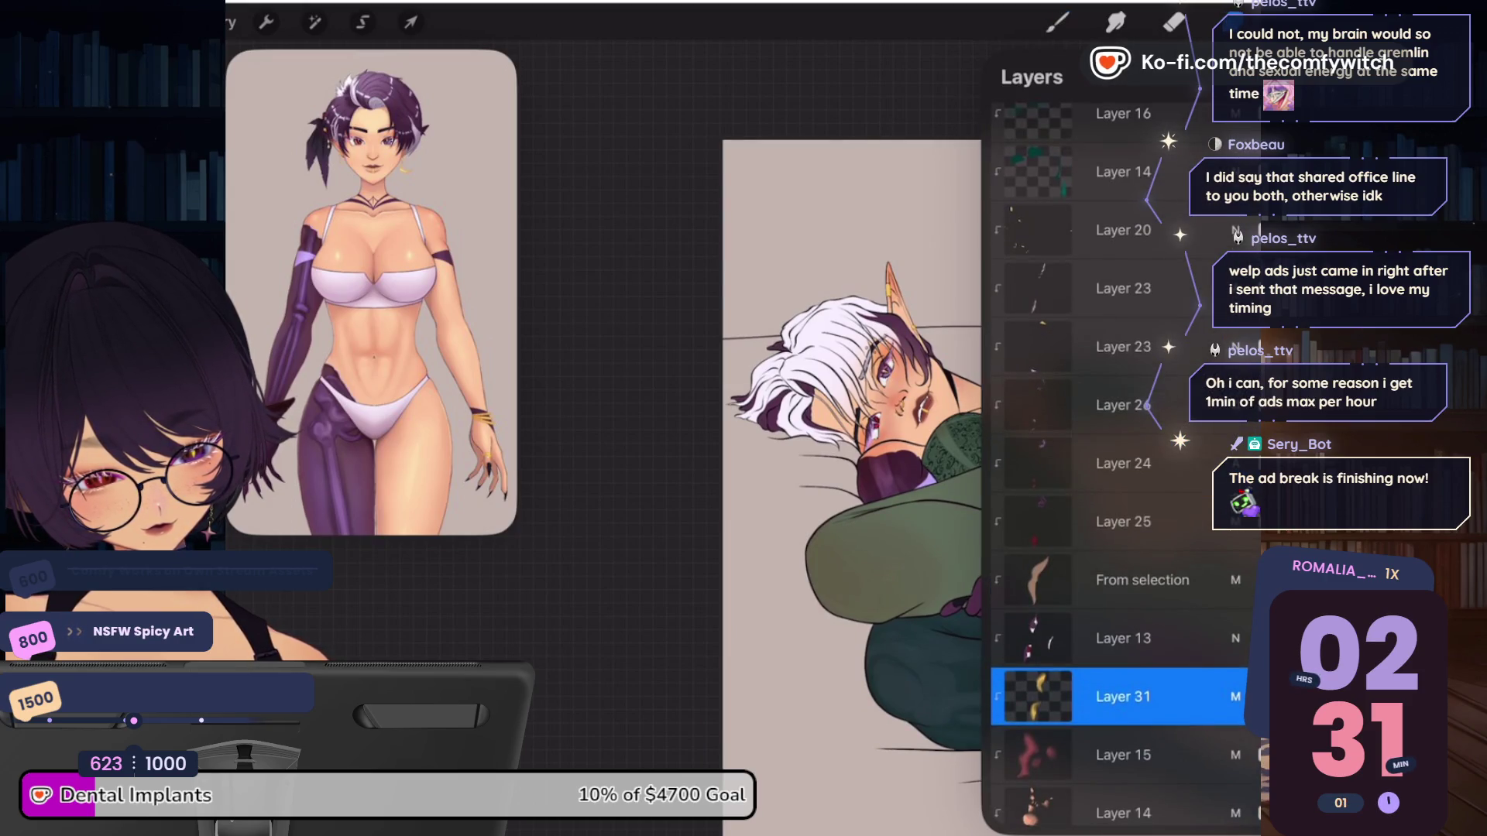
scroll(1118, 464, up, 3)
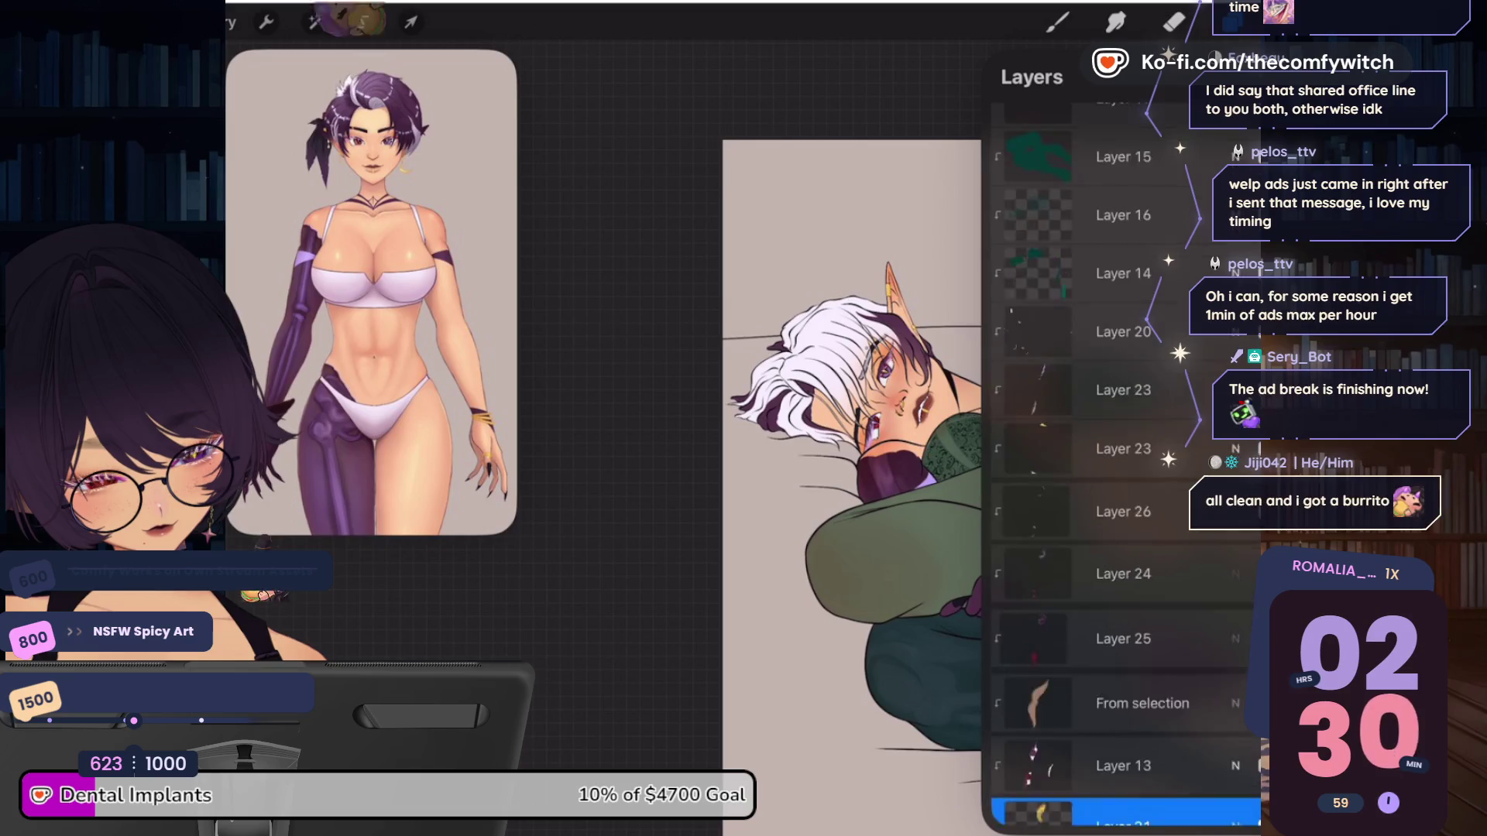
scroll(1124, 465, down, 10)
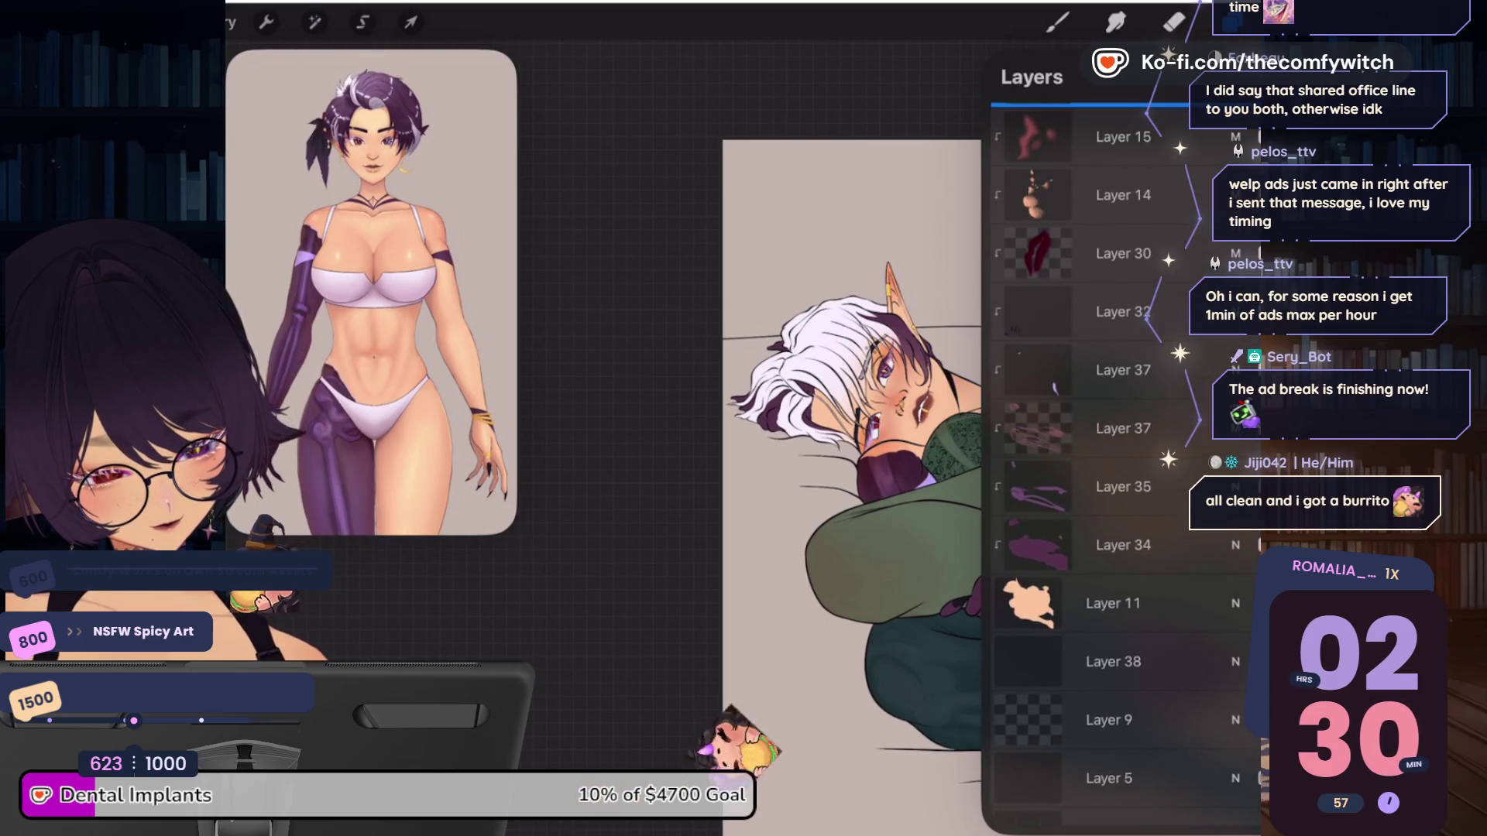
scroll(1119, 465, up, 3)
click(1122, 290)
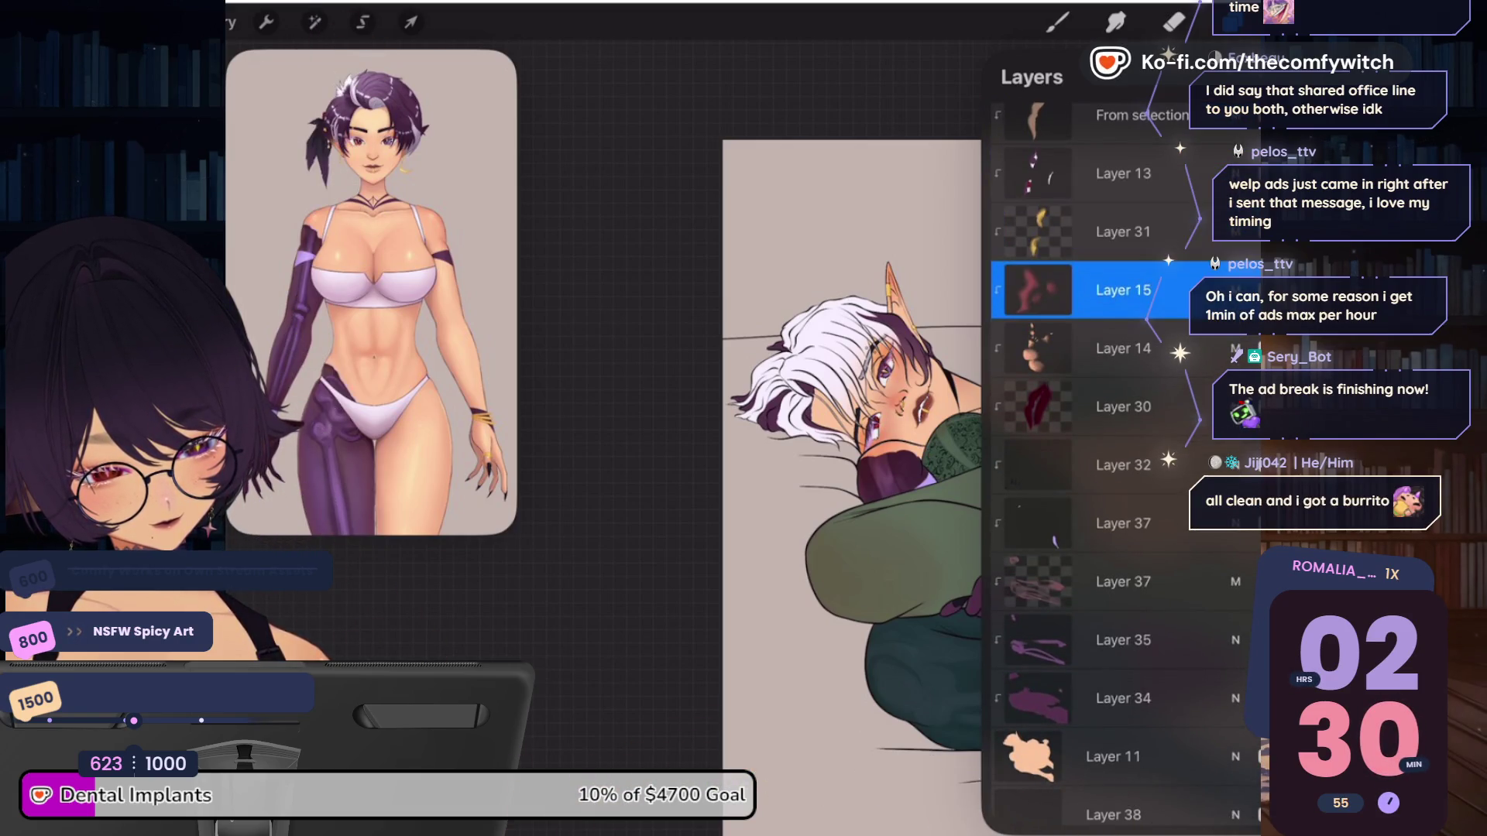
Look through the saved colour palettes
click(1230, 22)
click(1231, 22)
click(1230, 22)
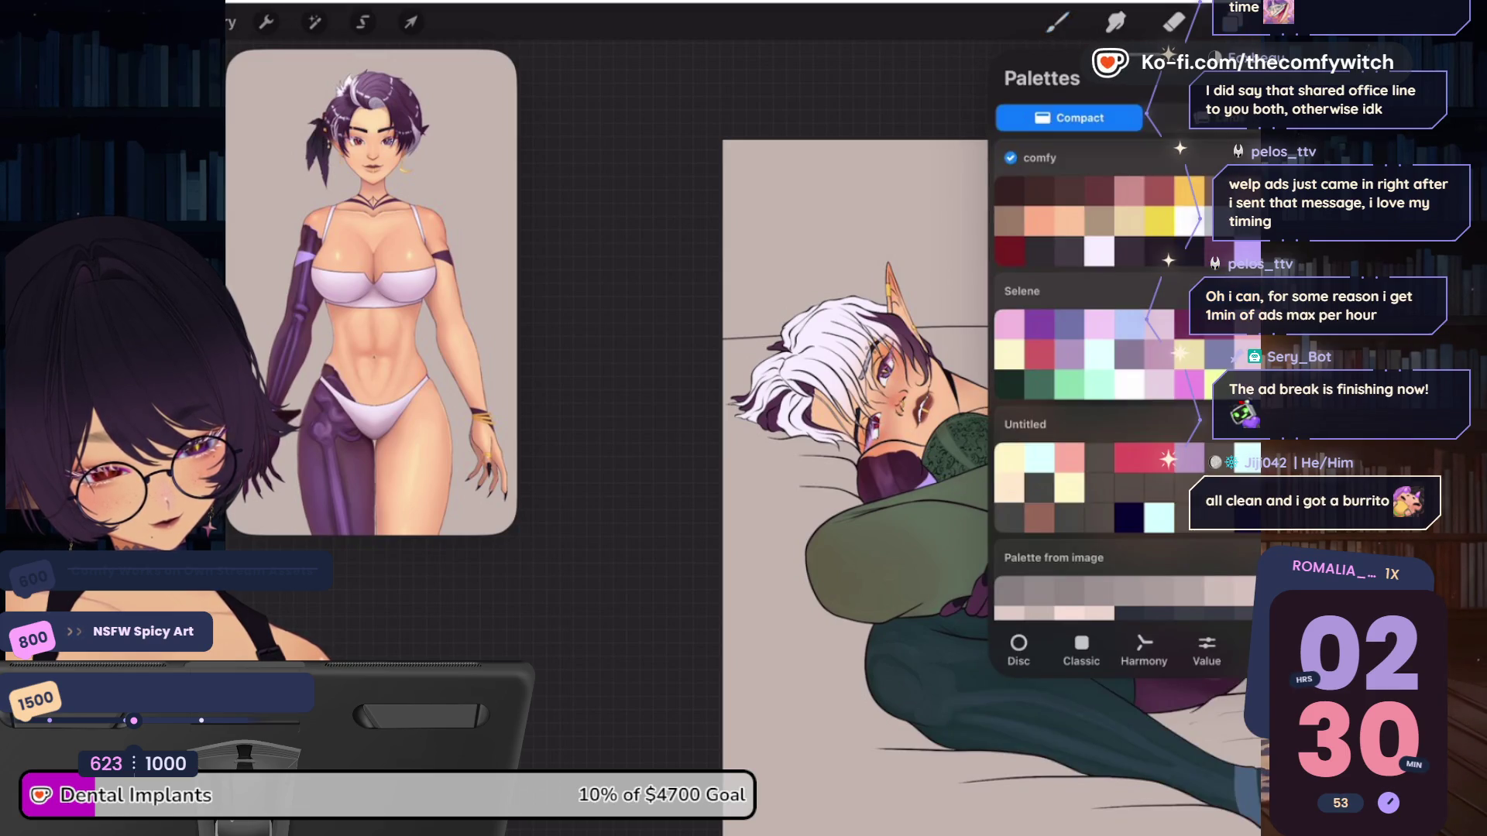
click(1230, 22)
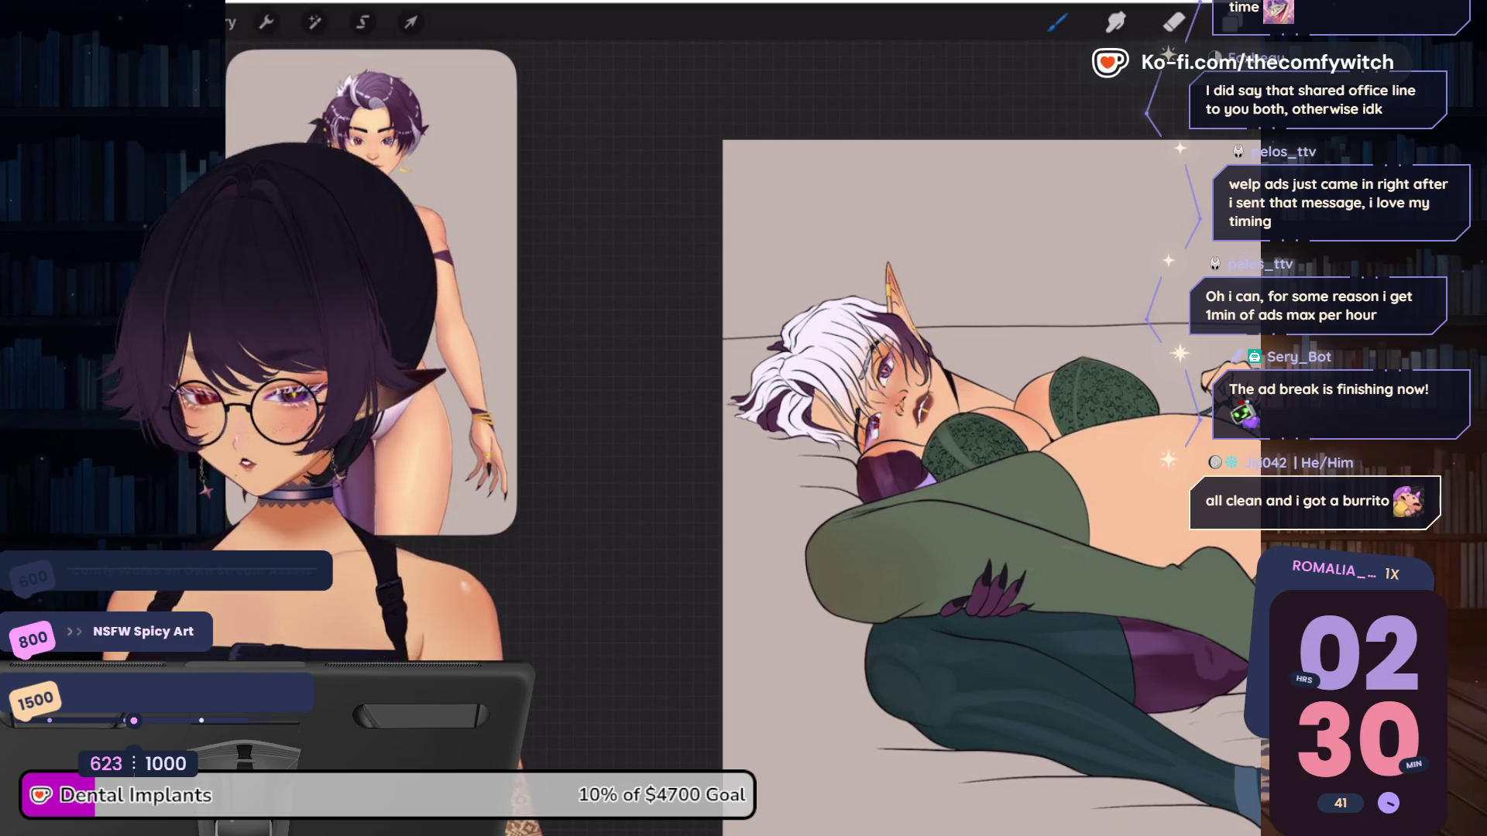
click(1239, 23)
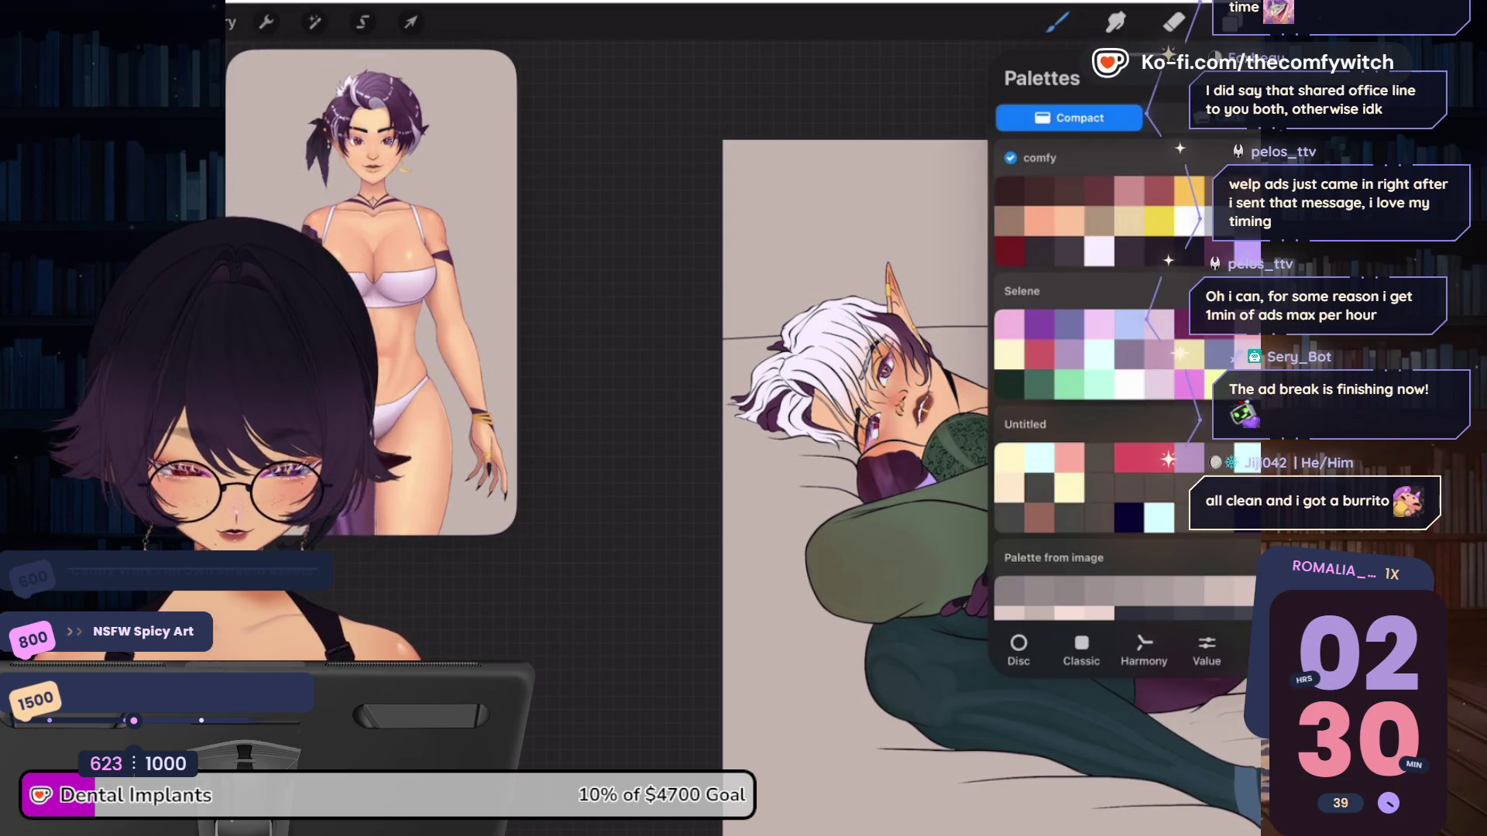
Select Layer 39 and bring up its blend mode and opacity options
click(1228, 22)
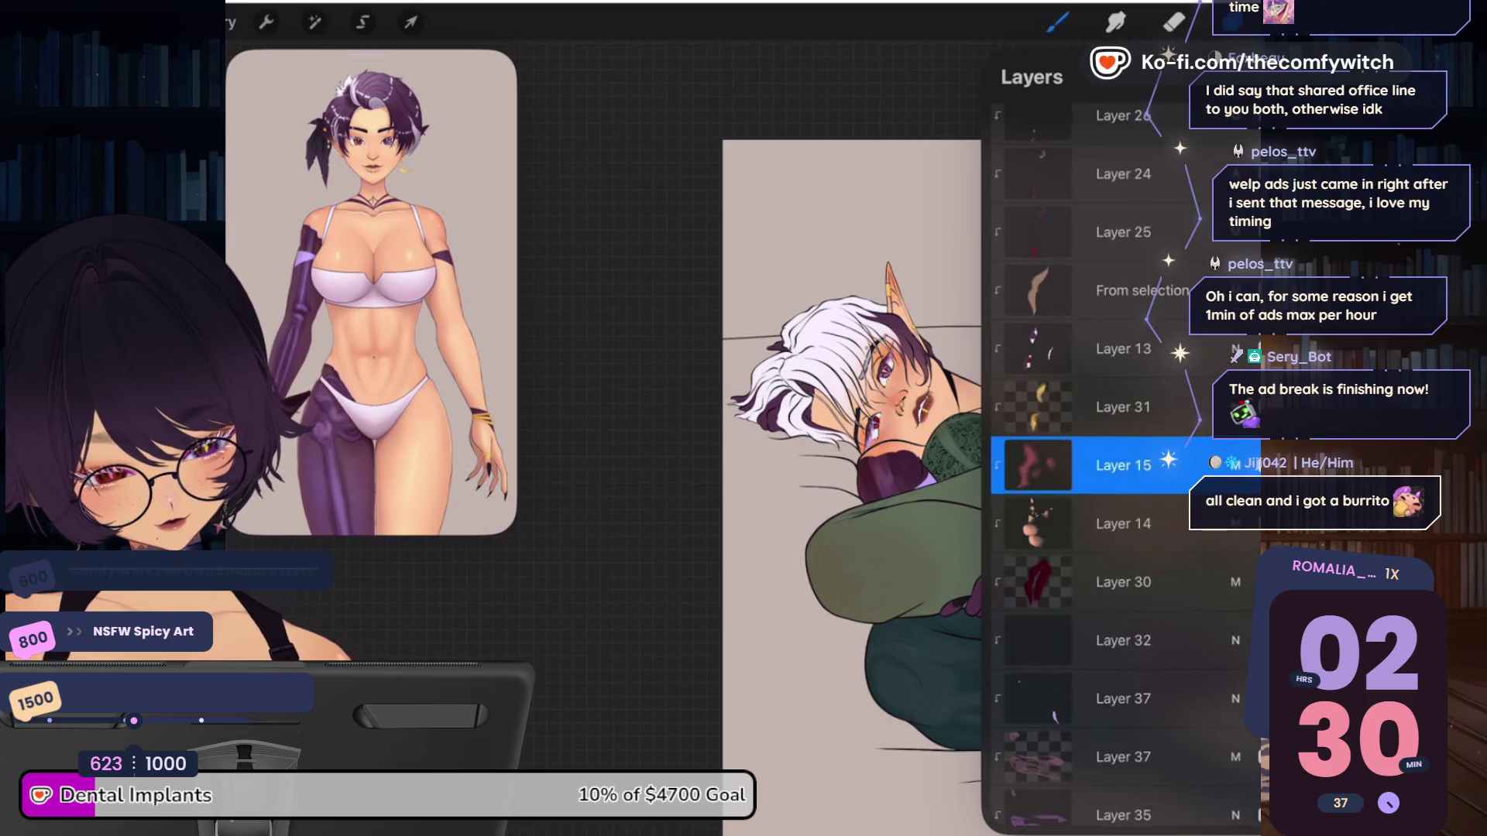
scroll(1123, 465, up, 10)
click(1124, 519)
click(1234, 519)
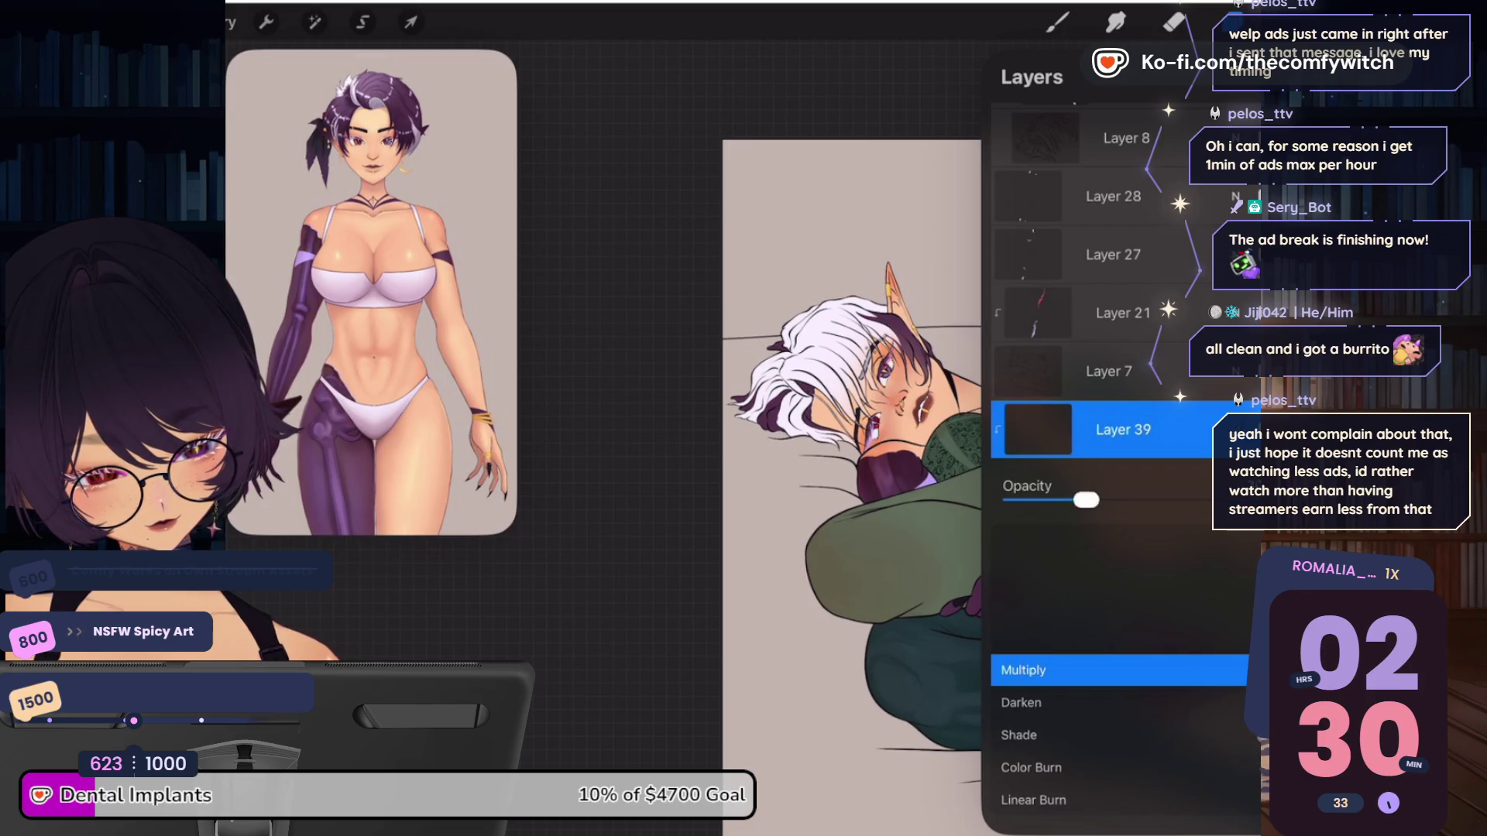
Pick the Glossy Jelly Flat Colour Brush from the brush library
click(1235, 428)
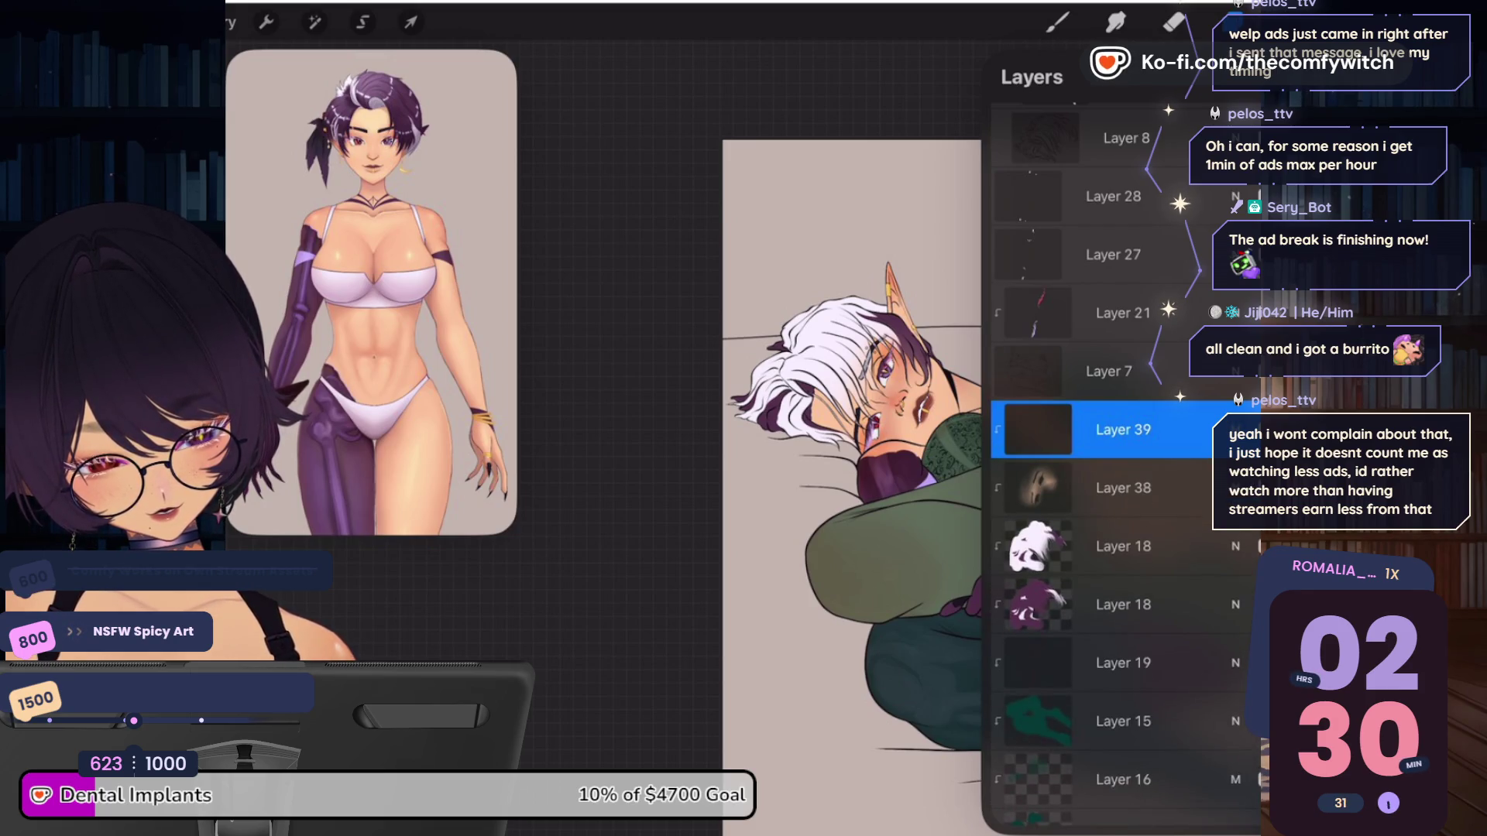
click(1058, 23)
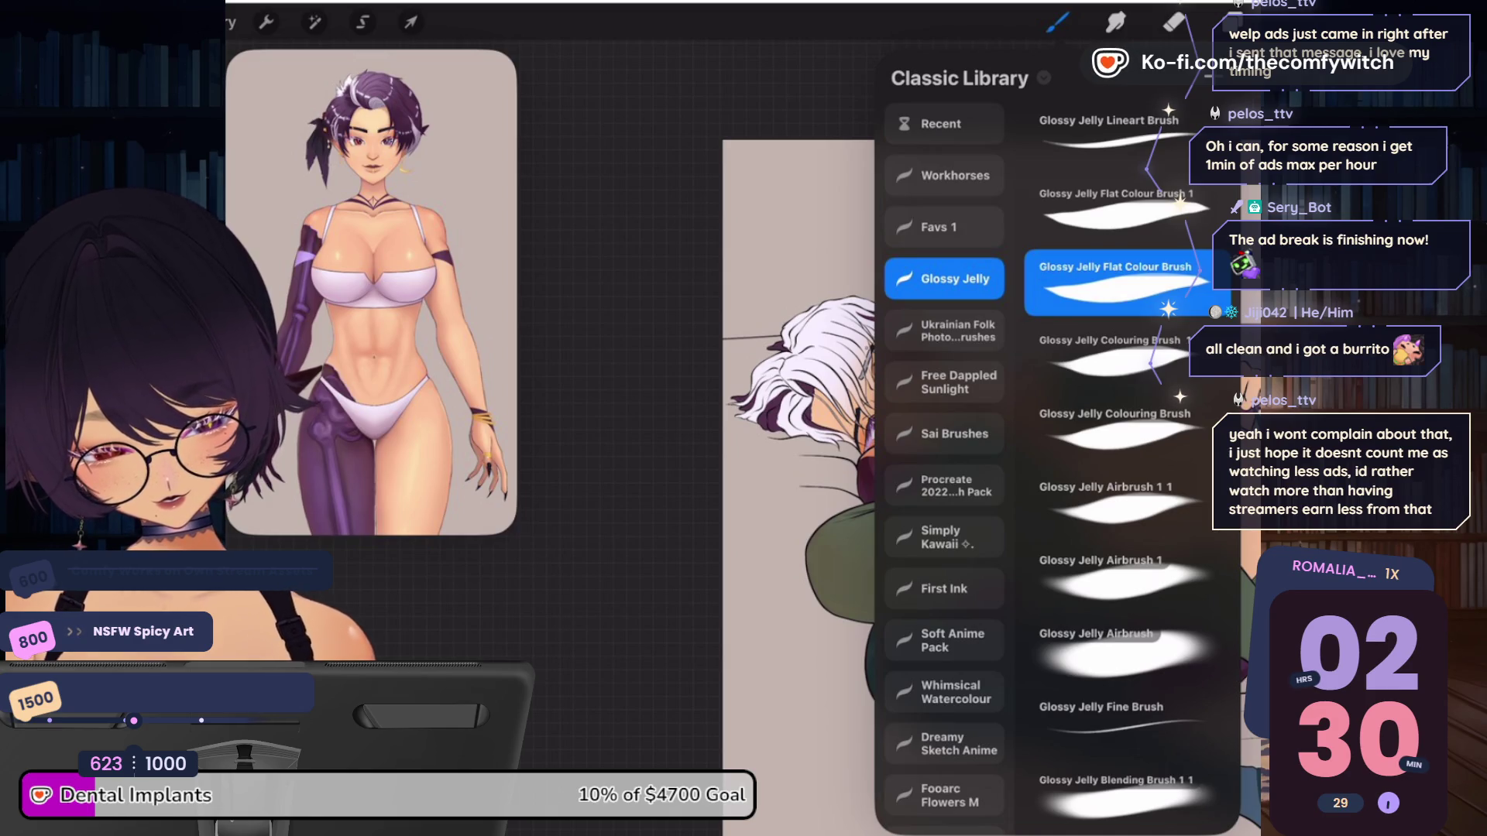
click(945, 175)
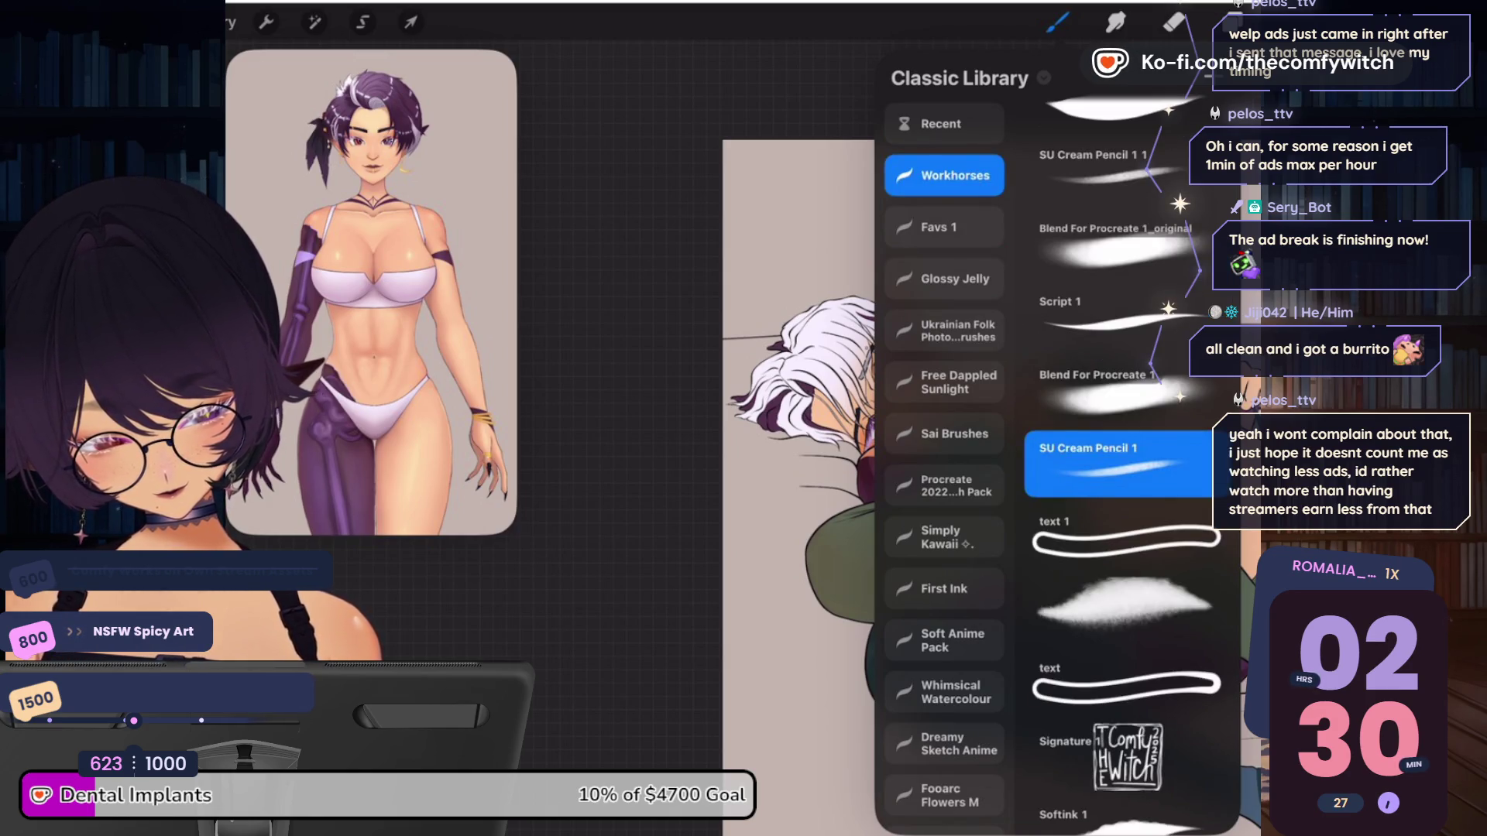
click(945, 279)
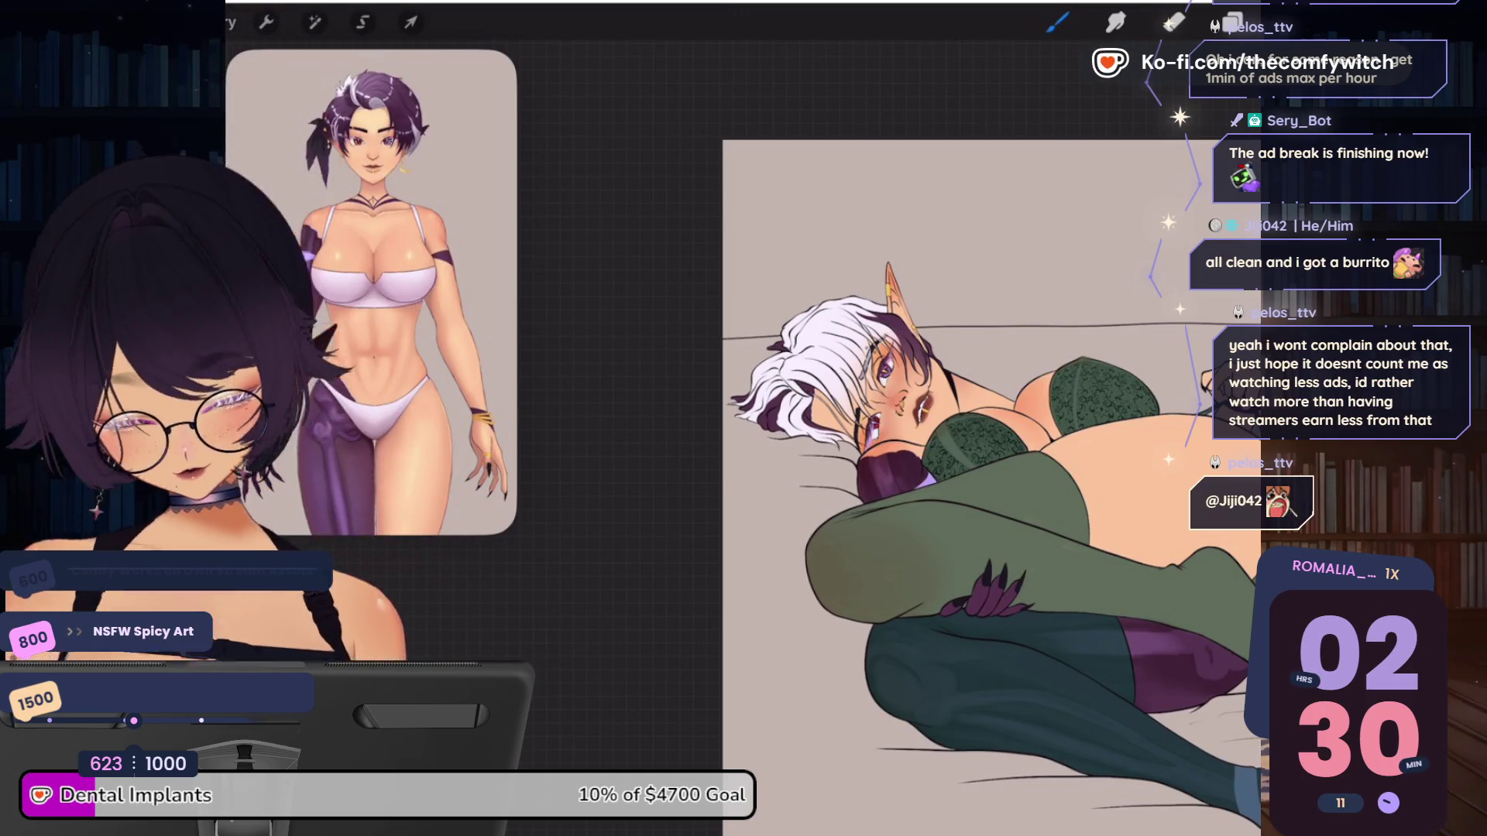
Zoom onto the face and paint darker shading beneath the lower lip
scroll(956, 387, up, 5)
scroll(743, 434, up, 2)
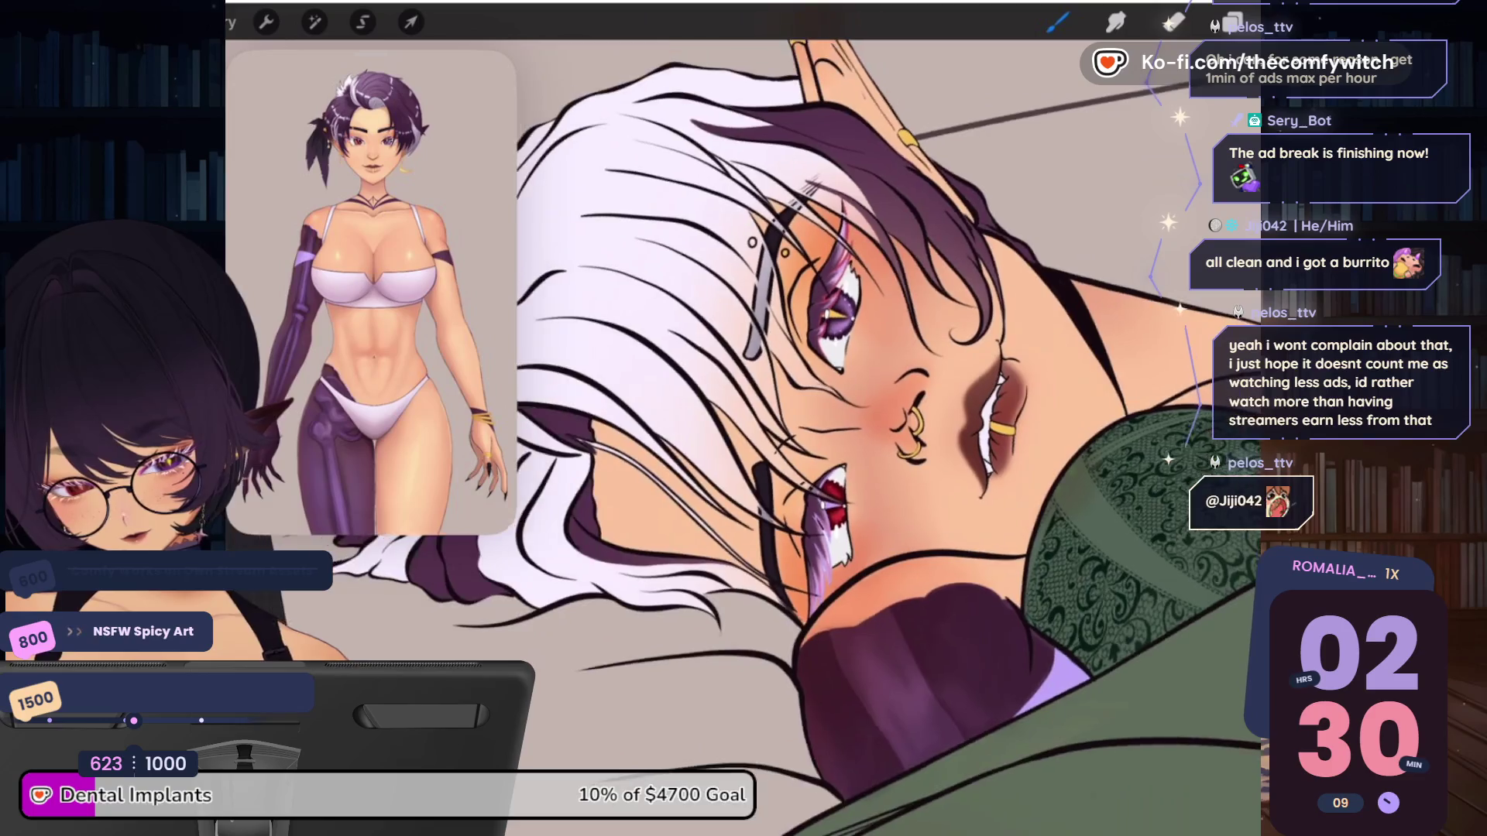
scroll(743, 434, up, 2)
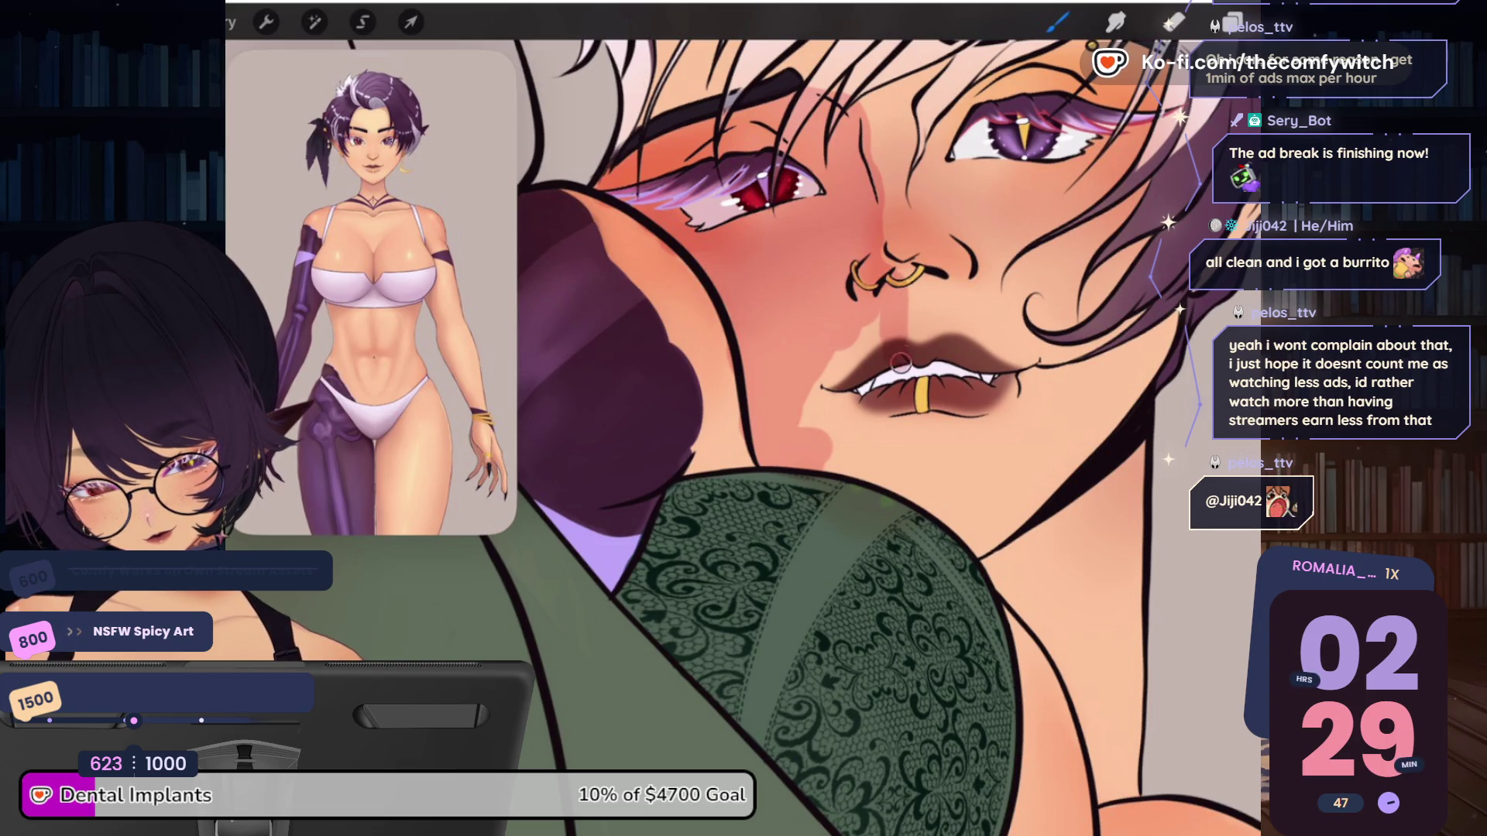
key(e)
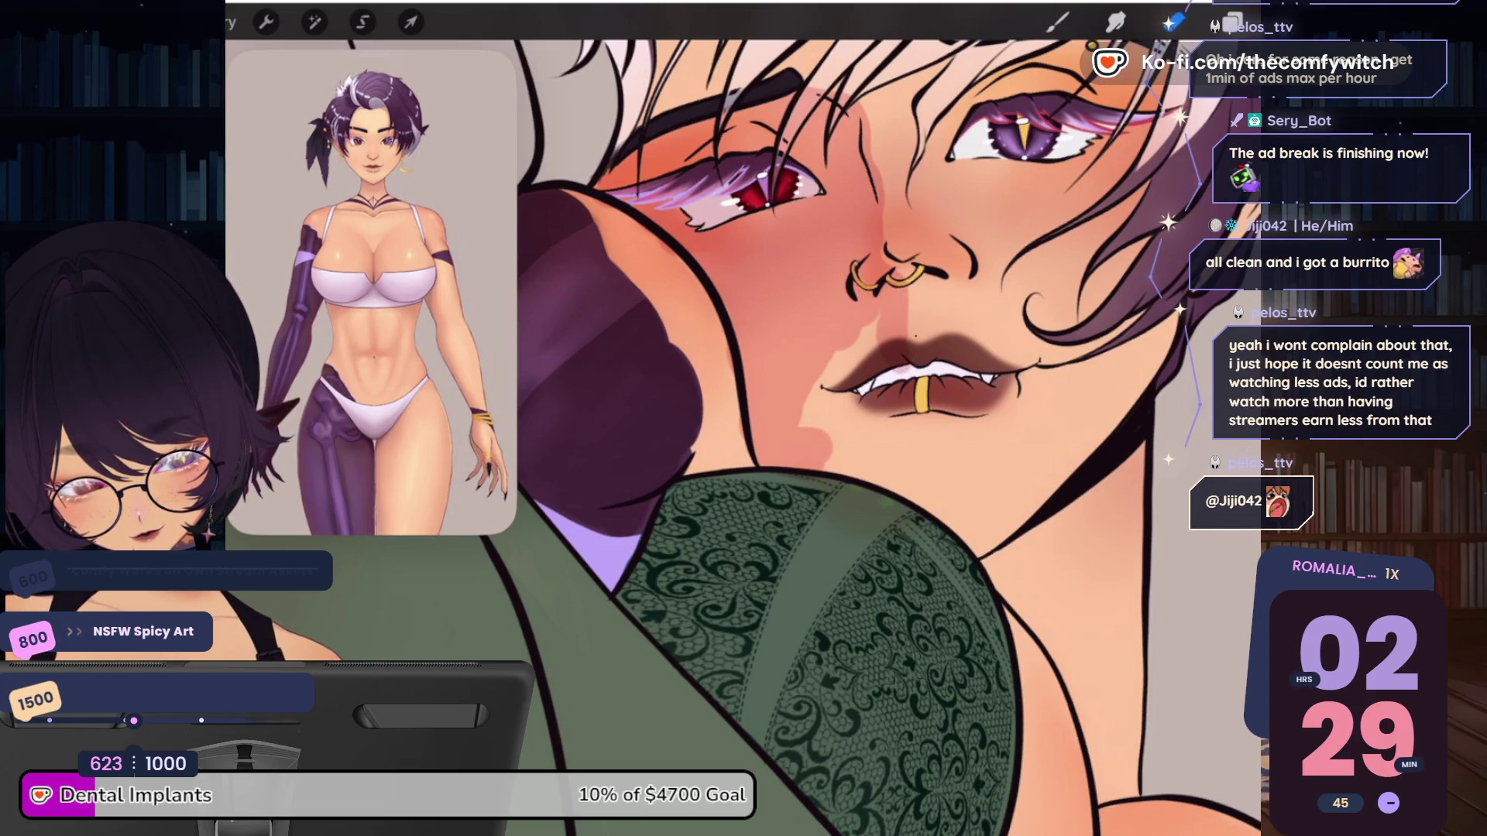
key(b)
drag(824, 381, 874, 440)
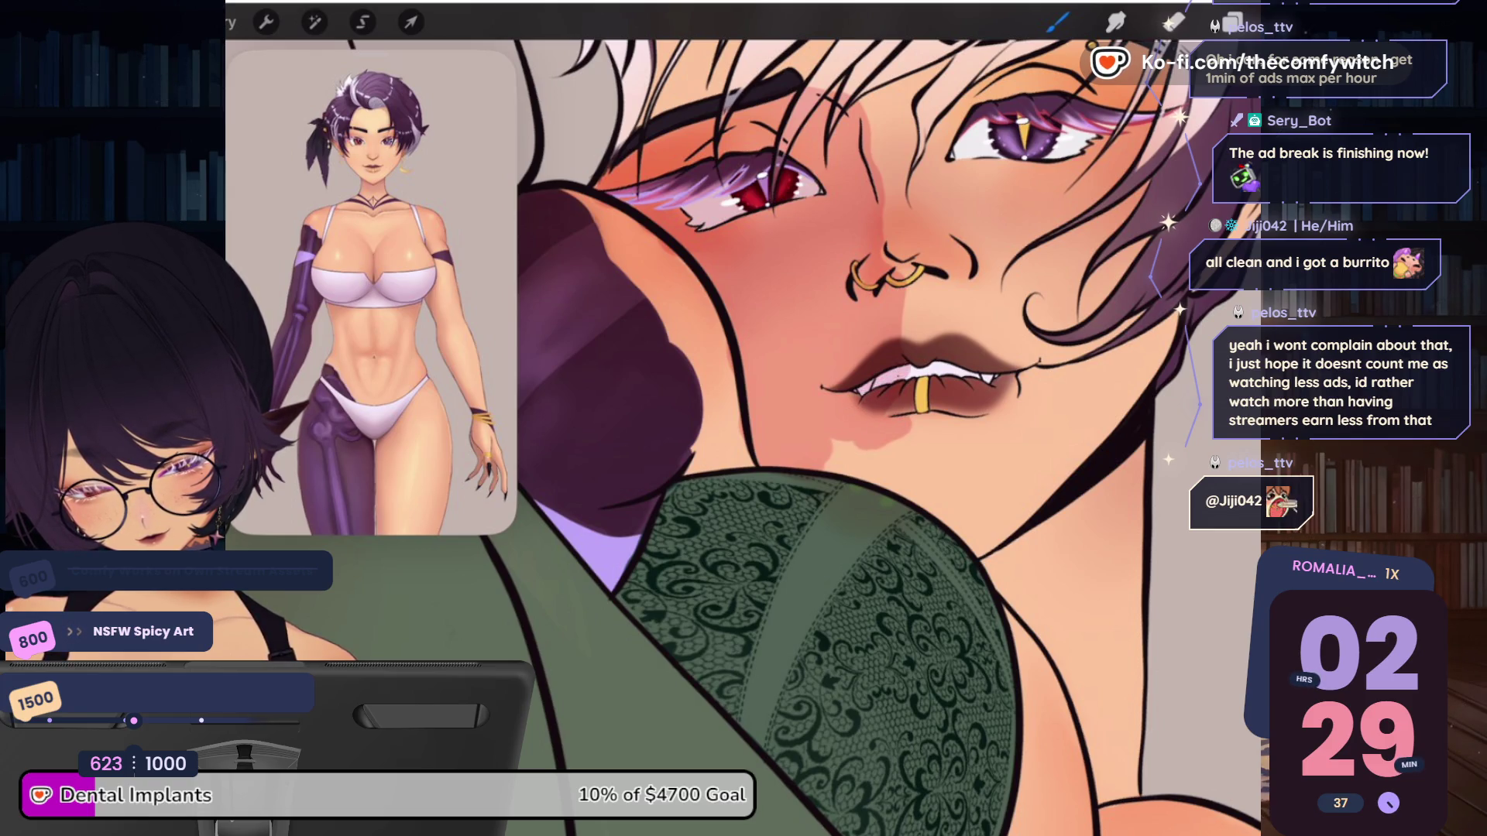
drag(891, 433, 866, 456)
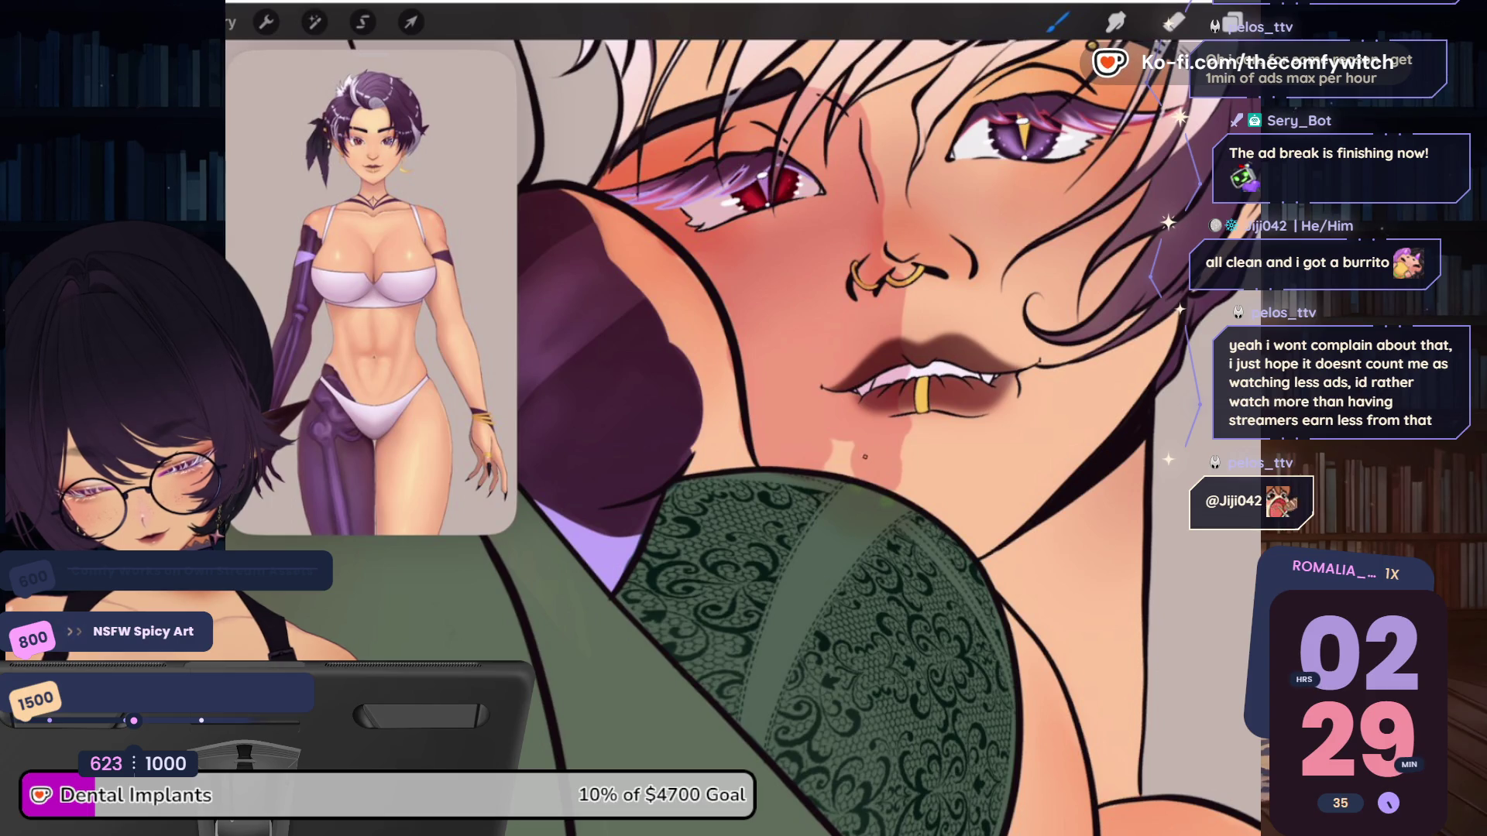
Shade the jaw and neck under the hair, with faint shading near the cheek
scroll(875, 434, down, 5)
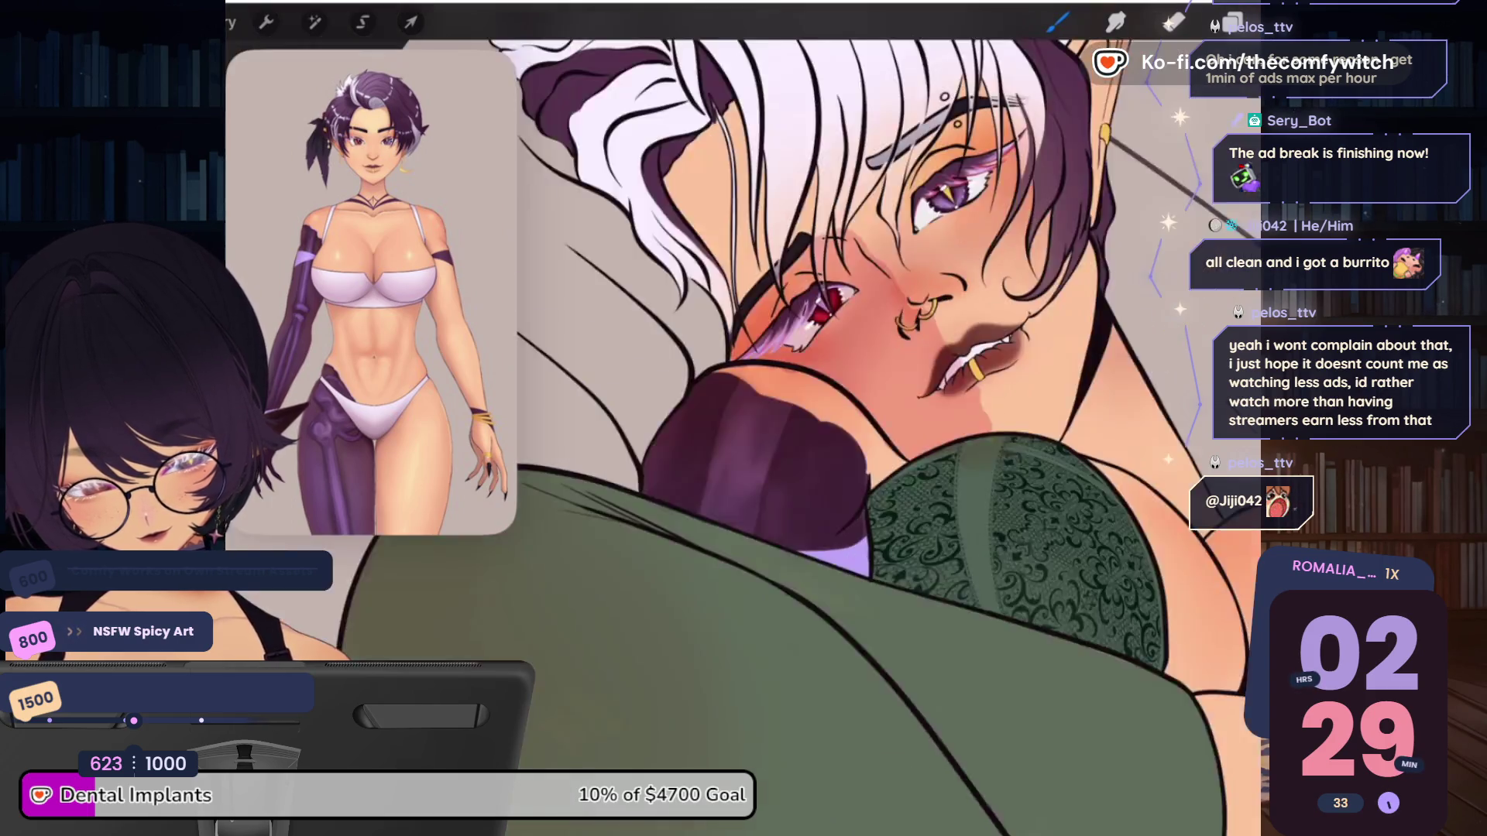
mouse_move(849, 468)
mouse_down()
mouse_move(775, 502)
mouse_move(775, 473)
mouse_move(723, 468)
mouse_up()
mouse_move(779, 511)
mouse_down()
mouse_move(741, 526)
mouse_move(851, 523)
mouse_up()
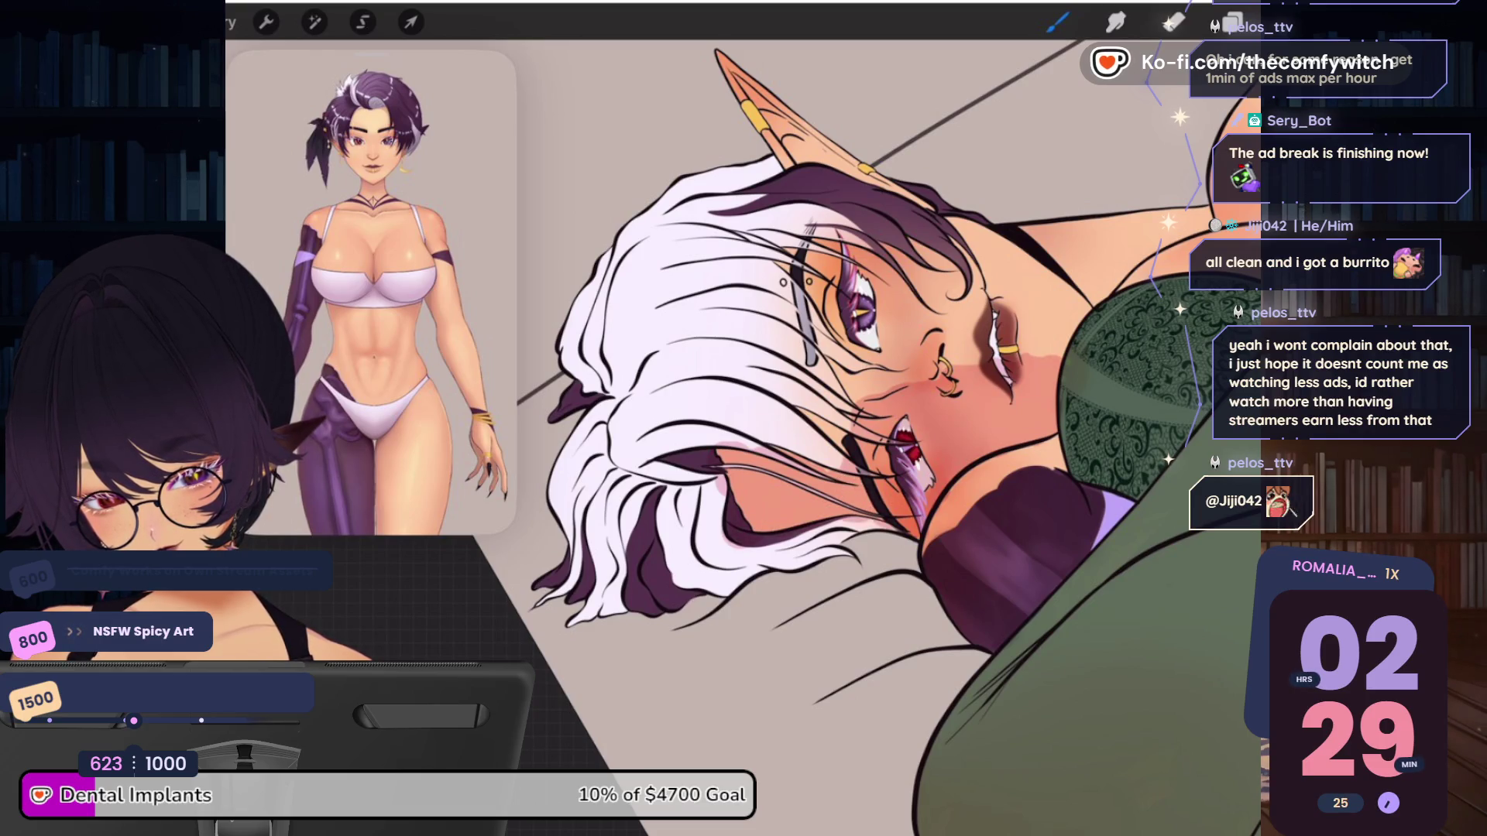
mouse_move(806, 409)
mouse_down()
mouse_move(841, 447)
mouse_move(824, 417)
mouse_move(914, 325)
mouse_up()
Darken the skin beside and at the corner of the eye
mouse_move(852, 387)
mouse_down()
mouse_move(929, 326)
mouse_move(929, 267)
mouse_move(967, 229)
mouse_up()
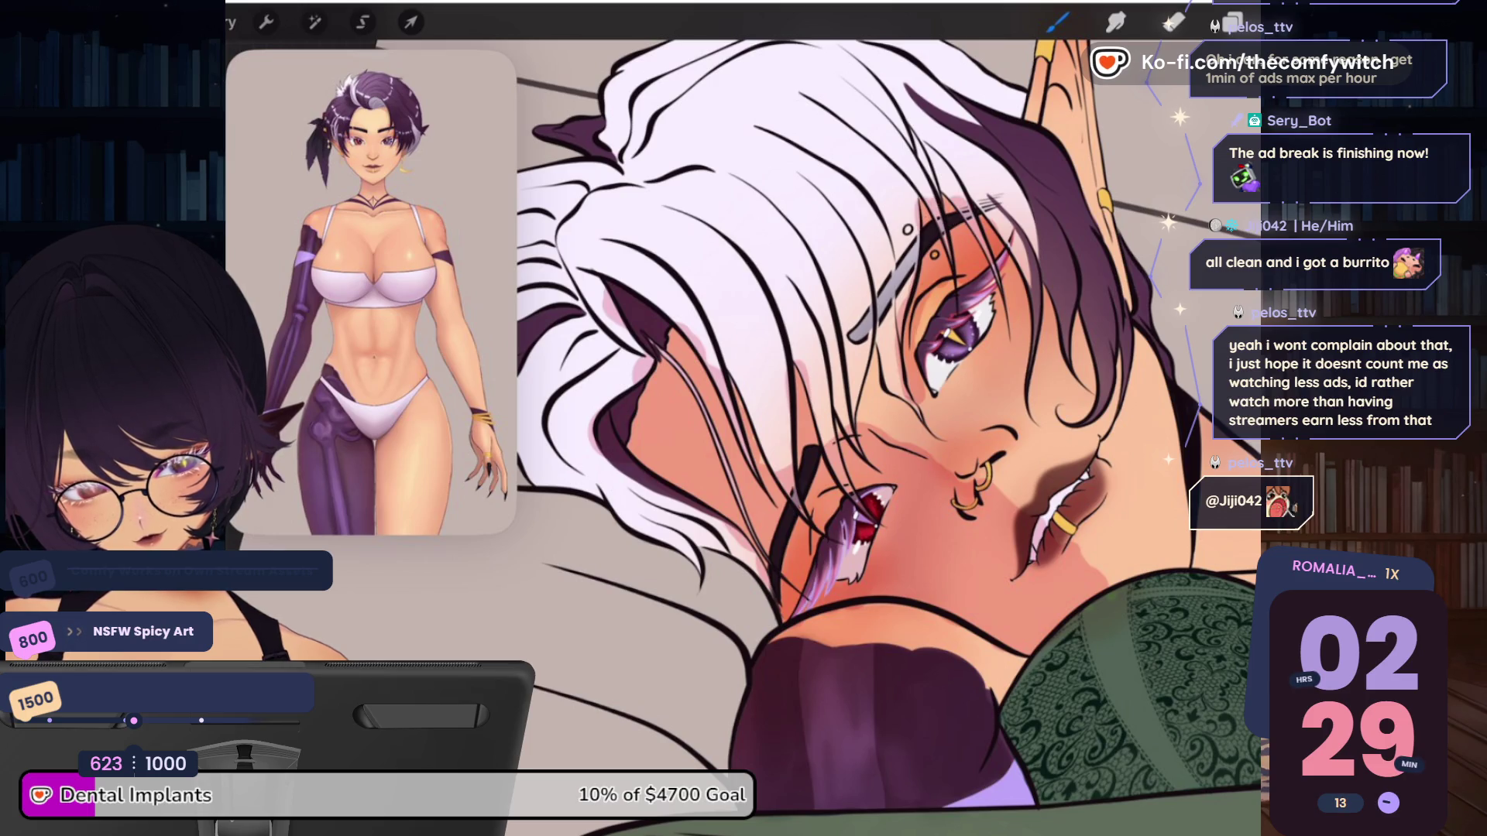
drag(1002, 288, 1005, 247)
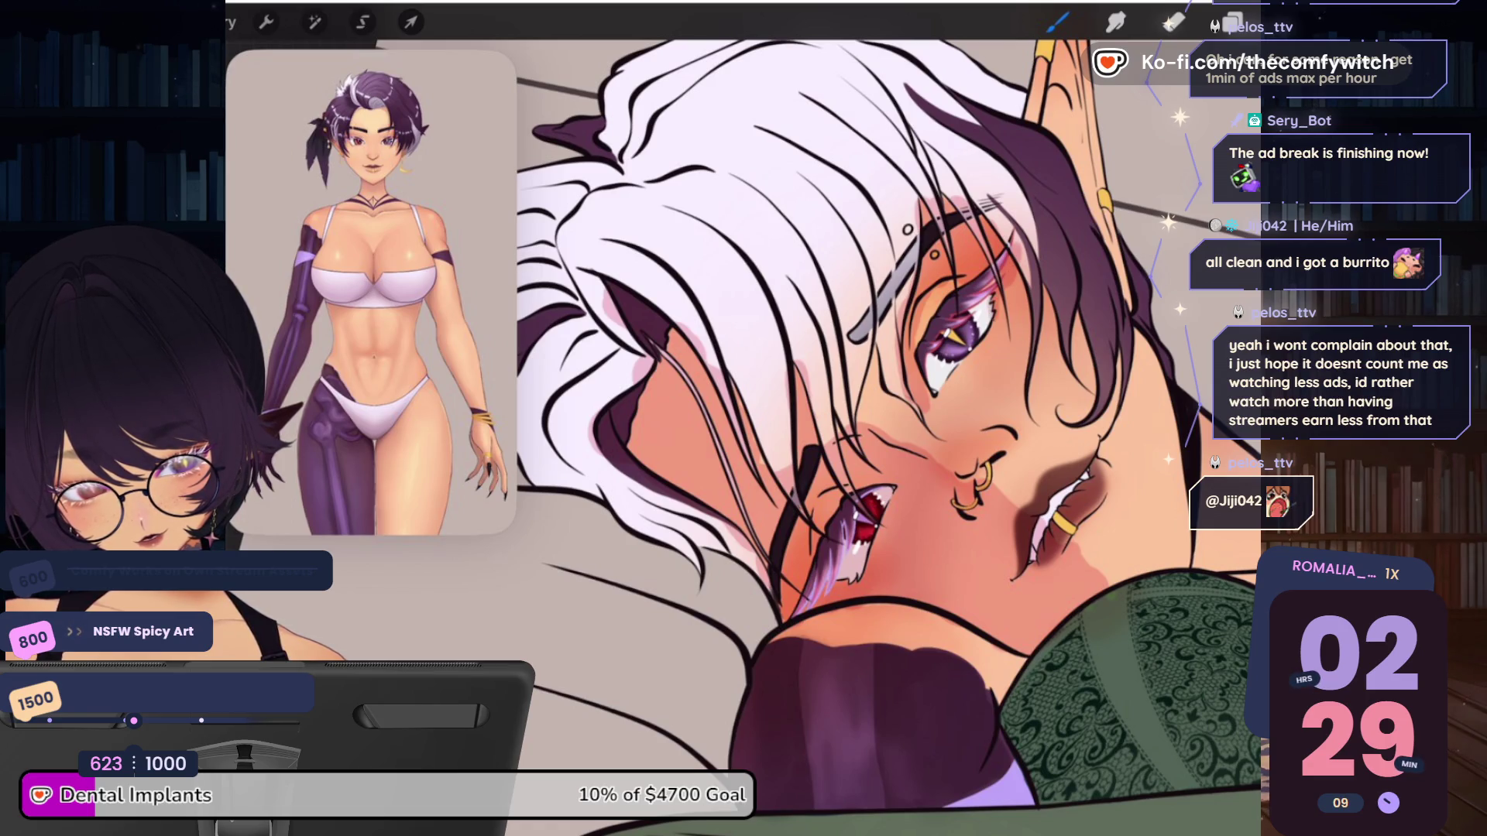
mouse_move(974, 312)
mouse_down()
mouse_move(975, 294)
mouse_move(943, 281)
mouse_up()
drag(920, 345, 921, 328)
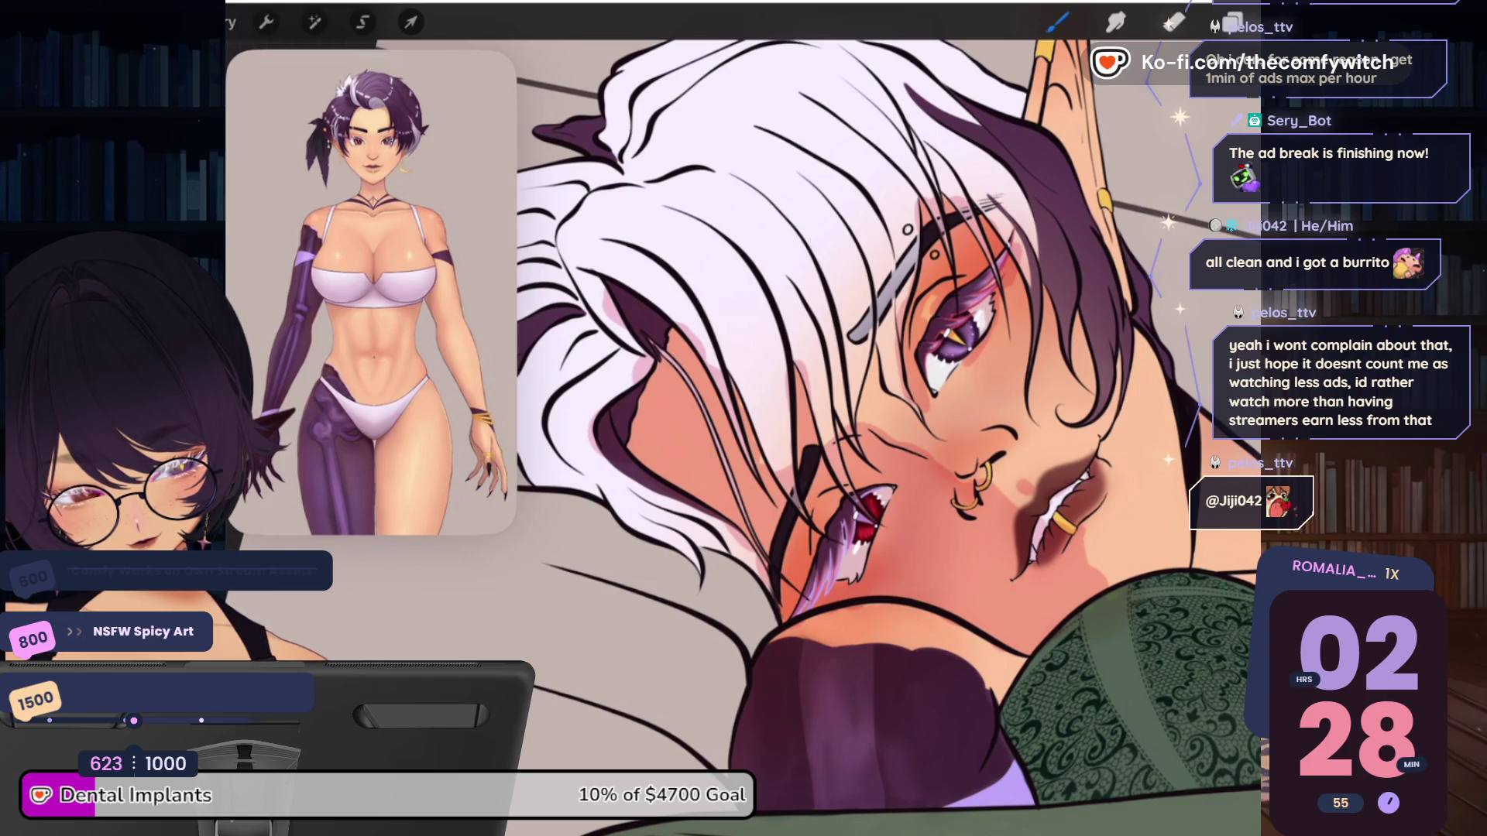
scroll(851, 418, down, 5)
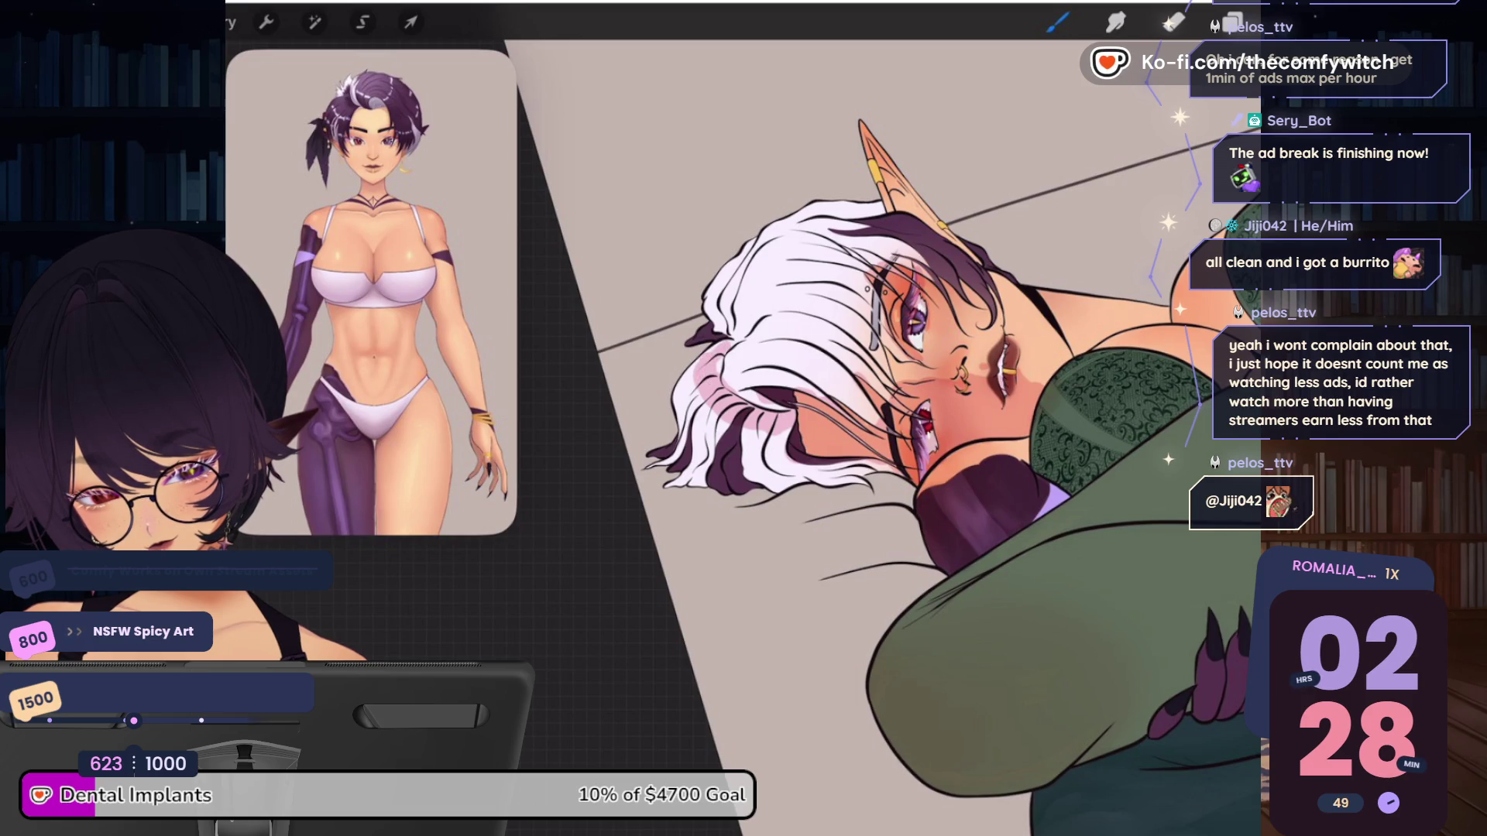
Paint soft pink shading over the lower-left strands of white hair
drag(685, 360, 700, 465)
mouse_move(693, 410)
mouse_down()
mouse_move(712, 484)
mouse_move(775, 484)
mouse_up()
drag(788, 432, 771, 492)
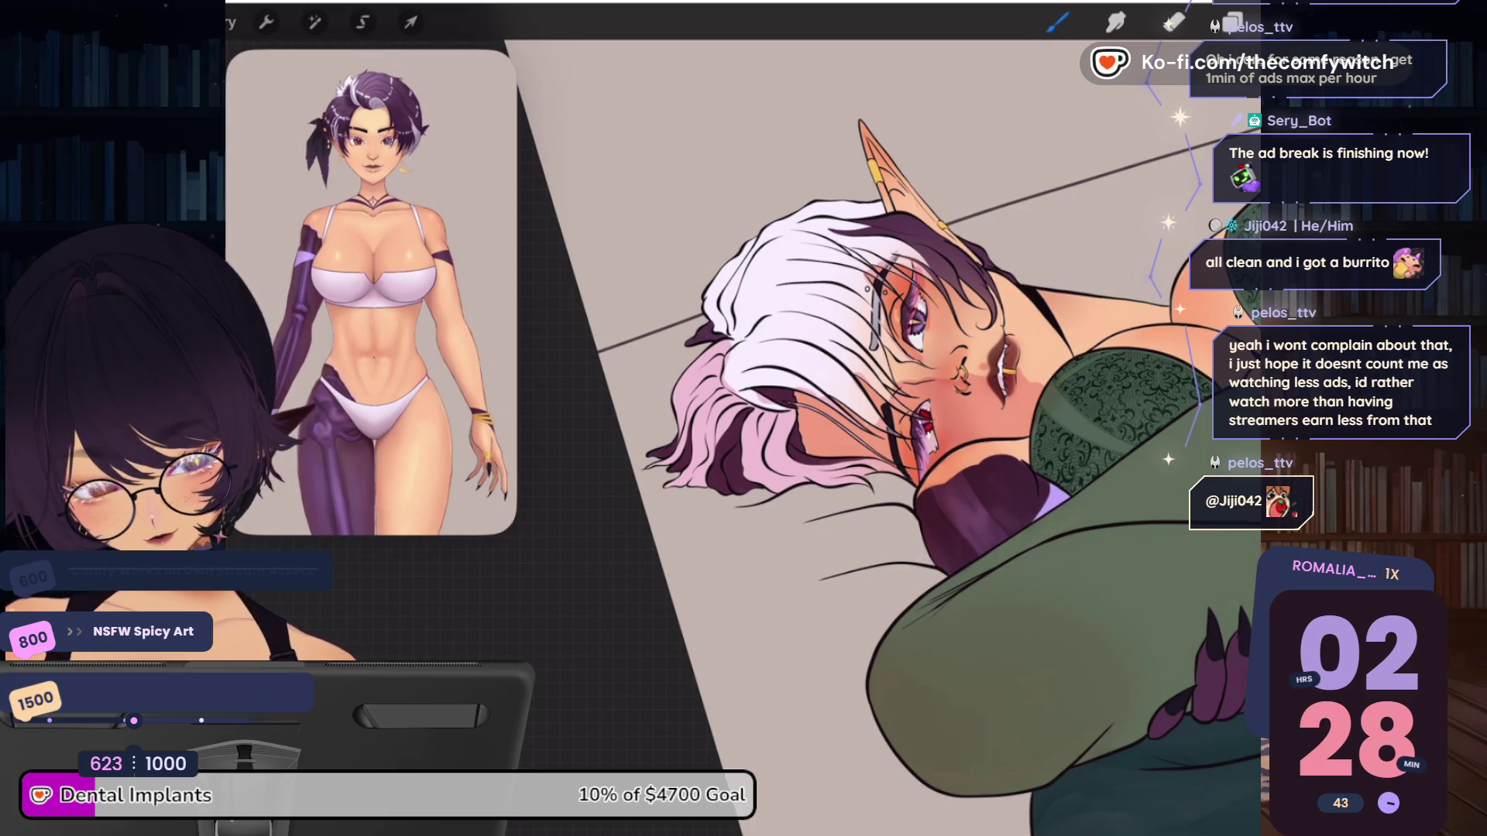
Erase some of the pink from the hair with a Glossy Jelly eraser
click(1173, 22)
click(1014, 278)
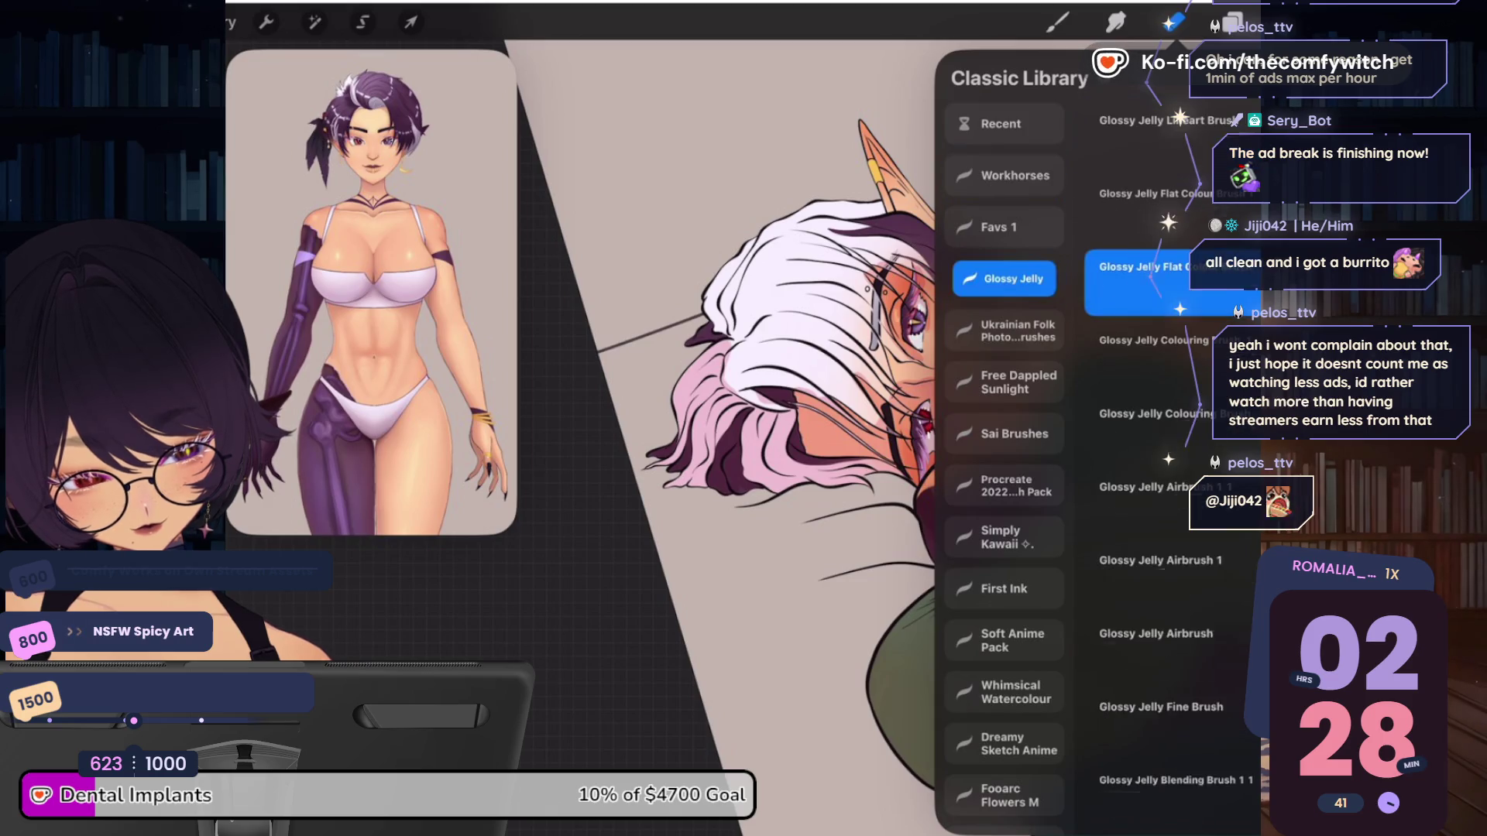
click(1173, 22)
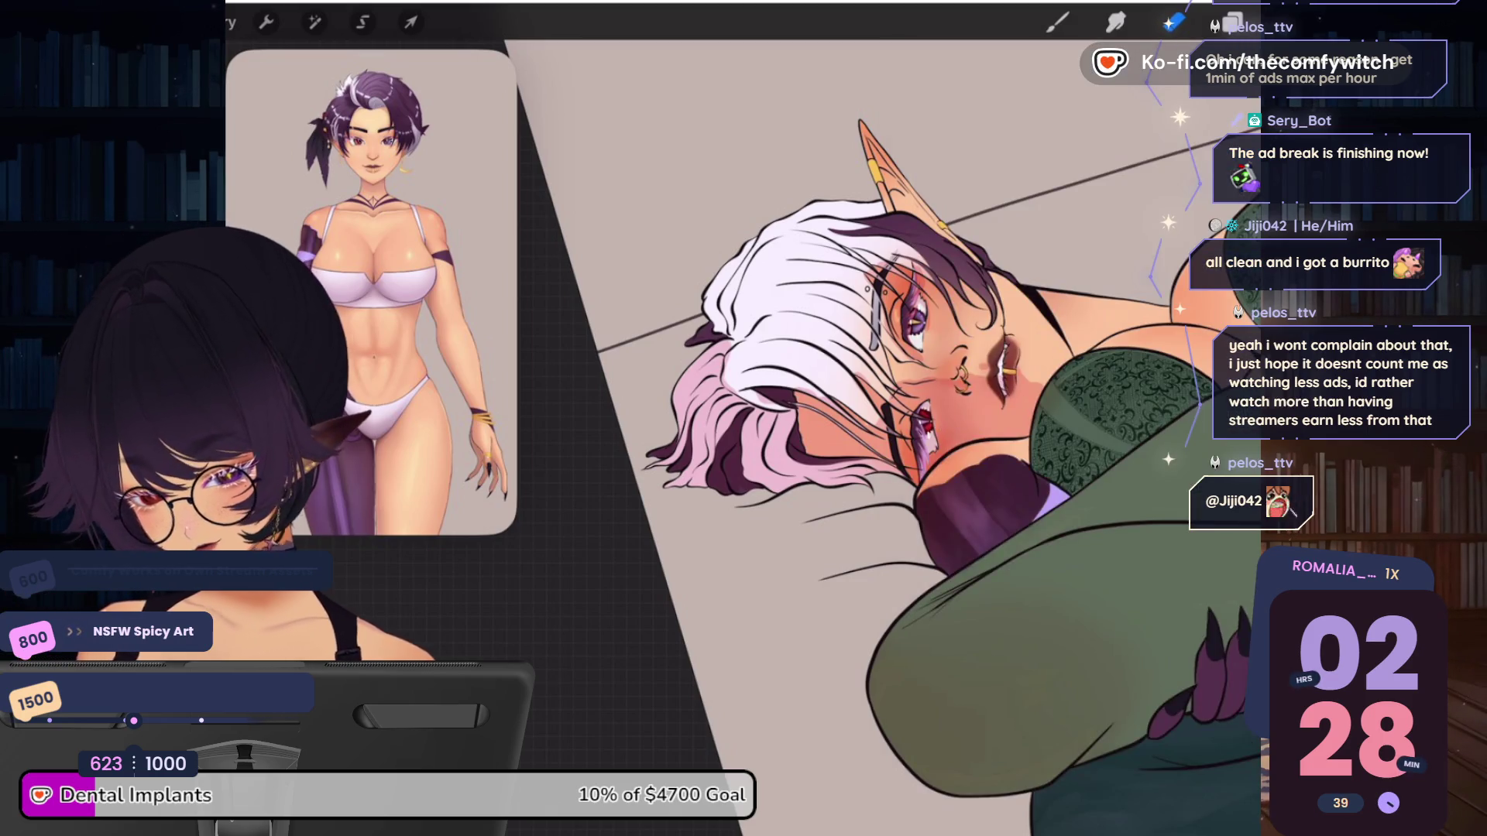
drag(685, 363, 720, 422)
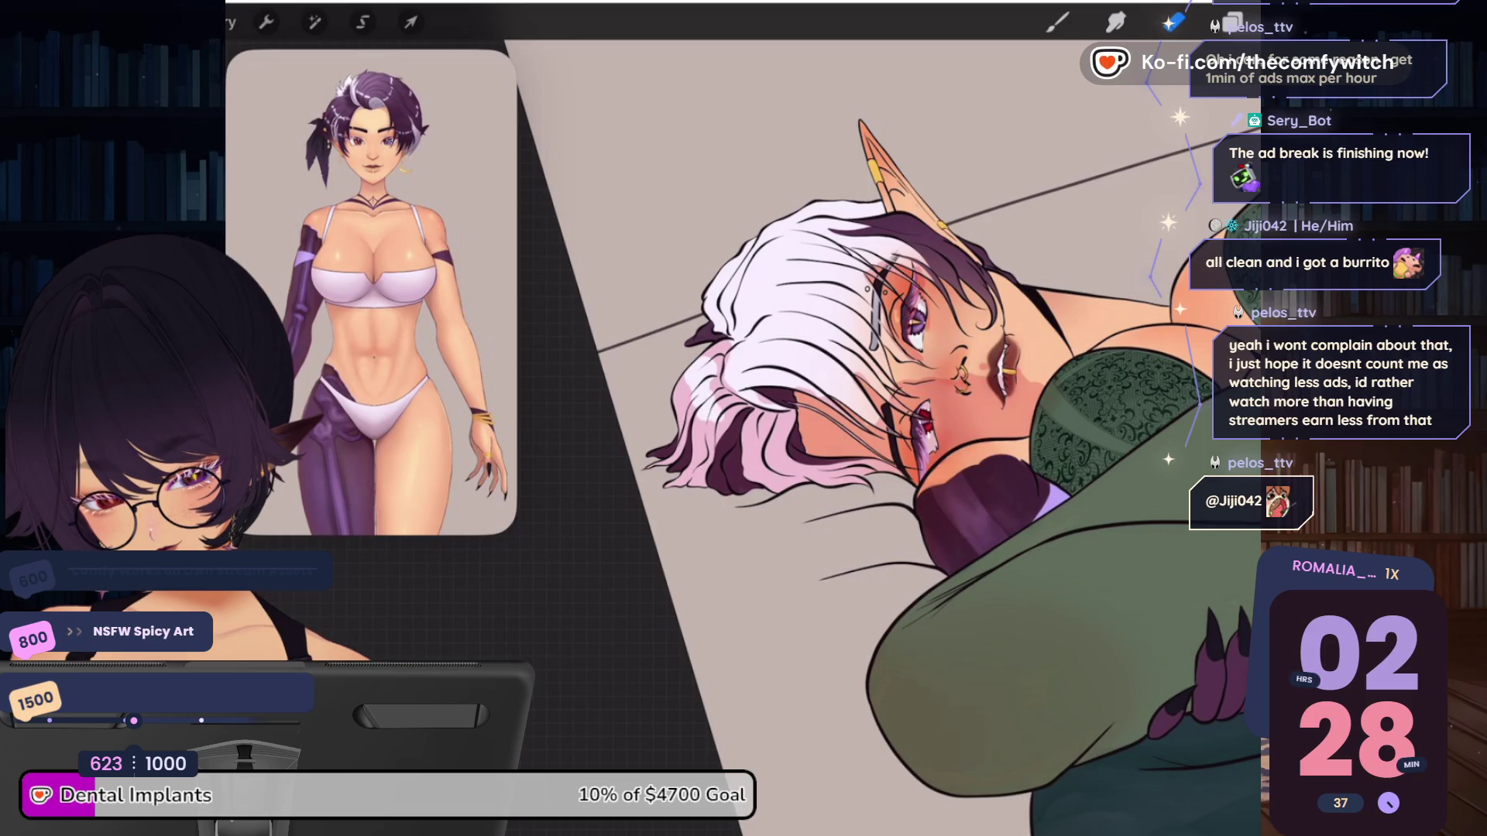
click(1057, 23)
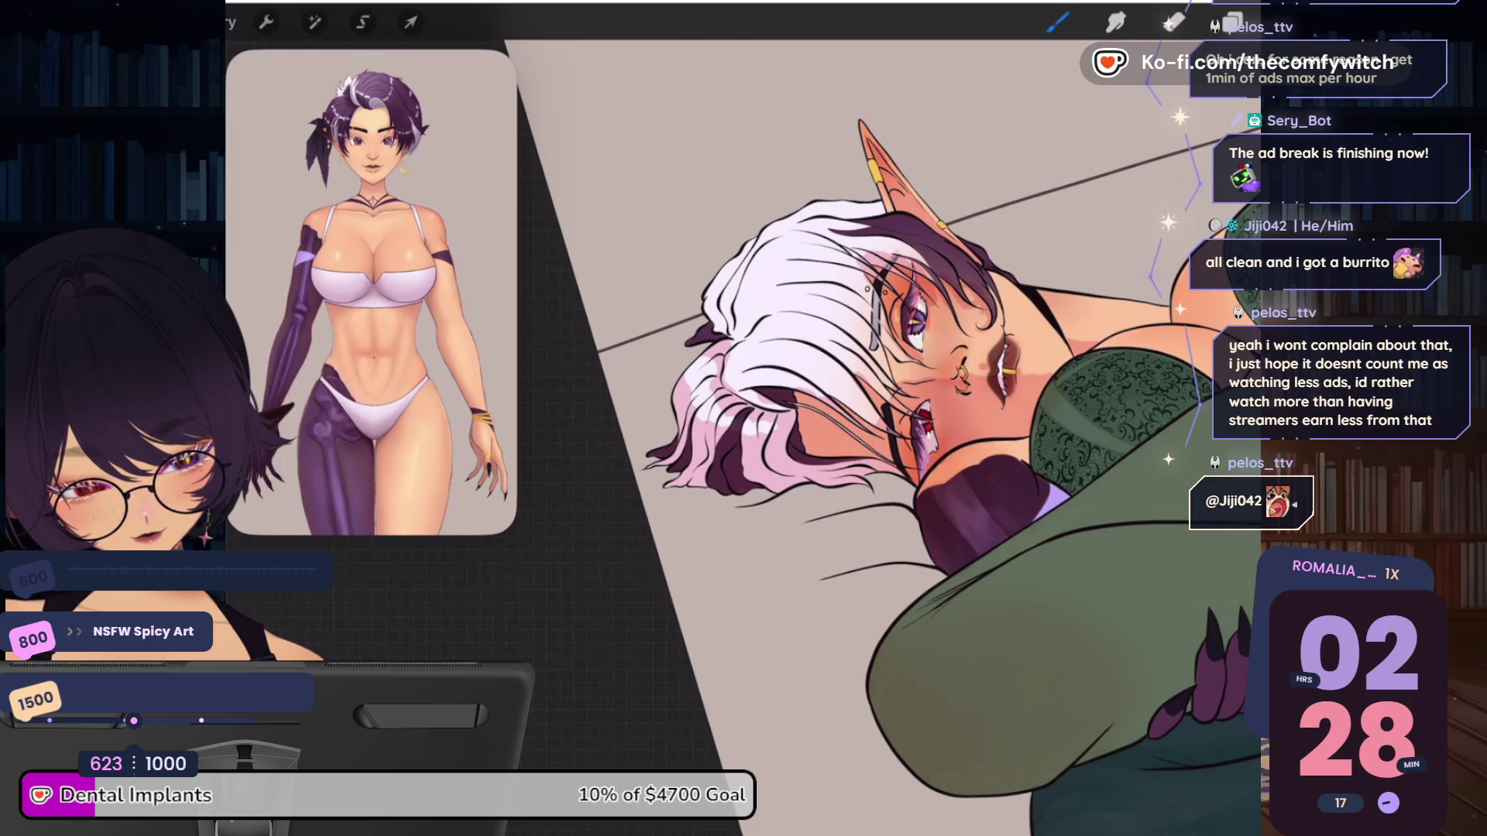
scroll(886, 439, down, 3)
scroll(886, 438, up, 3)
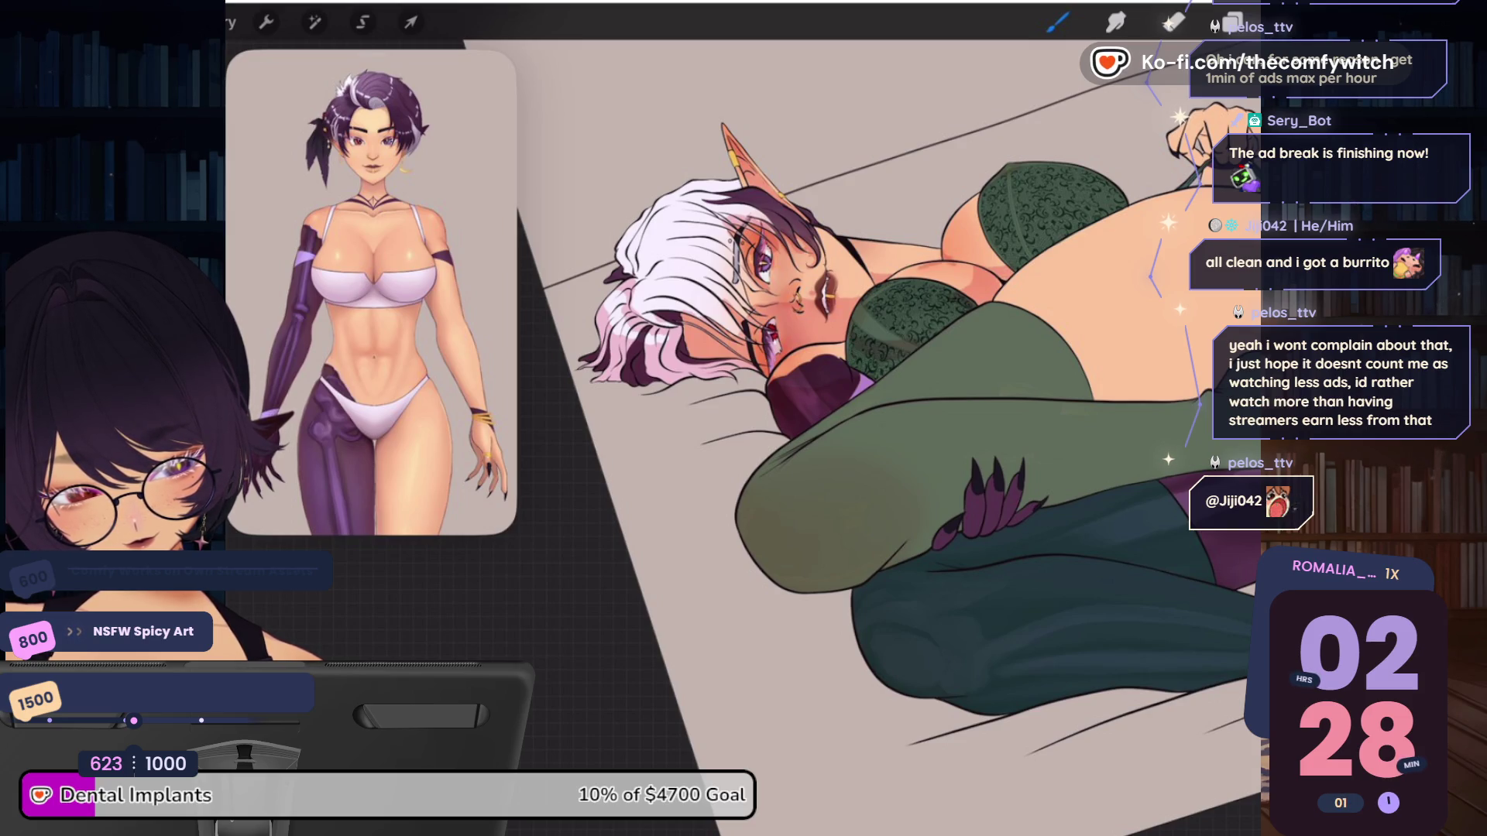
Darken the area near the raised hand with the brush
scroll(775, 349, up, 5)
key(e)
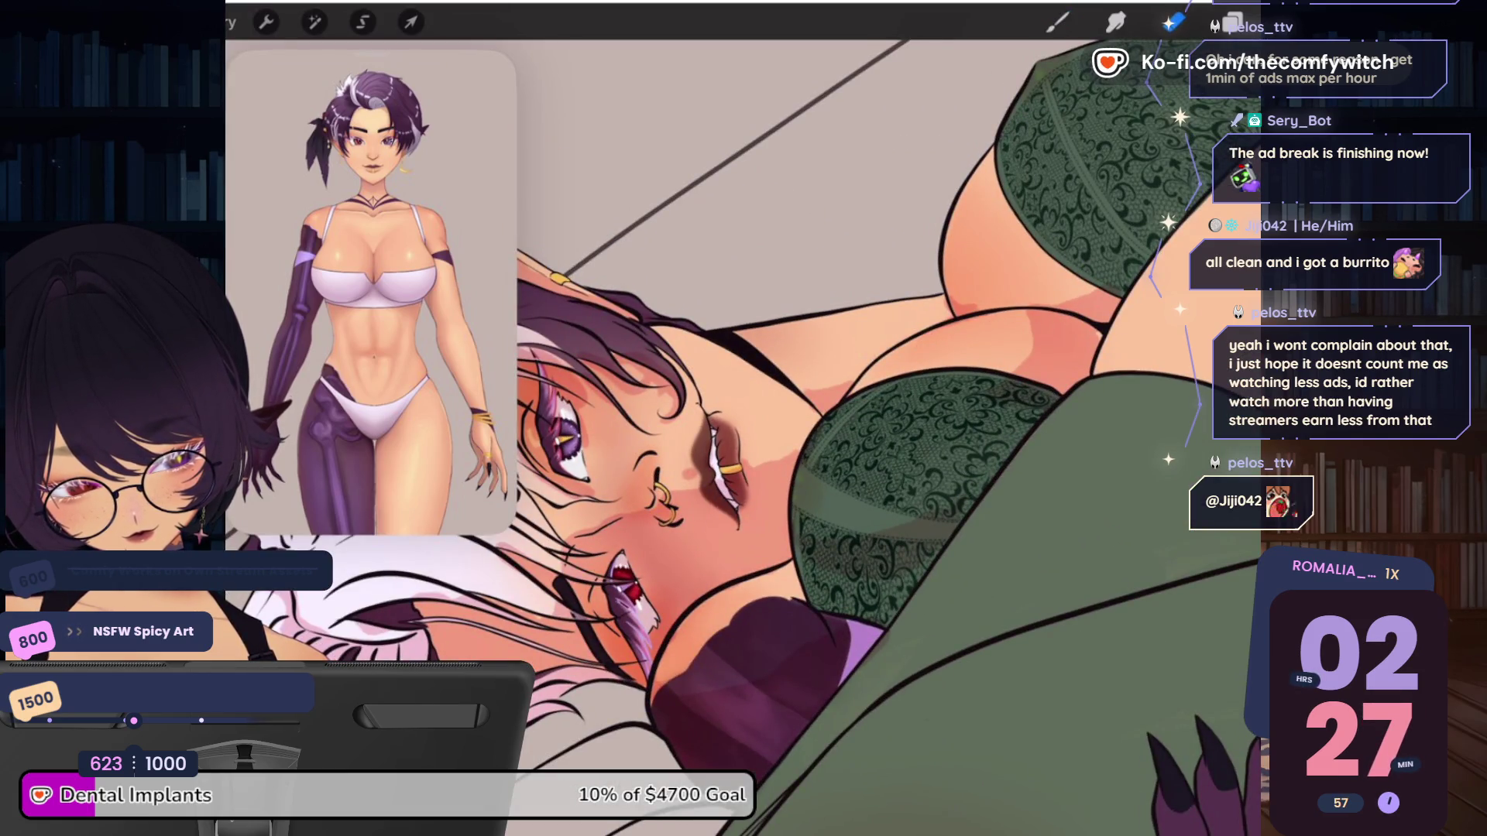
click(1172, 22)
key(b)
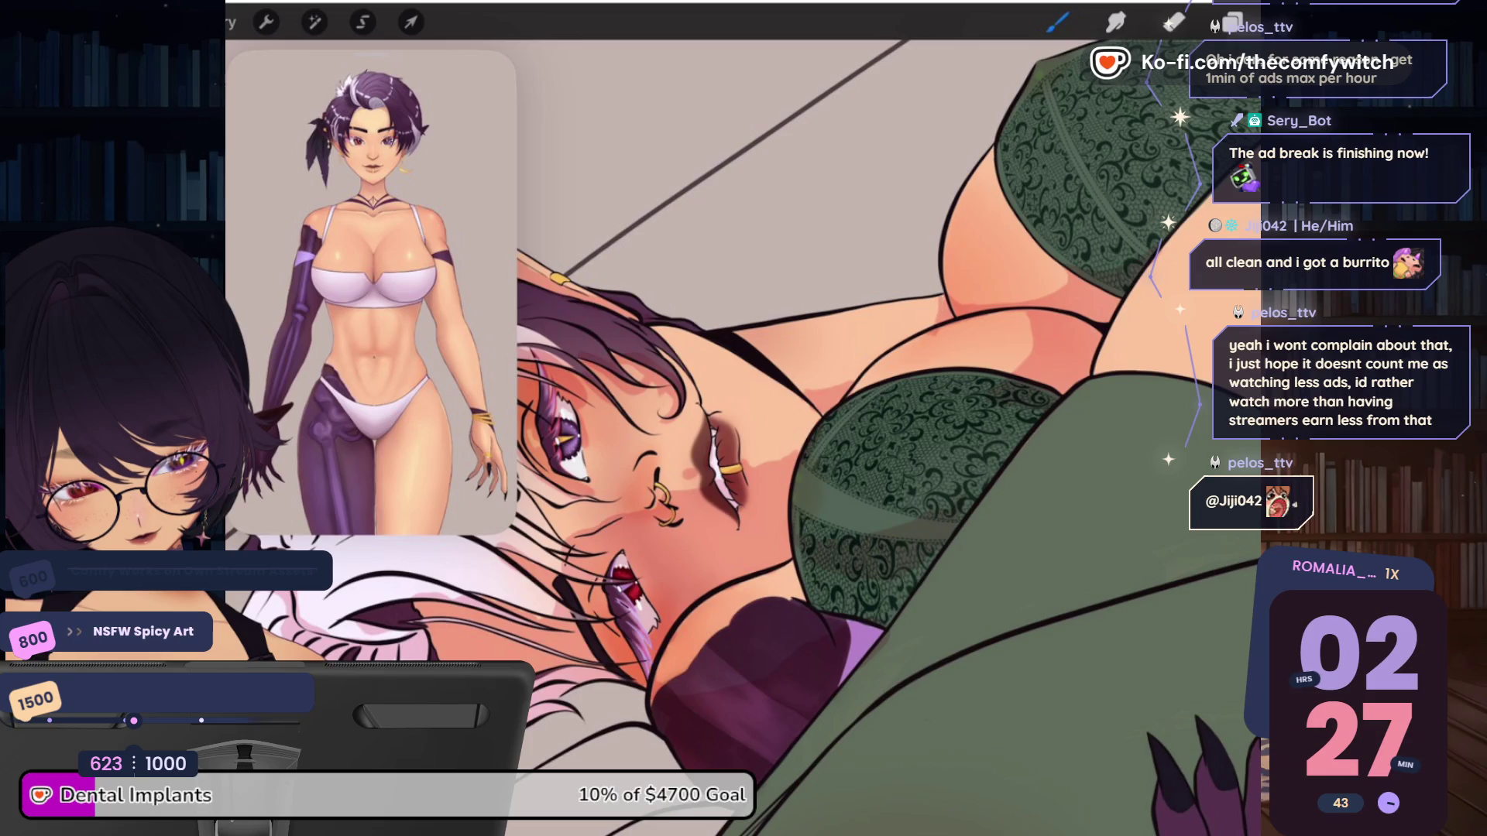
scroll(743, 433, down, 5)
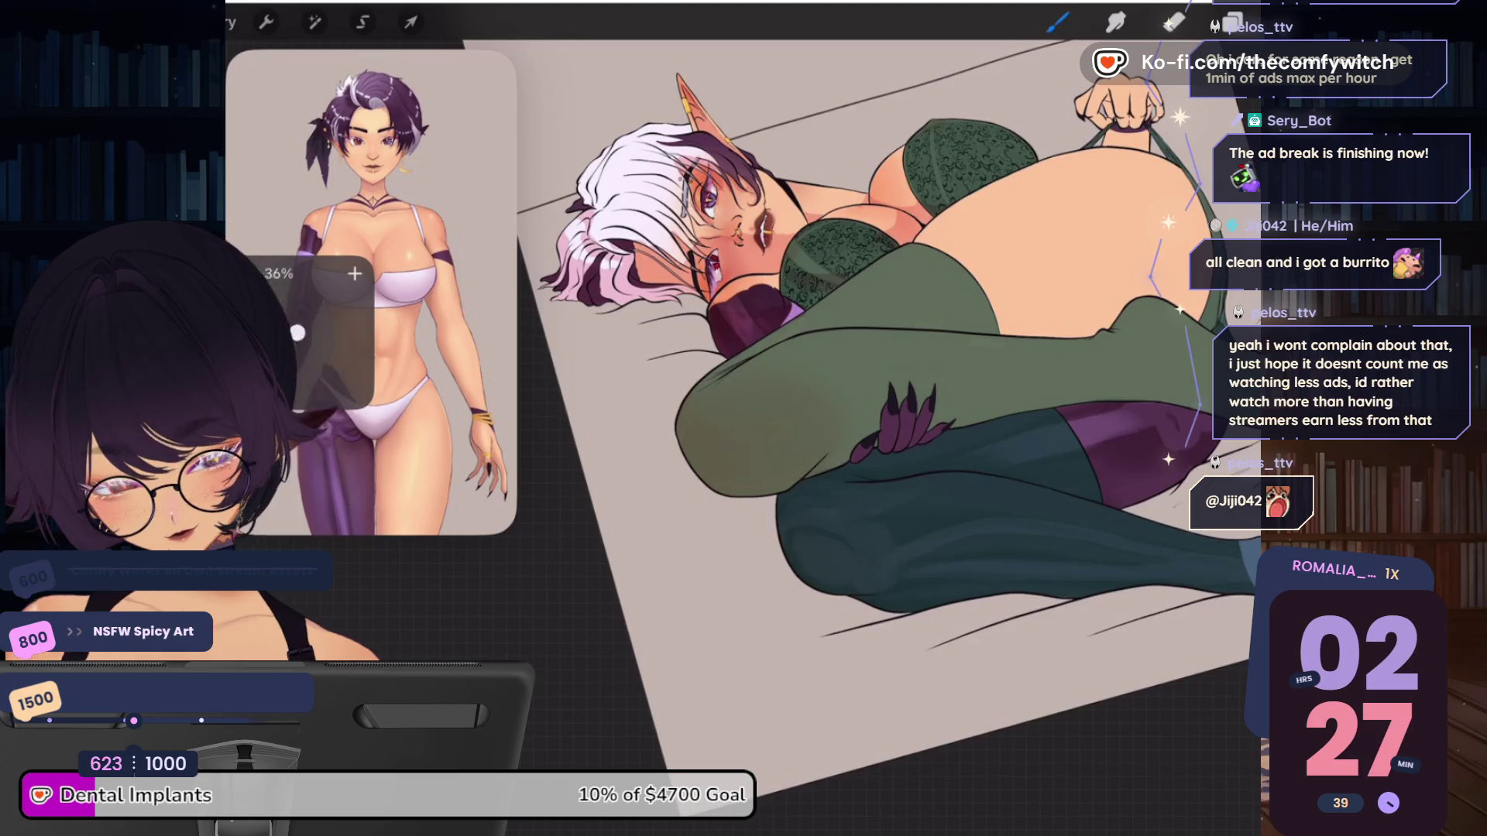
scroll(866, 421, up, 3)
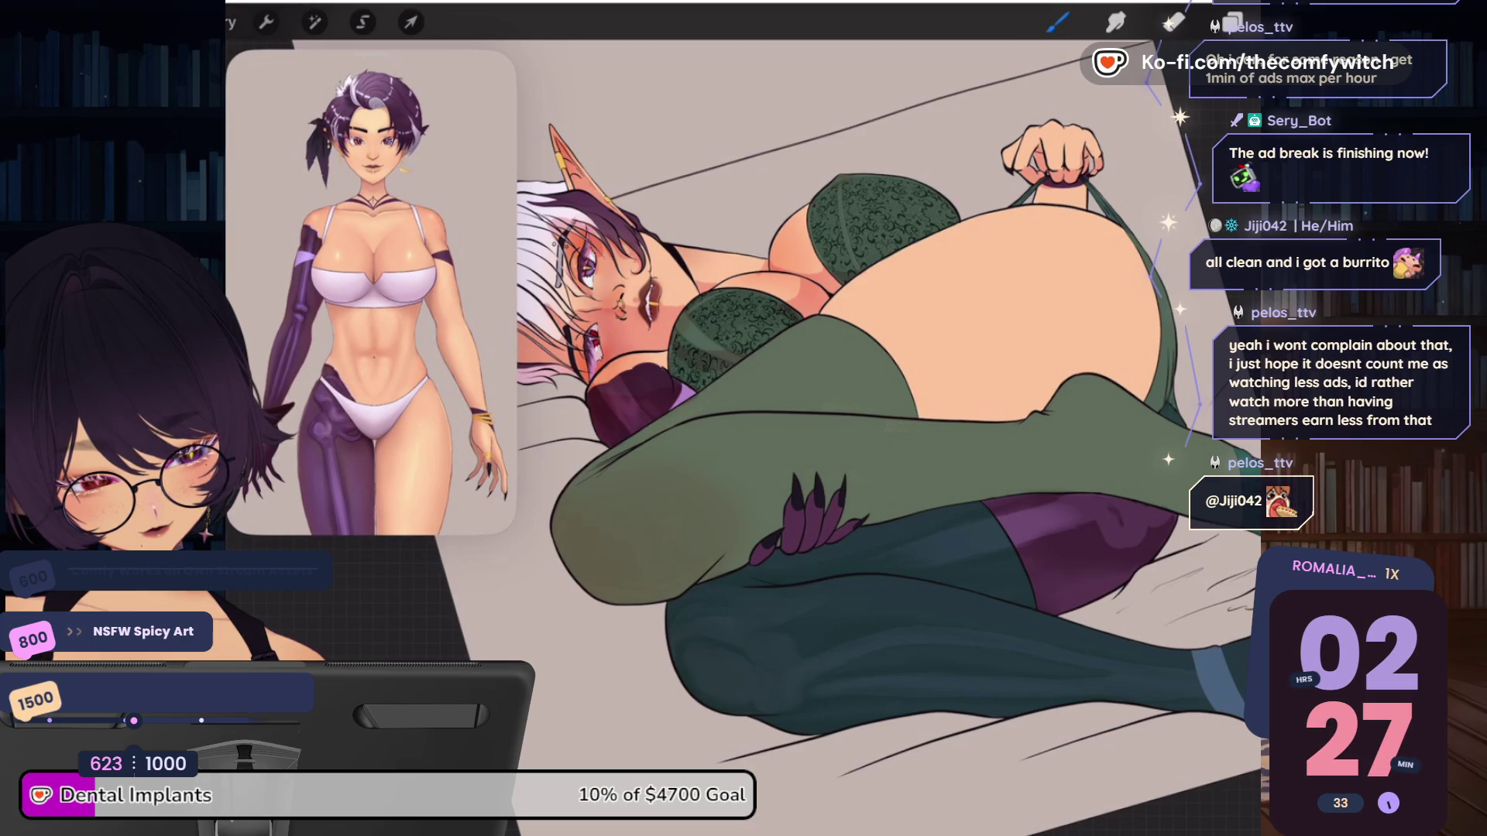
drag(1058, 190, 1034, 206)
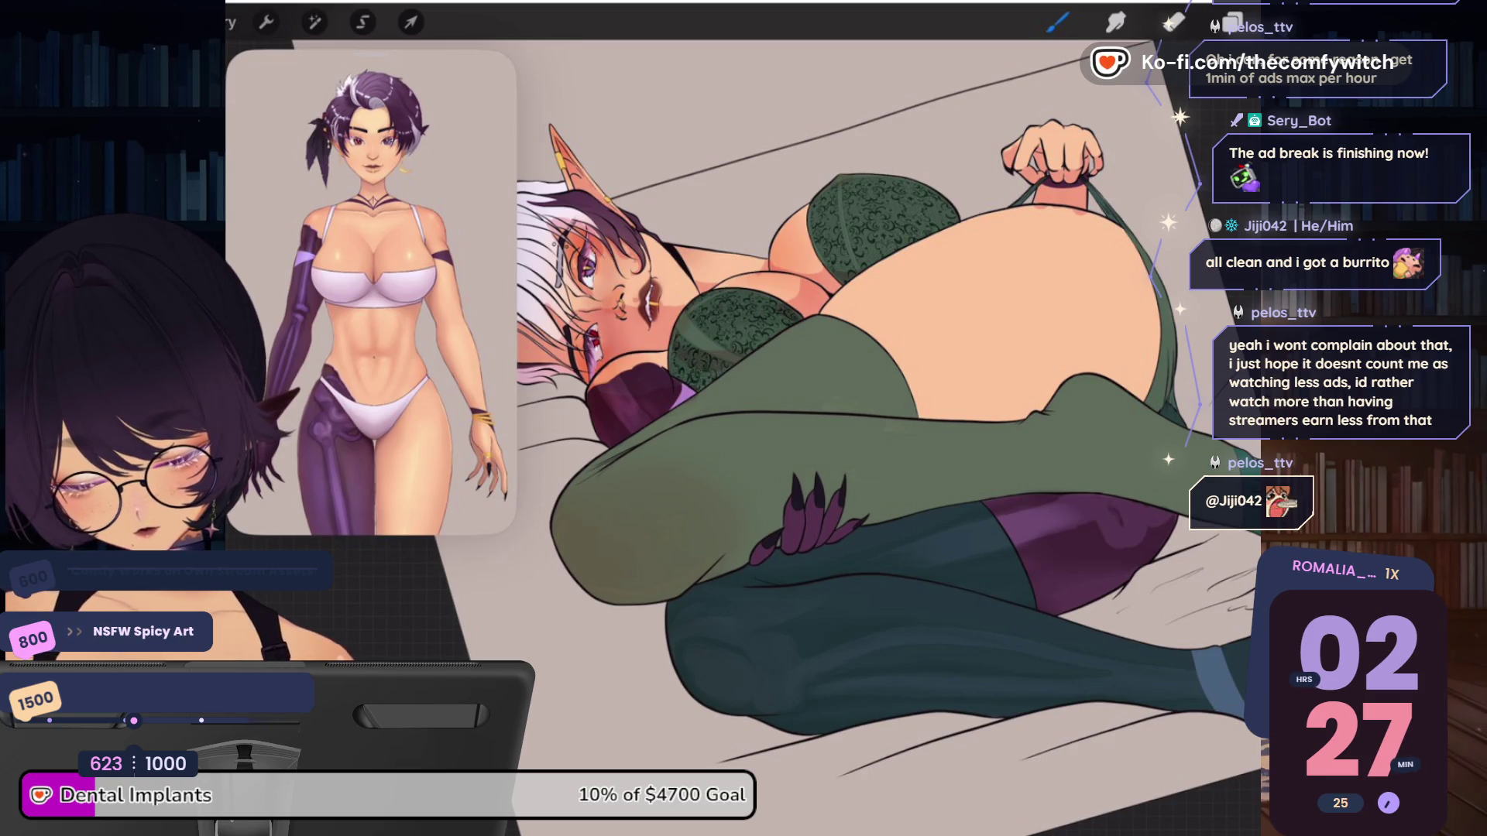
Build up darker shading across the hip and where the thigh meets it
mouse_move(1135, 303)
mouse_down()
mouse_move(1088, 357)
mouse_move(1042, 380)
mouse_up()
mouse_move(1130, 244)
mouse_down()
mouse_move(1079, 347)
mouse_move(930, 411)
mouse_up()
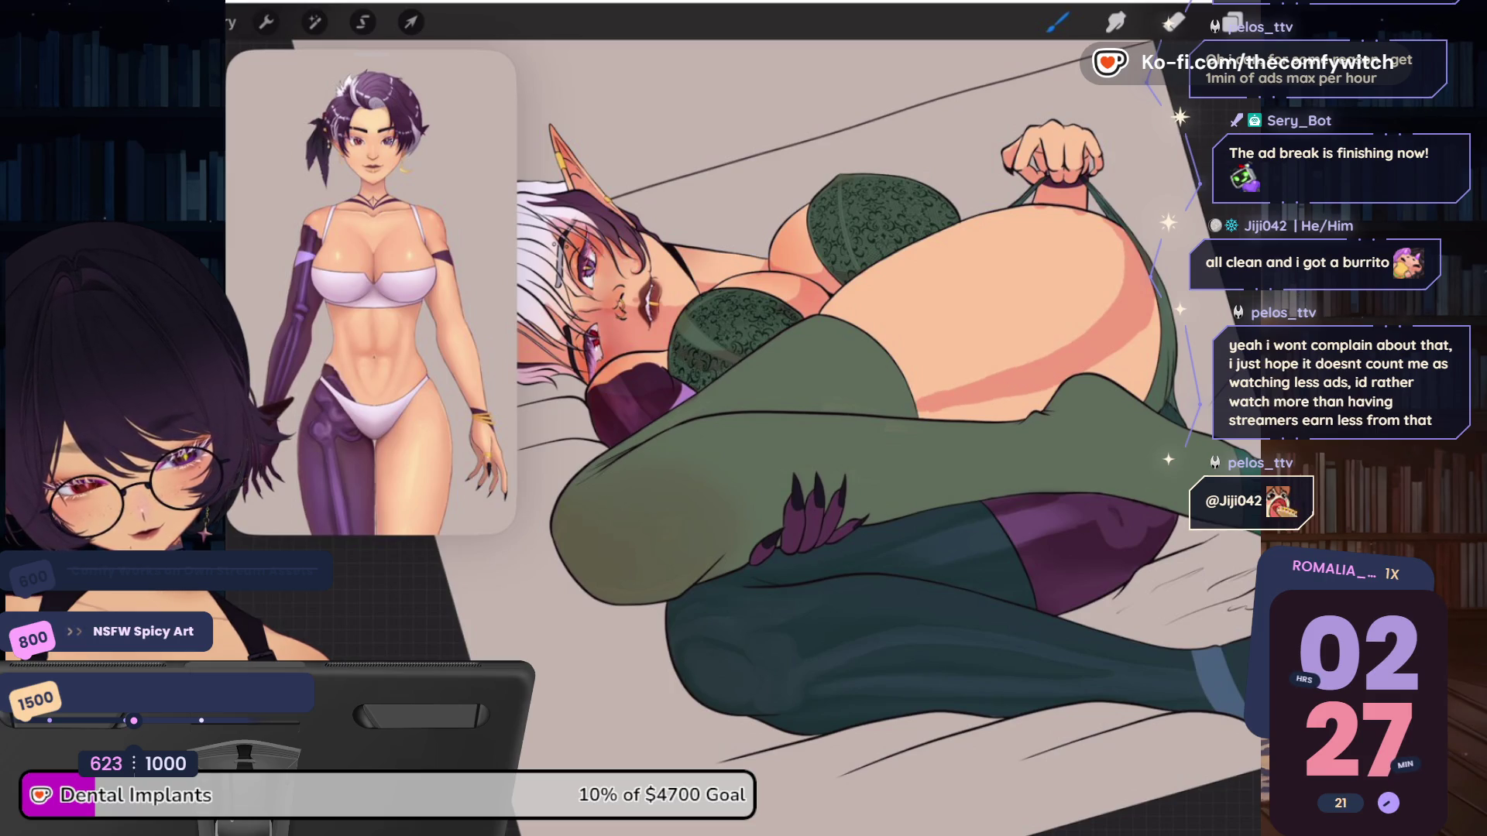
mouse_move(1019, 362)
mouse_down()
mouse_move(1076, 339)
mouse_move(1146, 375)
mouse_move(1165, 406)
mouse_up()
drag(1165, 291, 1148, 375)
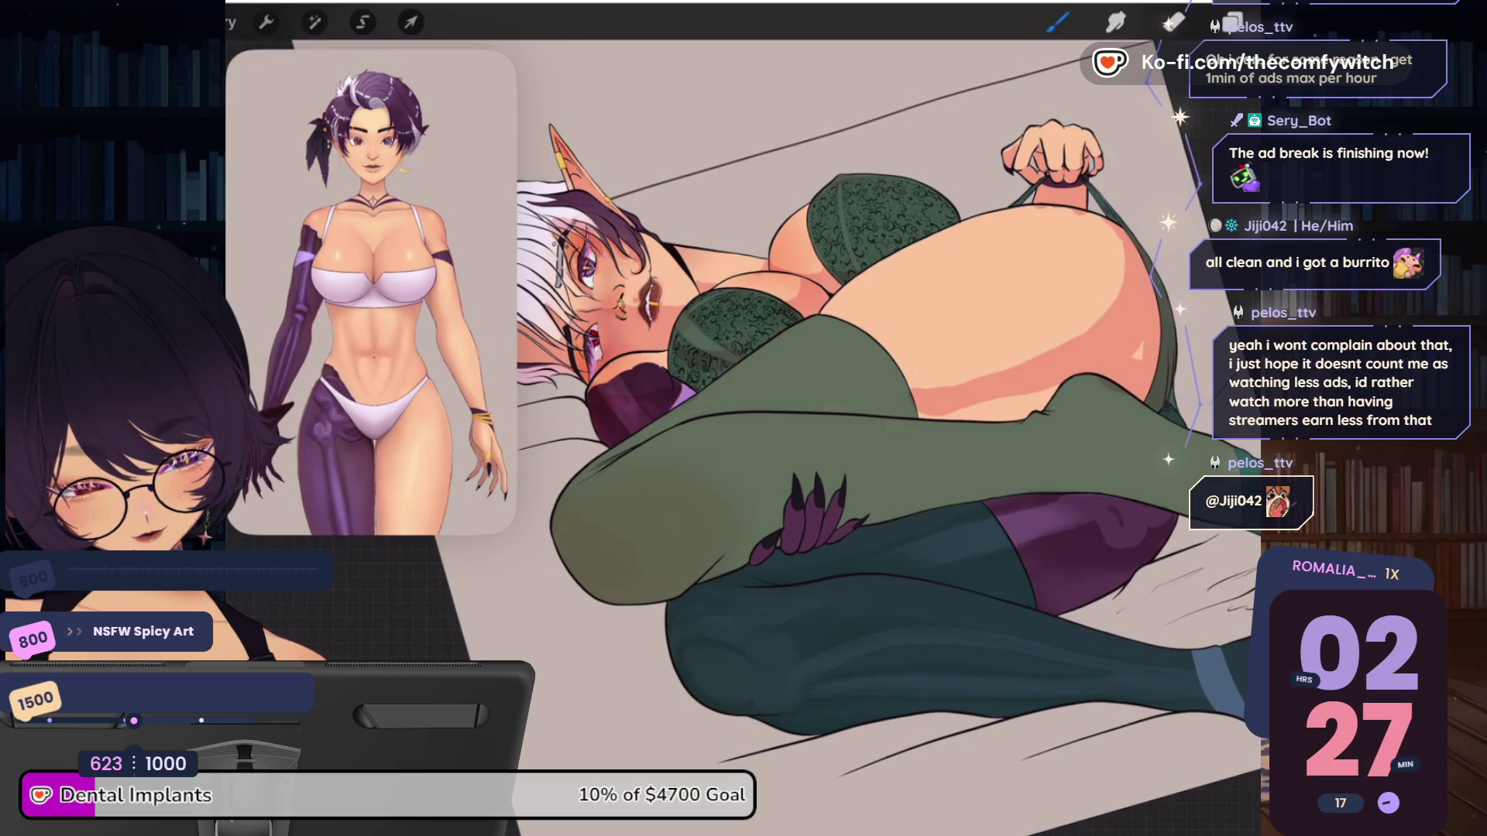
mouse_move(1057, 389)
mouse_down()
mouse_move(1032, 417)
mouse_move(952, 415)
mouse_up()
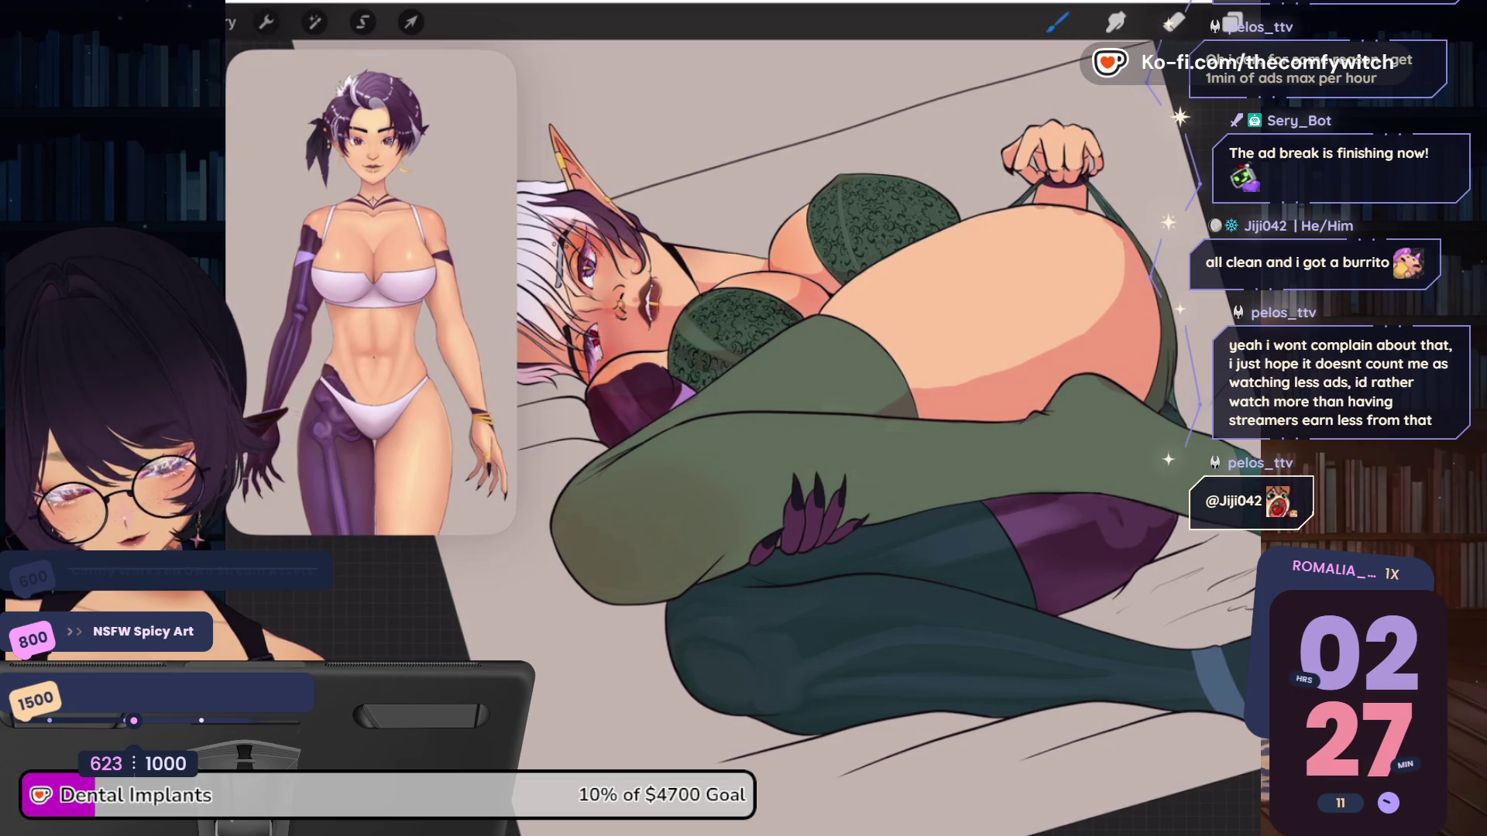
Add shadow along the top and lower-left of the green stockinged thigh
drag(759, 408, 1120, 293)
drag(1038, 355, 821, 420)
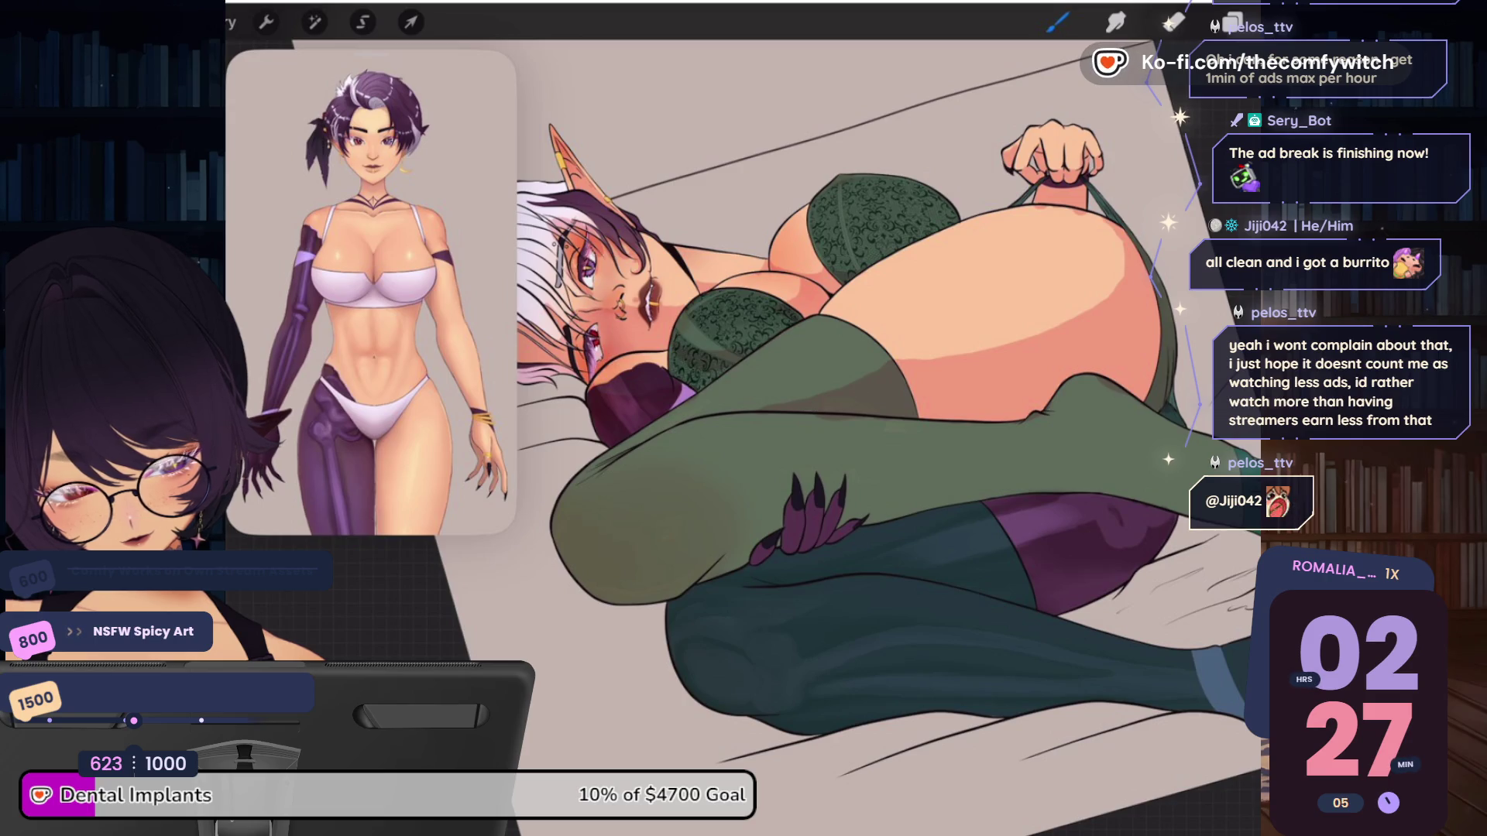
mouse_move(569, 568)
mouse_down()
mouse_move(665, 575)
mouse_move(779, 504)
mouse_move(1045, 474)
mouse_move(1185, 503)
mouse_move(810, 534)
mouse_move(694, 580)
mouse_up()
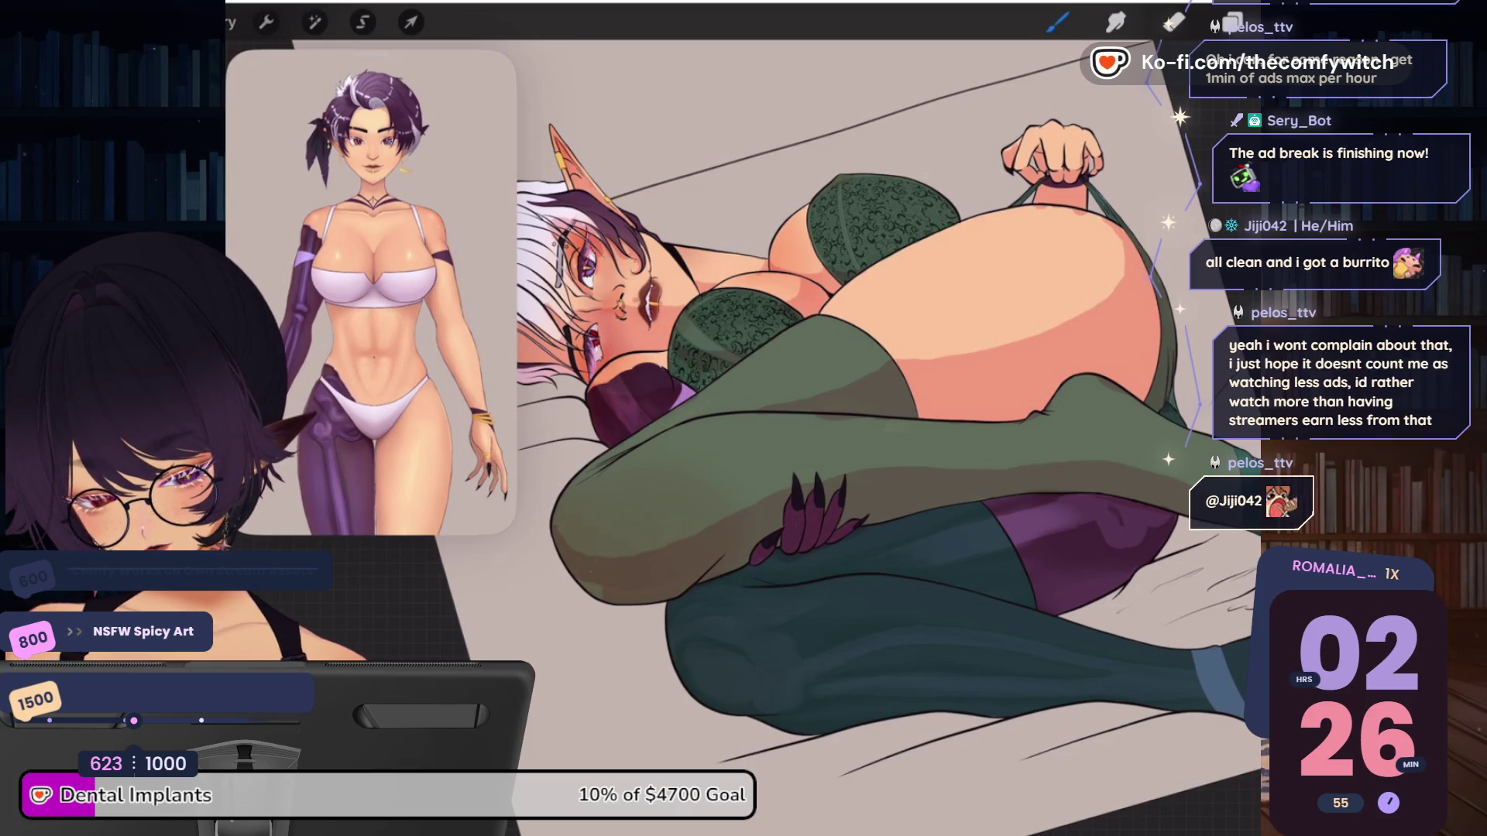
Choose the Line art brush from the Workhorses set and zoom onto the face
scroll(915, 418, down, 5)
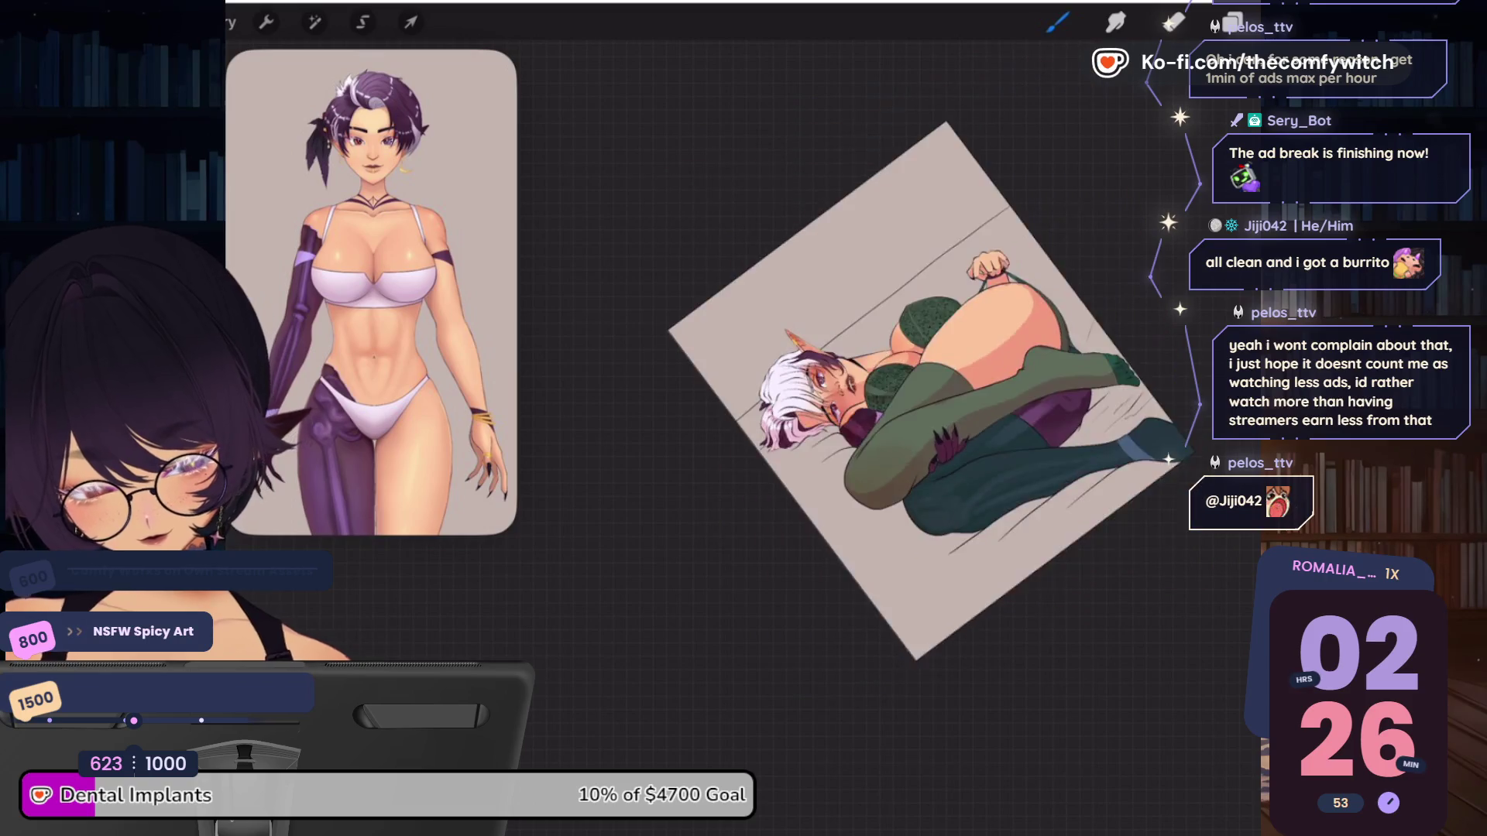
scroll(891, 419, up, 3)
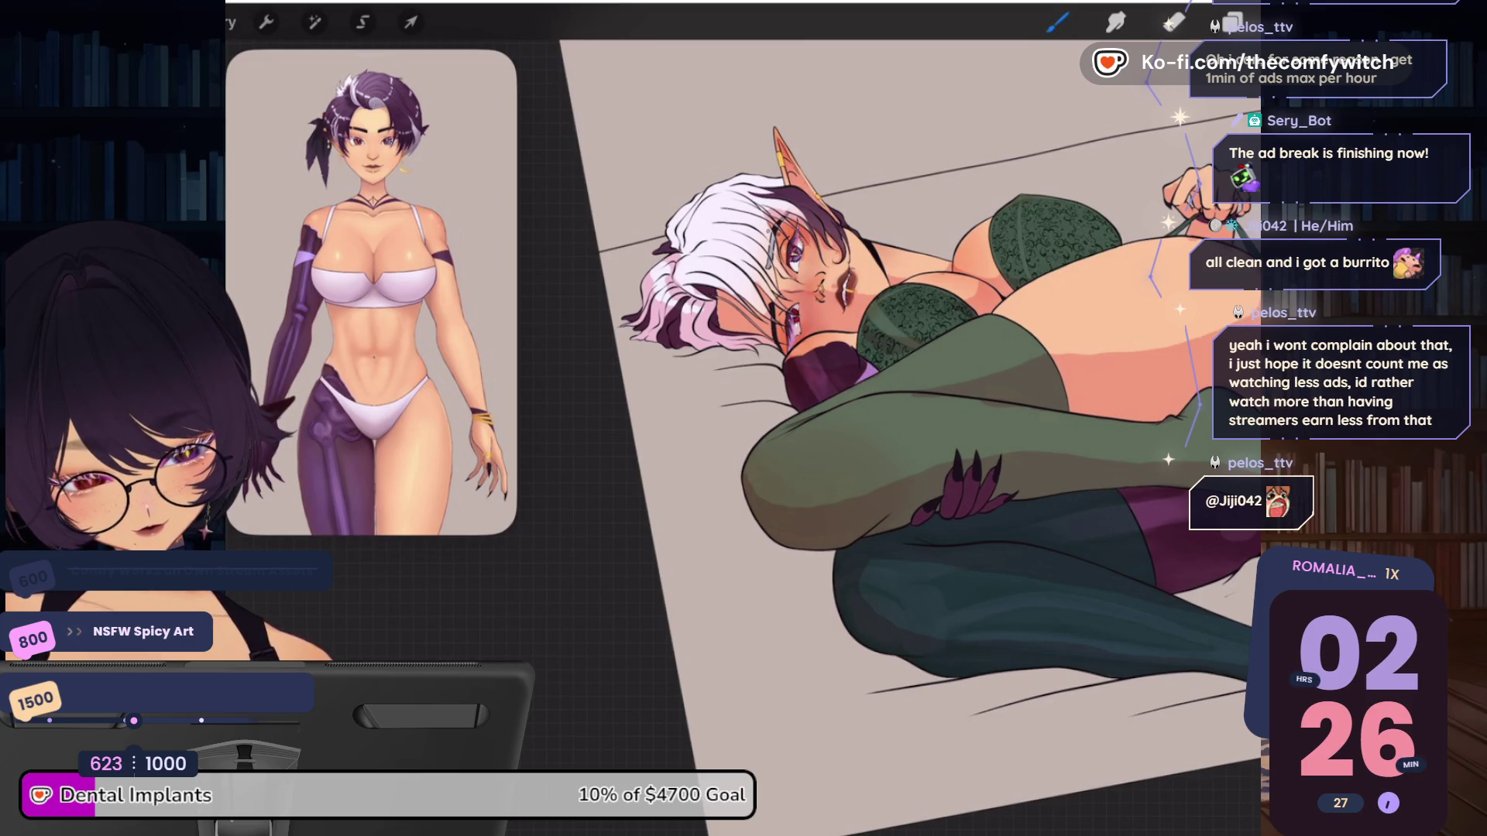
click(1058, 23)
click(945, 176)
click(1115, 109)
click(1057, 21)
scroll(775, 386, up, 5)
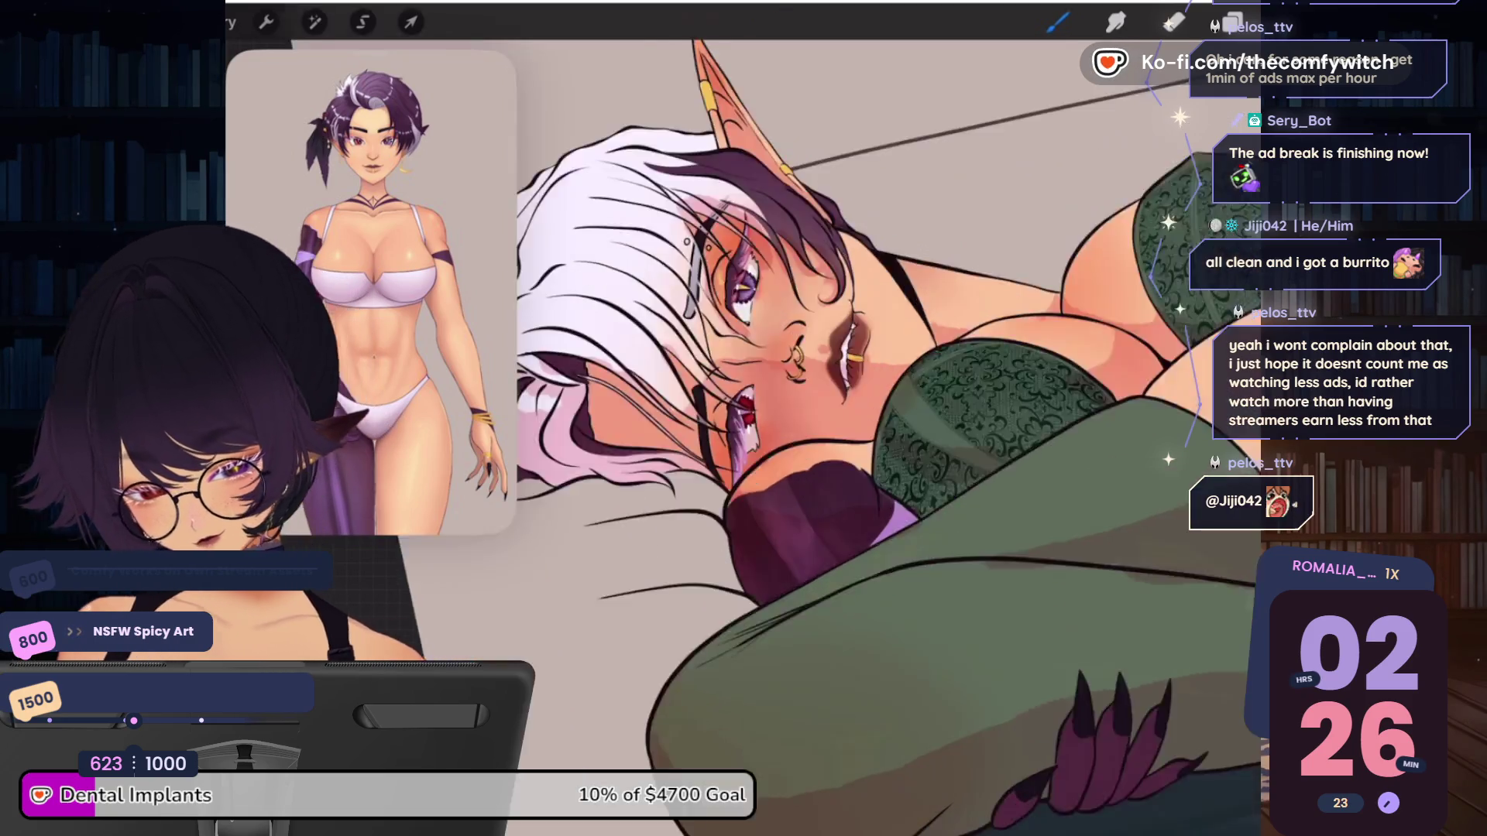
scroll(774, 350, up, 10)
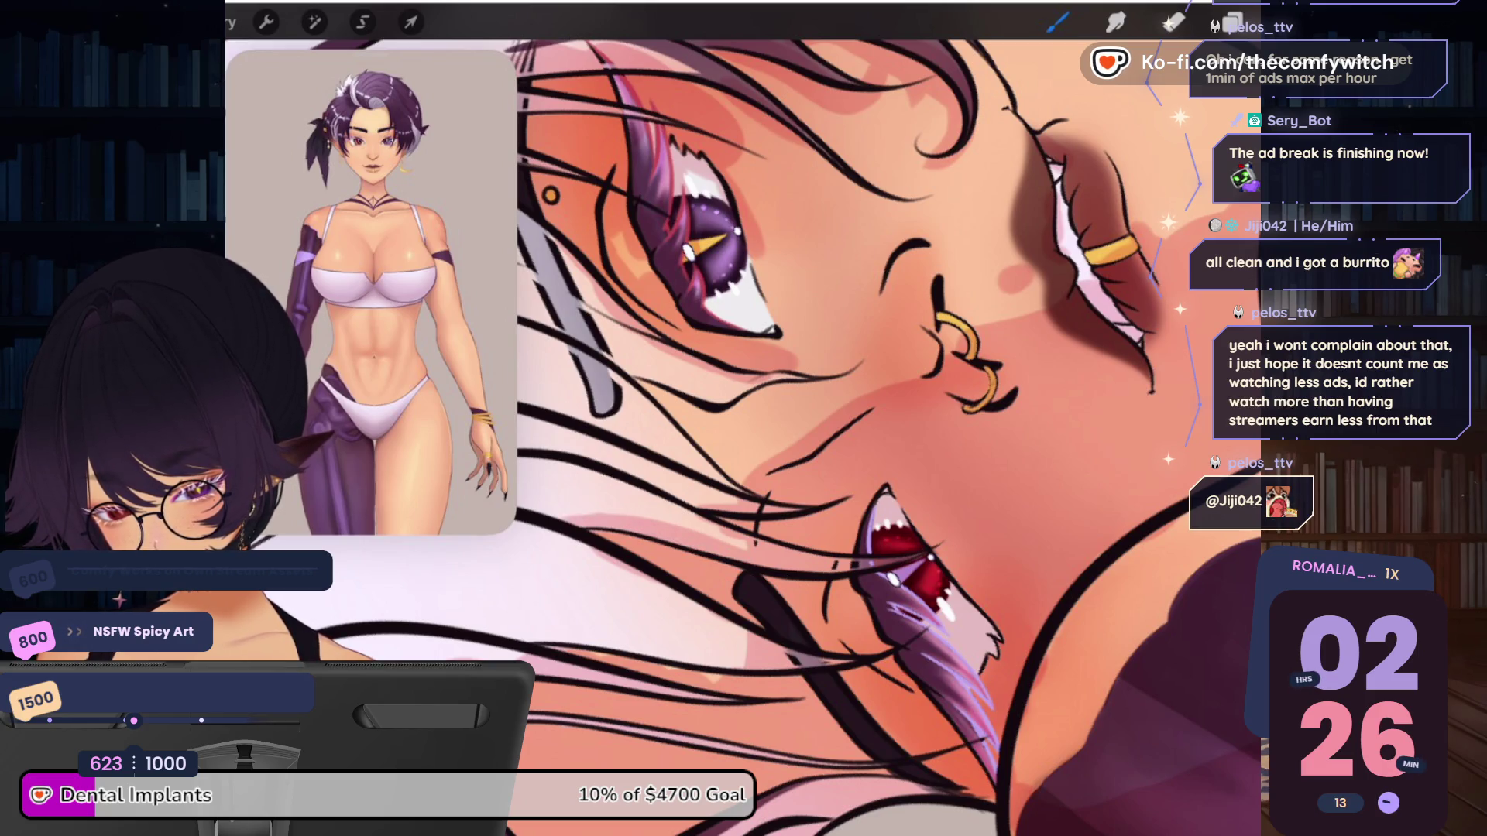
Paint a pink shading stroke down a white hair strand beside the face
drag(775, 387, 1177, 480)
mouse_move(685, 162)
mouse_down()
mouse_move(766, 317)
mouse_move(814, 511)
mouse_up()
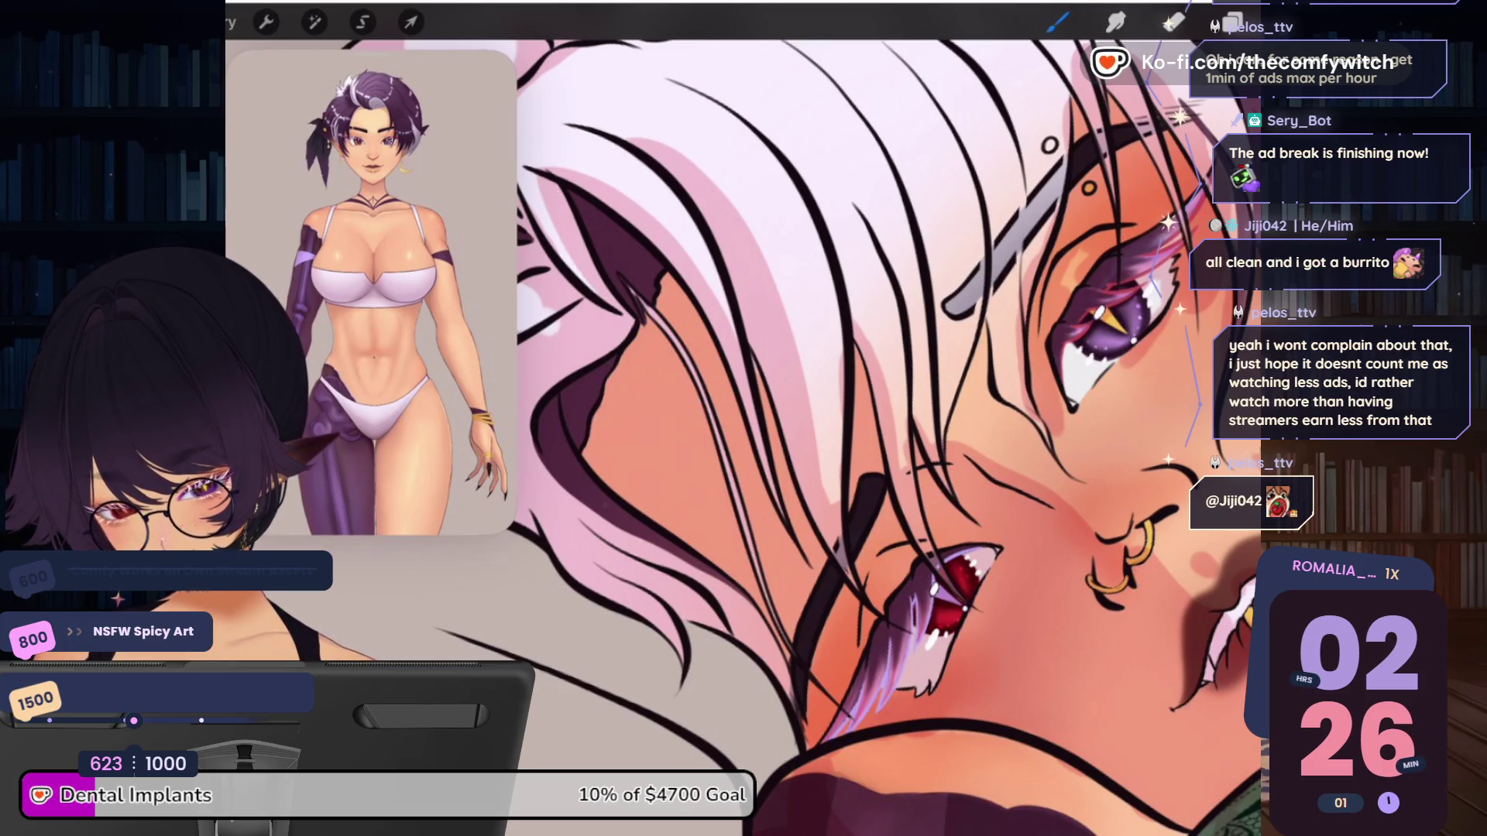
drag(745, 418, 1007, 542)
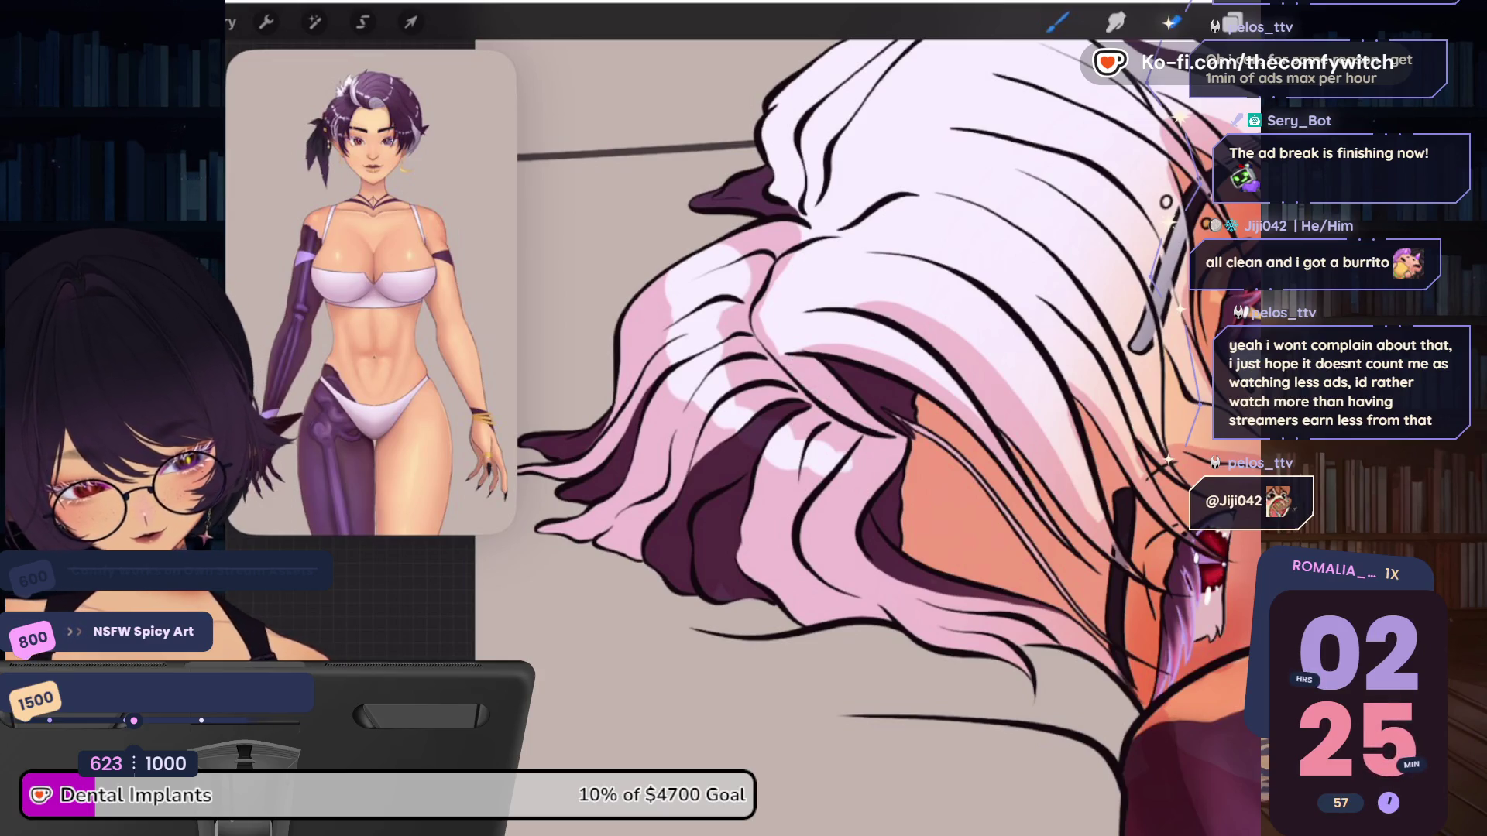
click(1172, 23)
Switch the Reference window from the character model image to the current canvas
click(1004, 175)
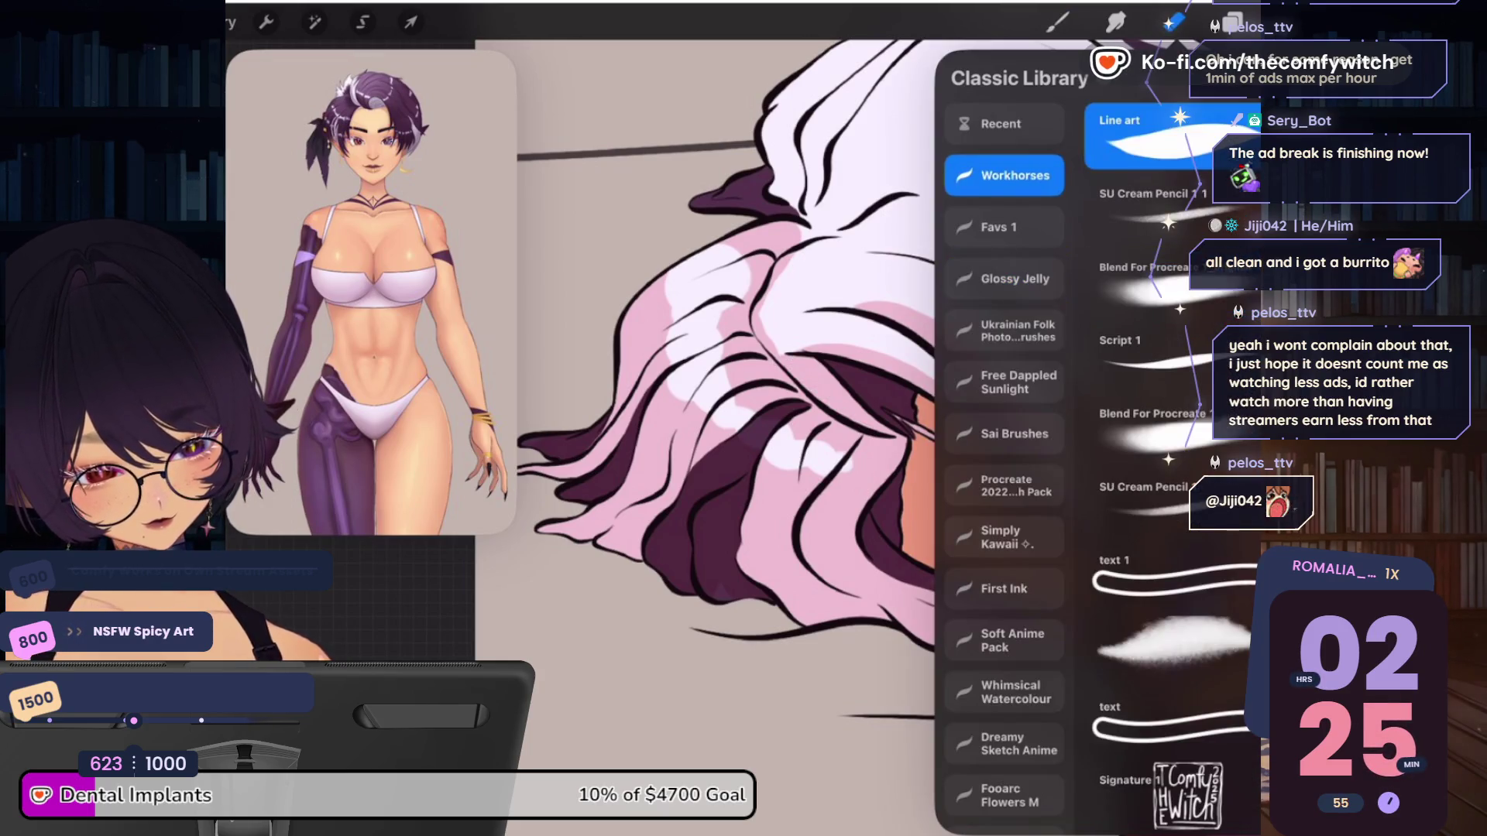
click(1171, 22)
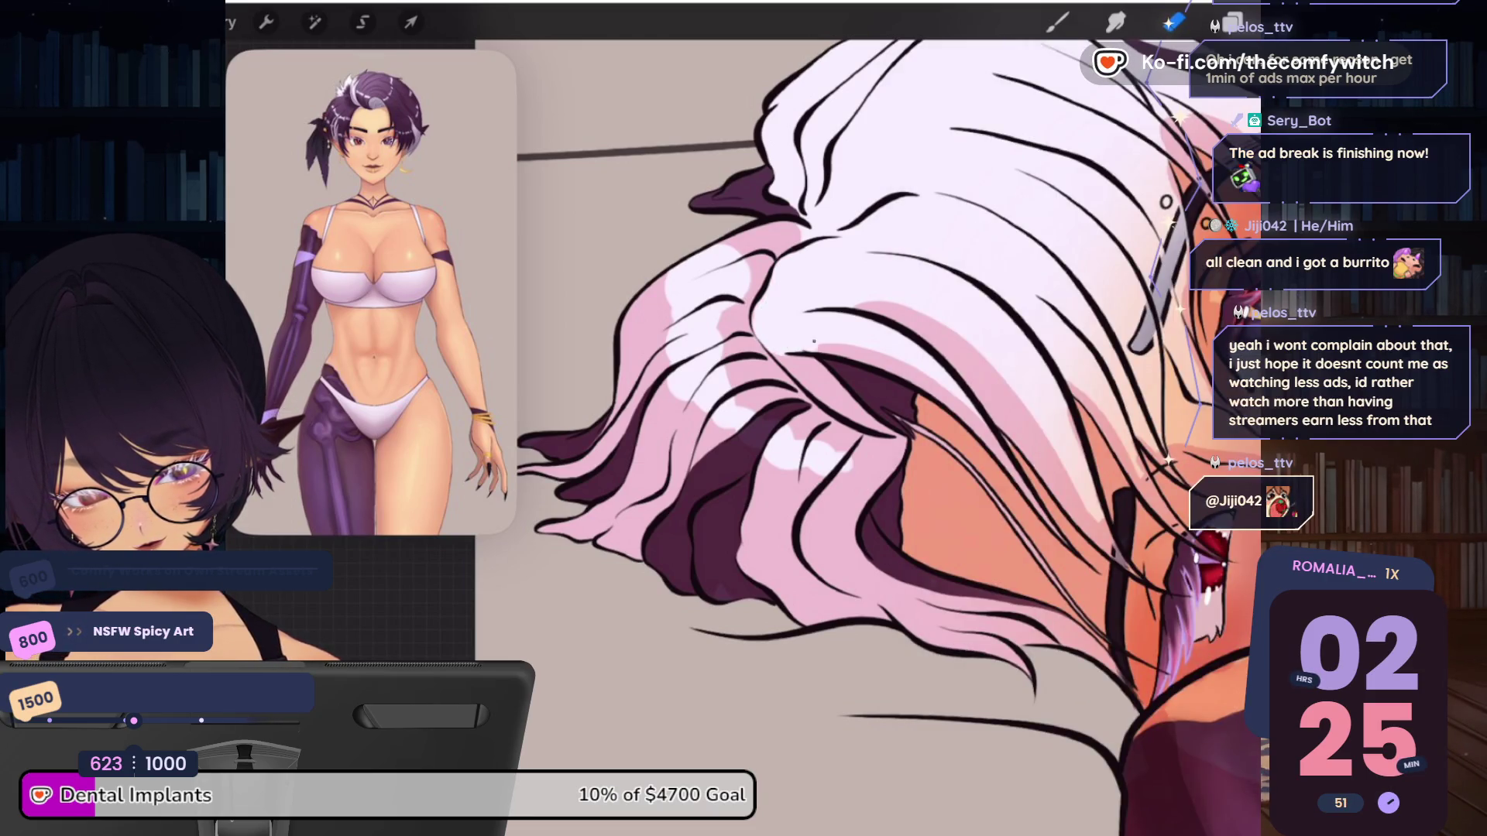
drag(851, 388, 774, 503)
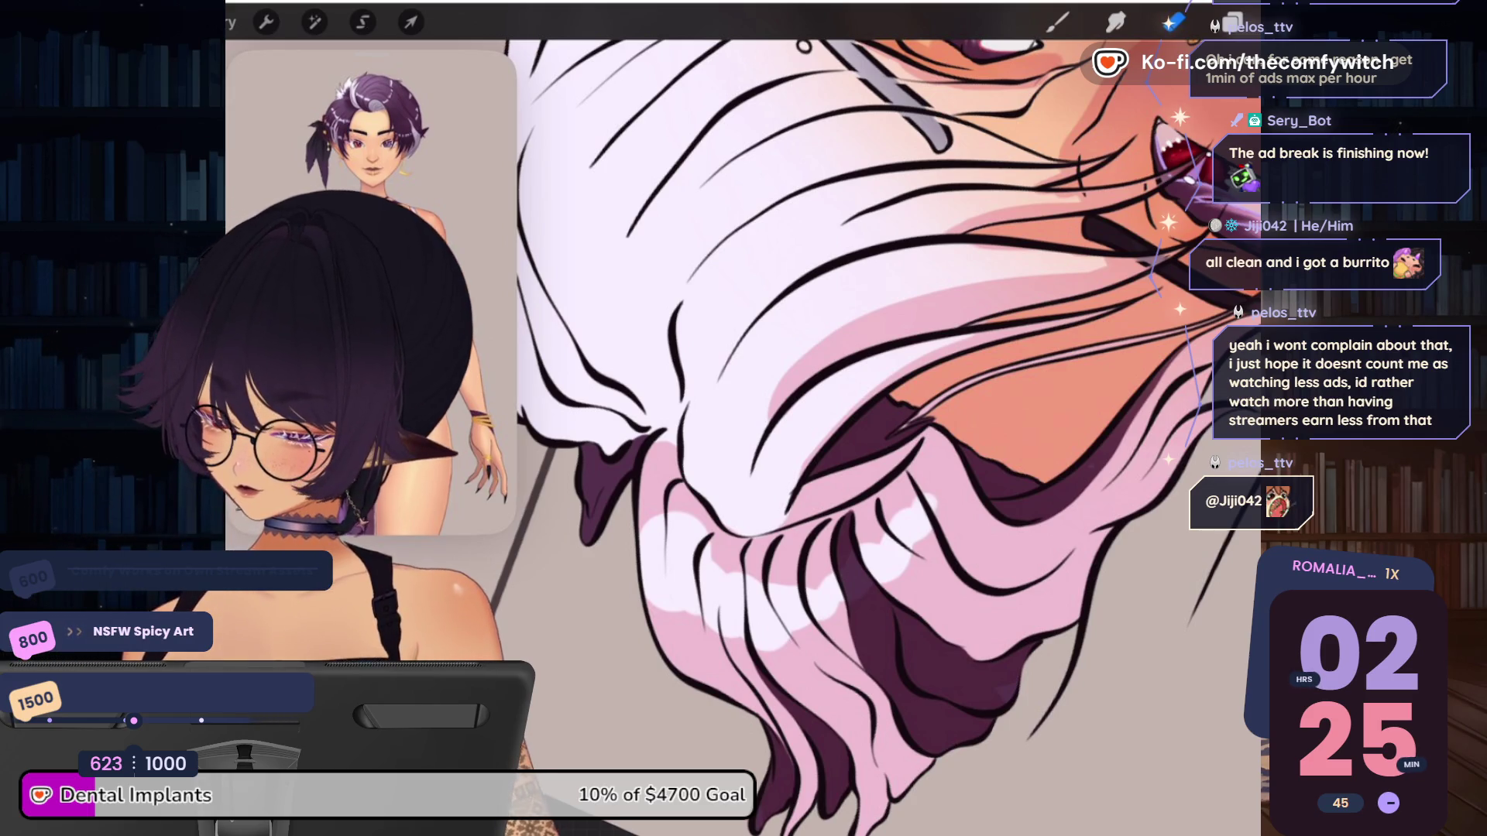
click(372, 311)
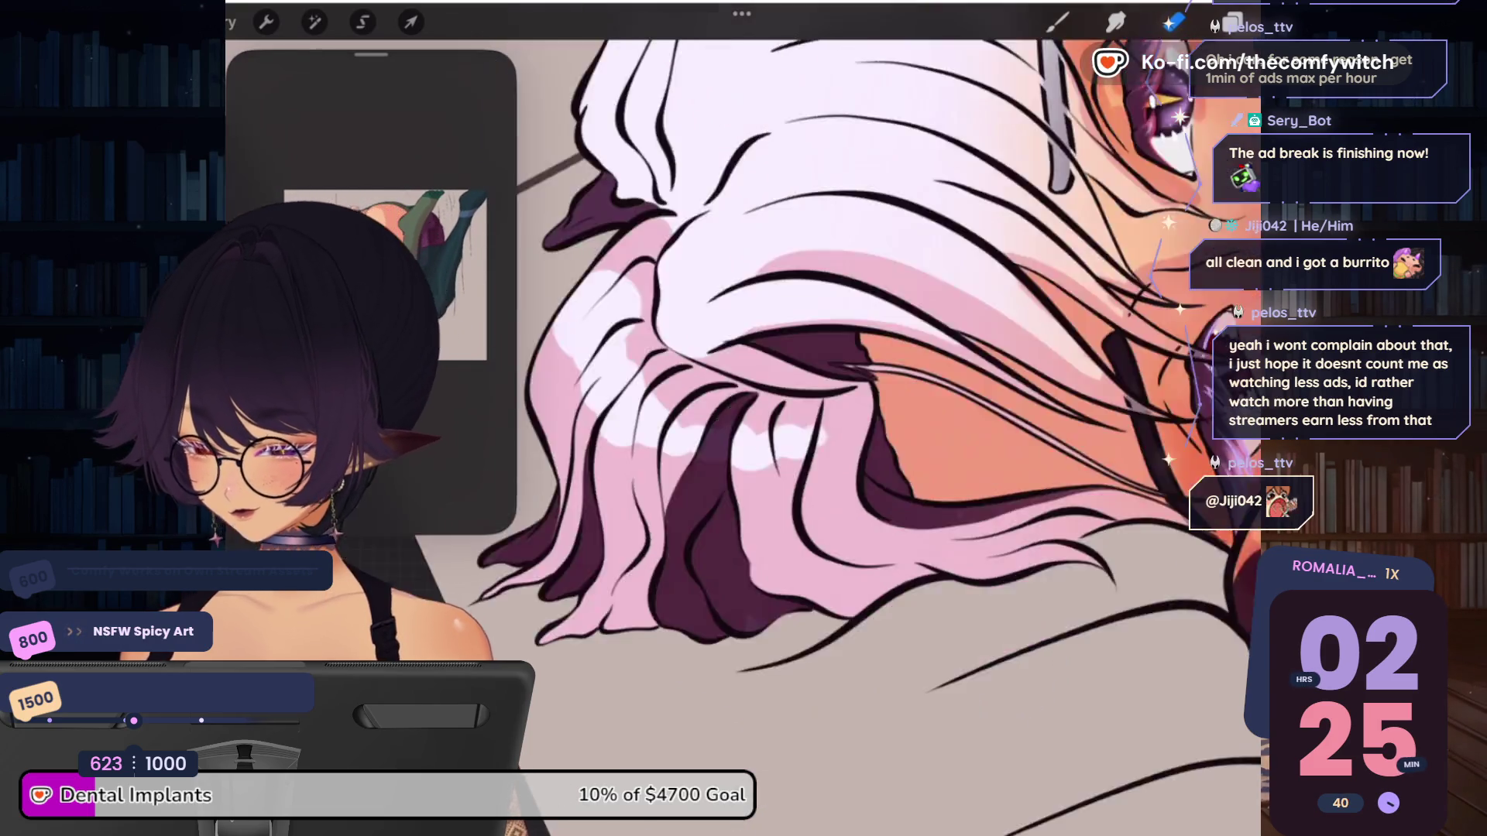
drag(775, 310, 813, 465)
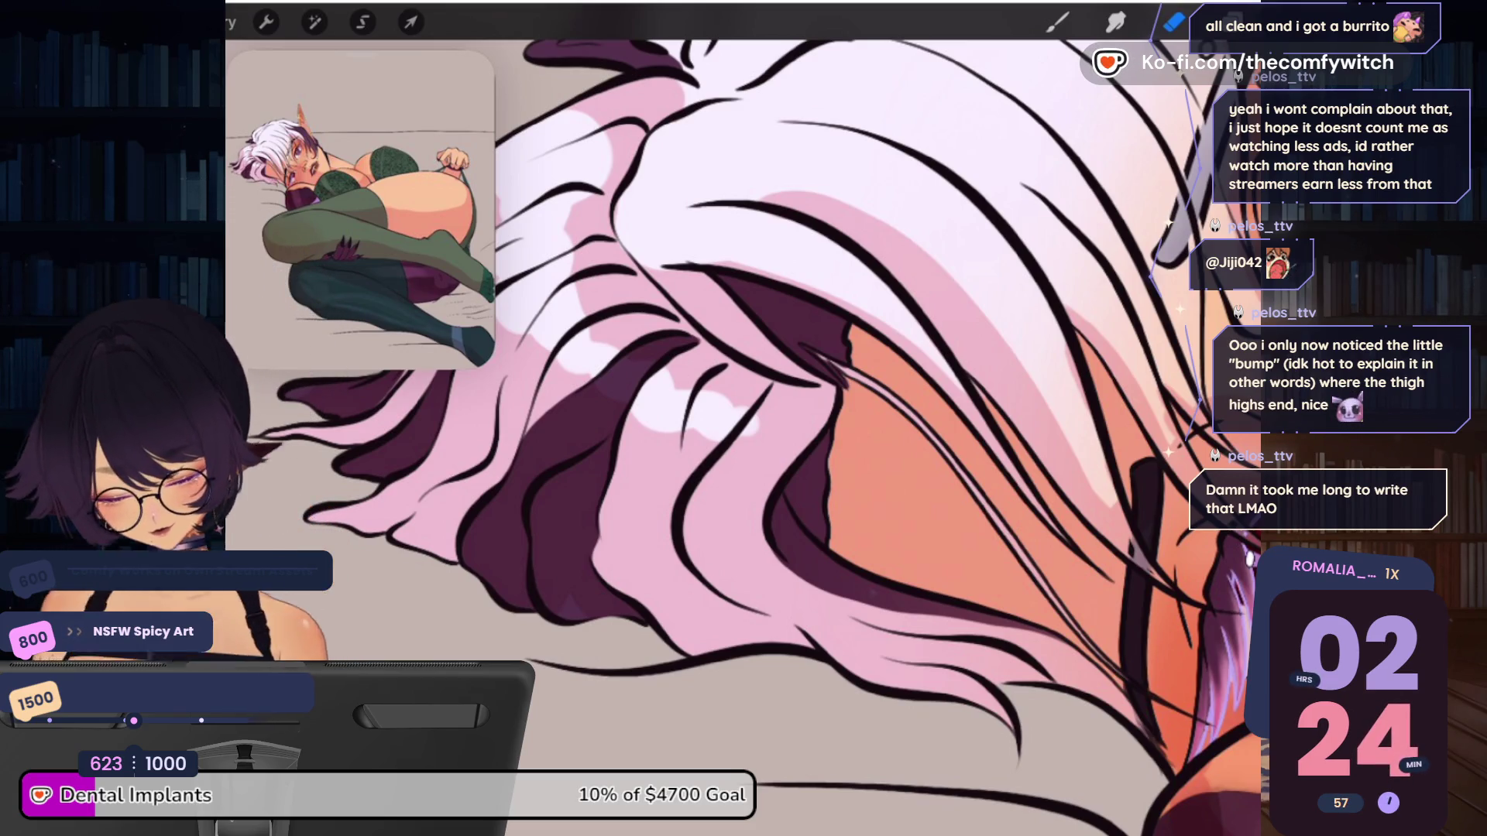
scroll(744, 434, down, 5)
scroll(743, 433, down, 3)
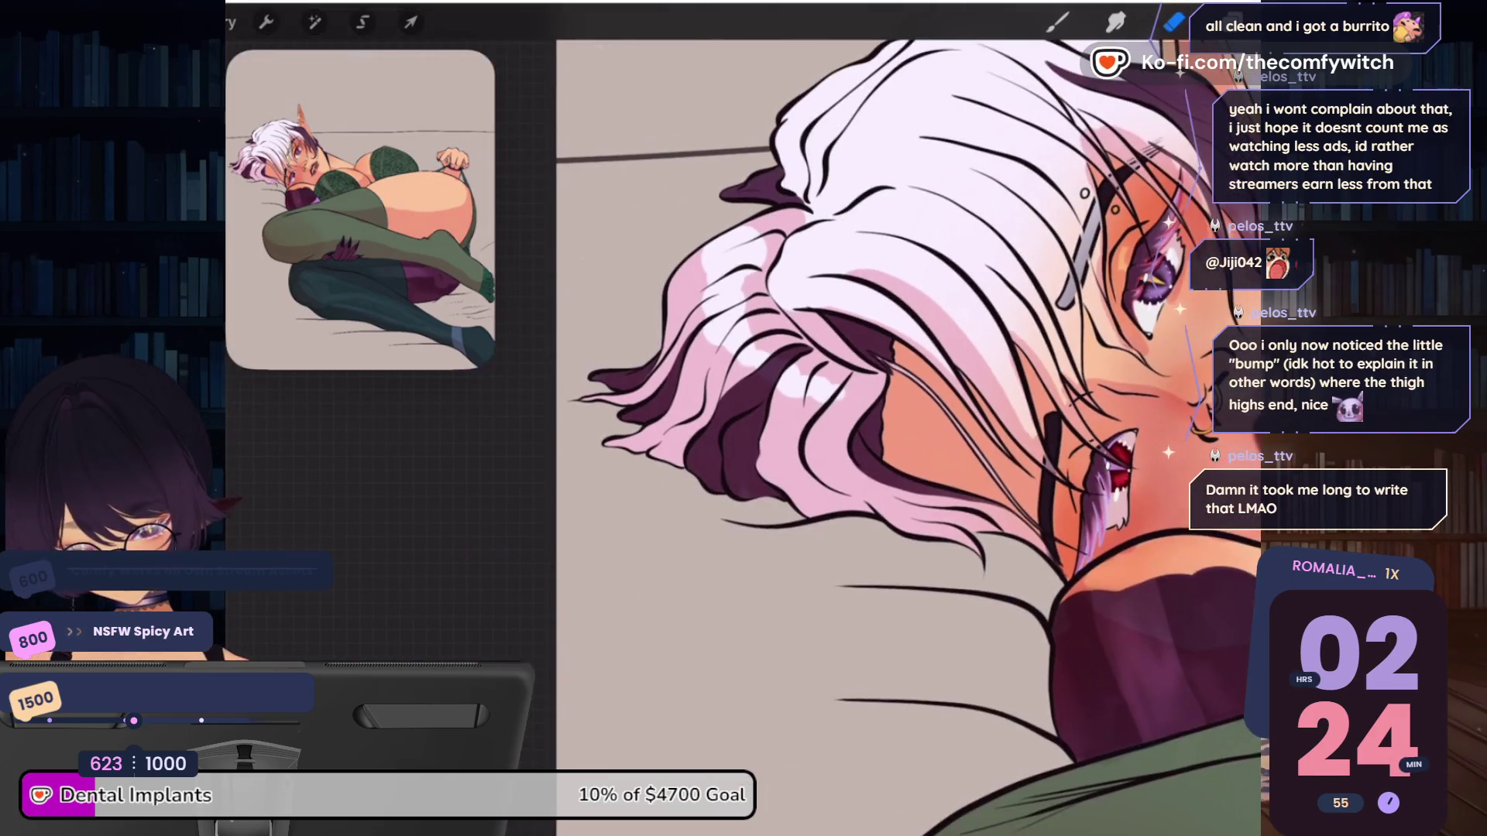
scroll(929, 387, up, 2)
scroll(930, 386, up, 3)
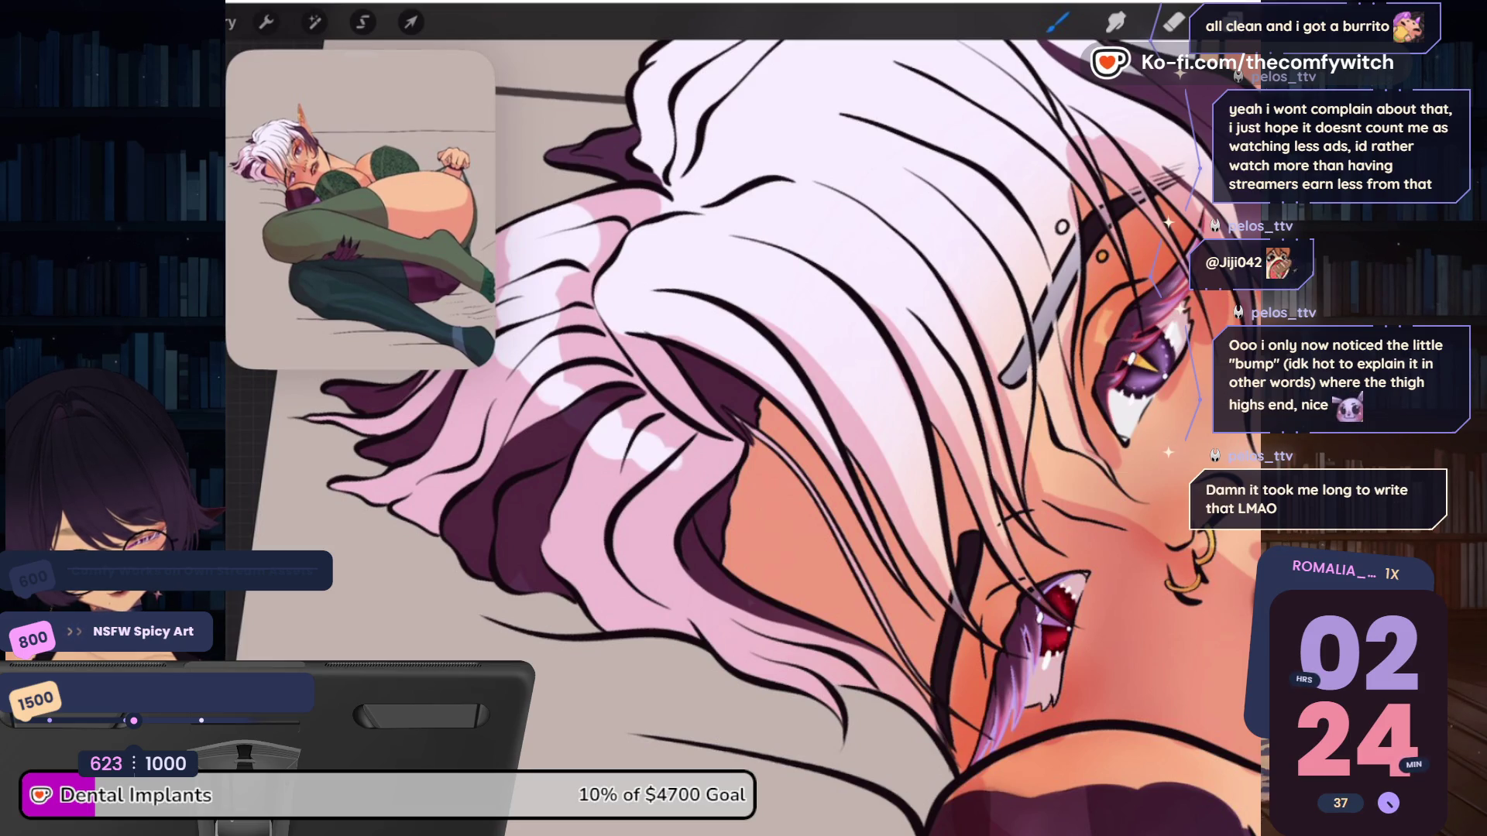
scroll(744, 434, up, 3)
scroll(744, 433, up, 1)
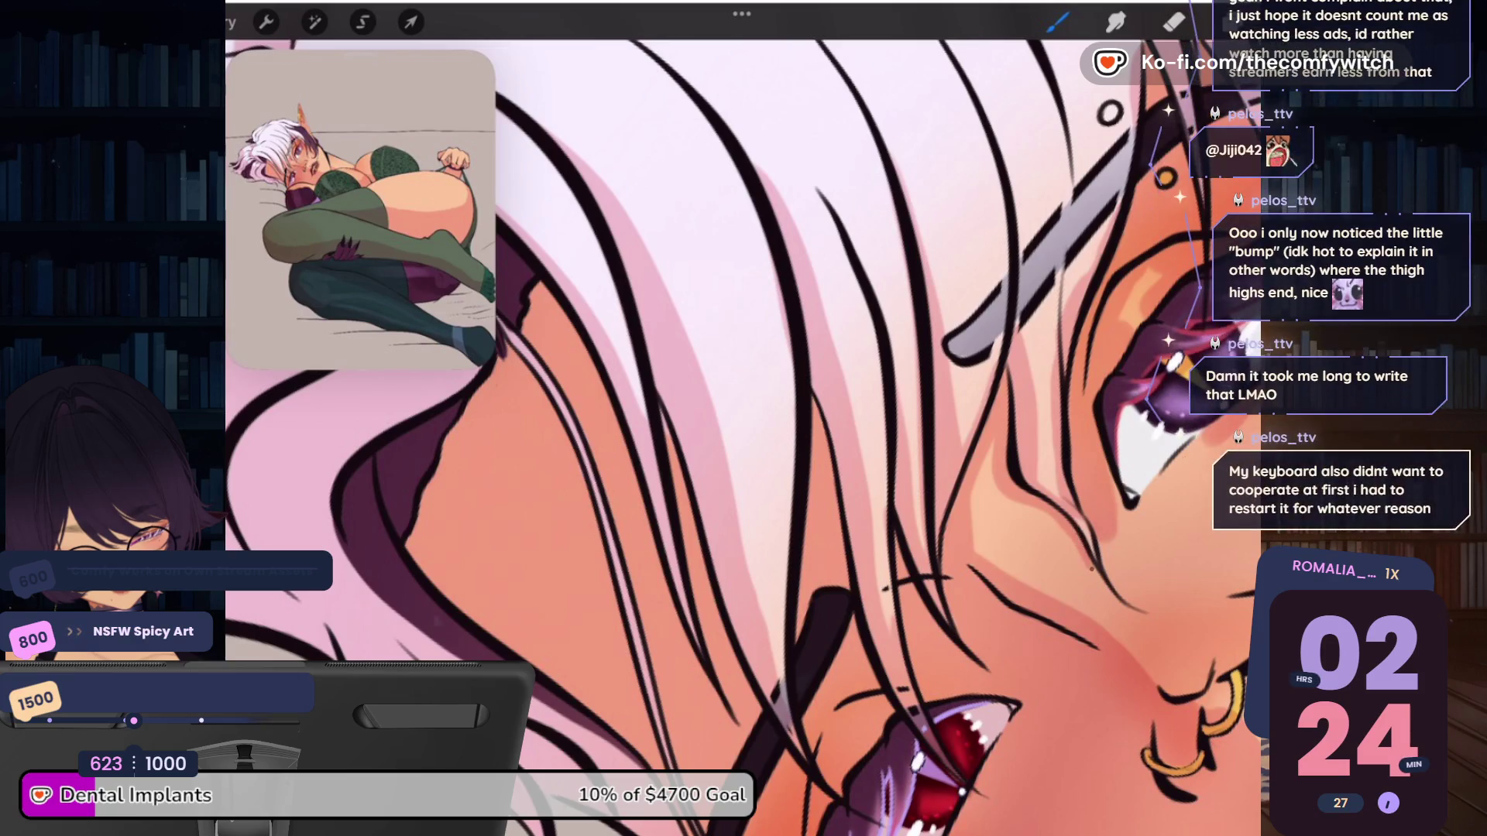
scroll(852, 433, down, 3)
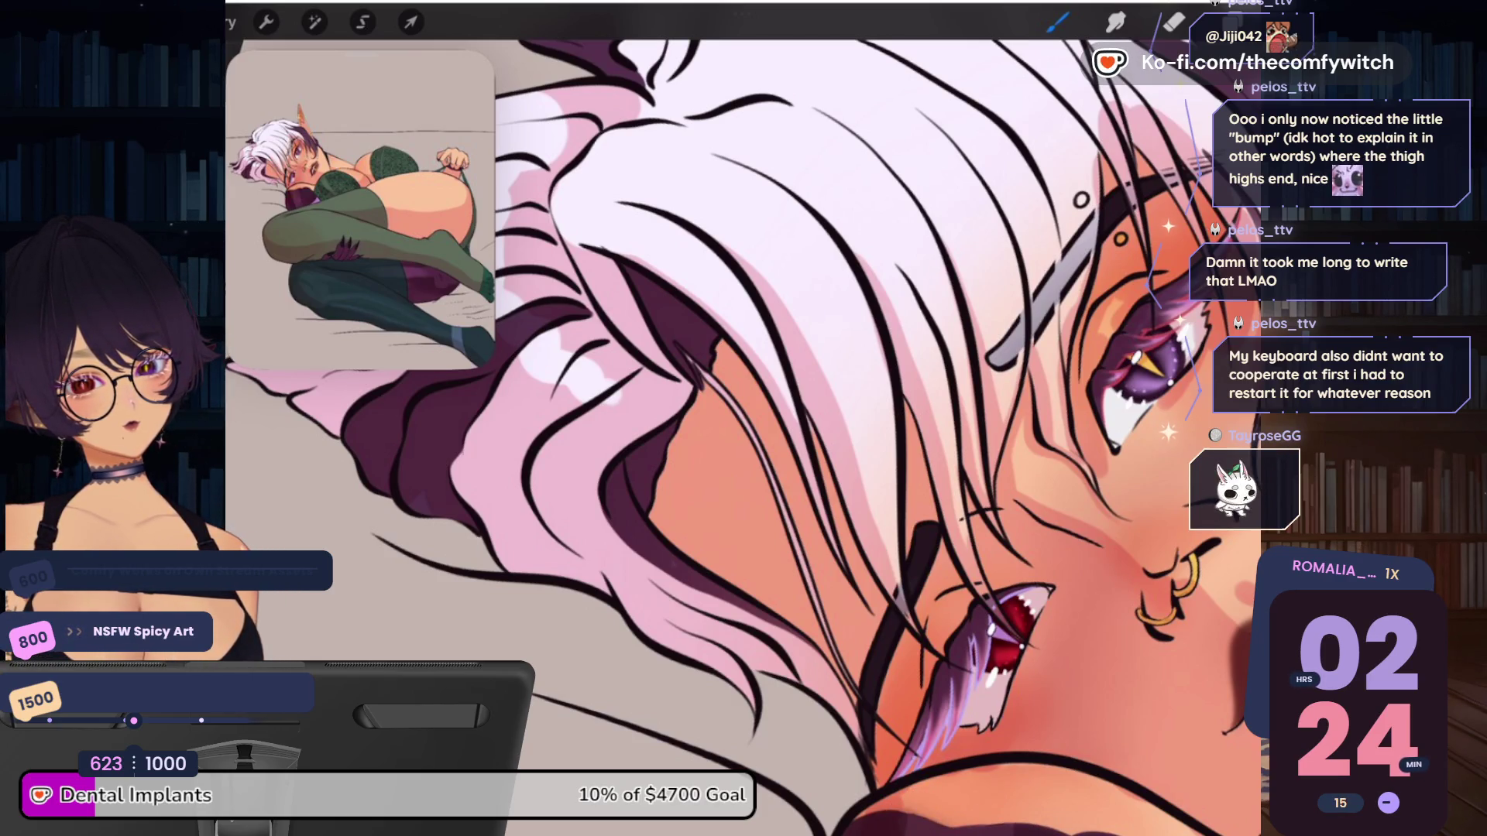
scroll(814, 434, right, 1)
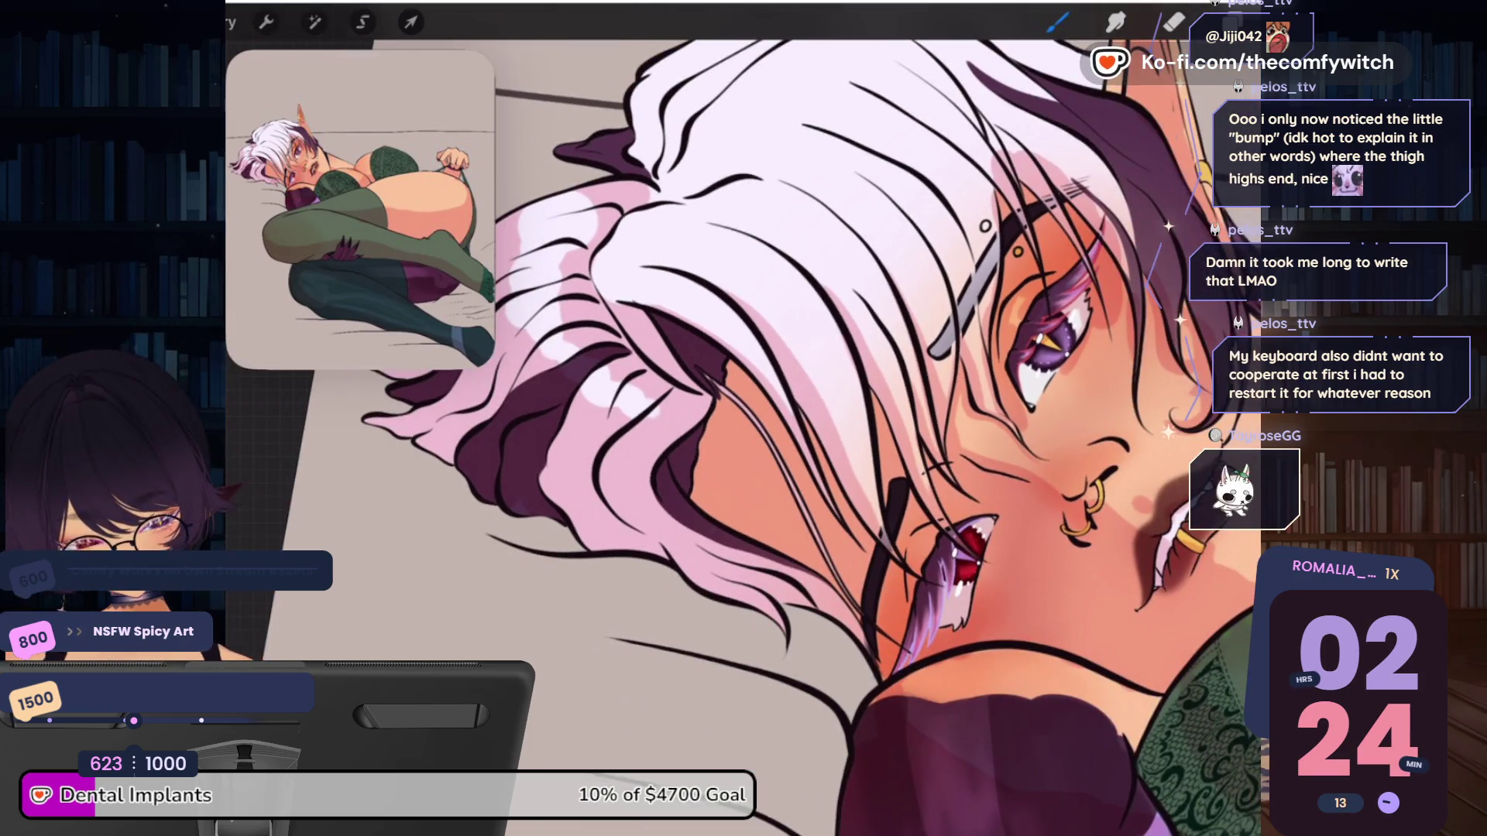
scroll(775, 433, up, 3)
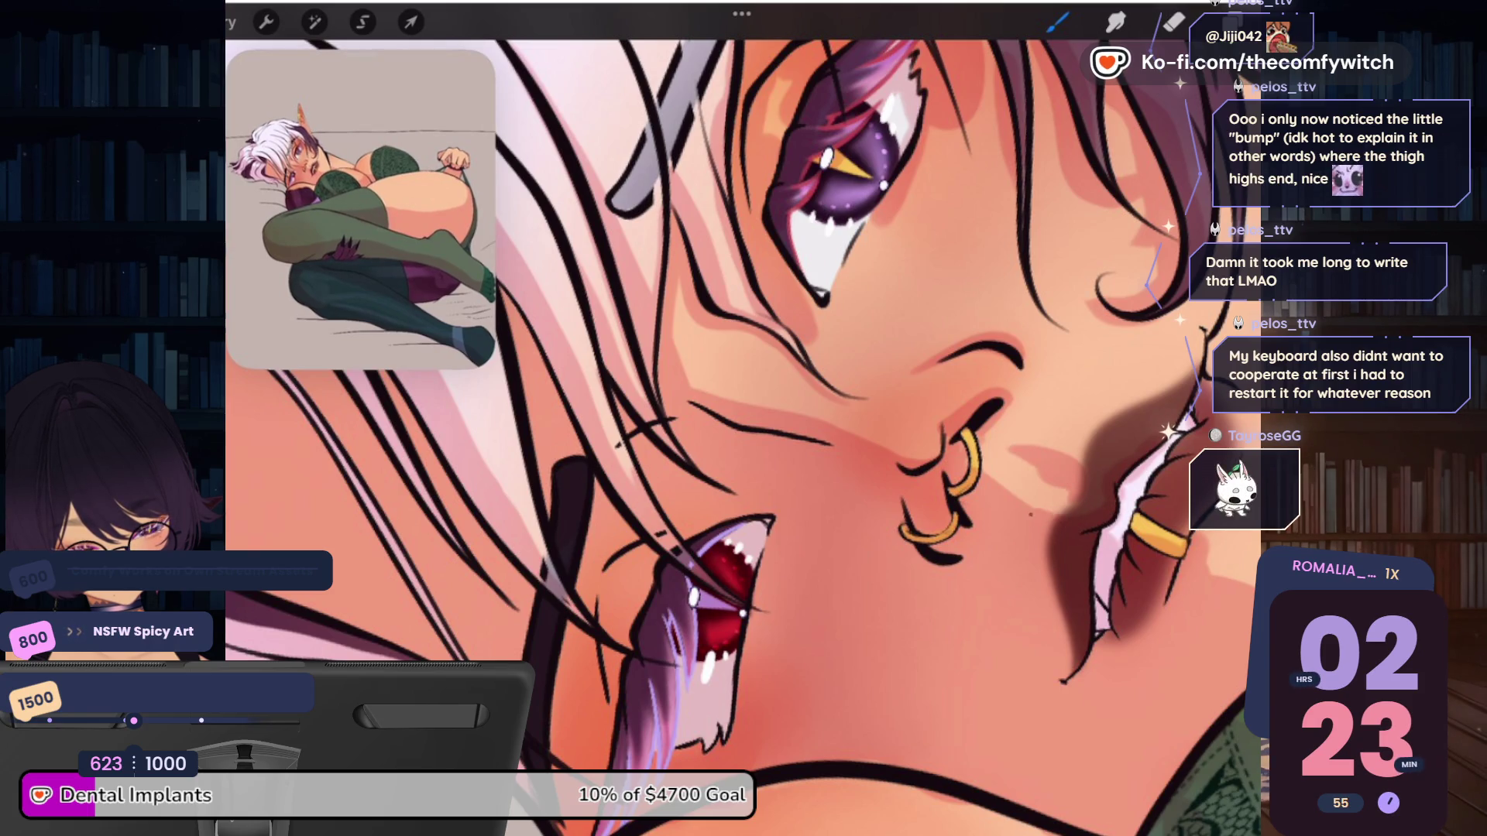
click(1057, 22)
click(1057, 23)
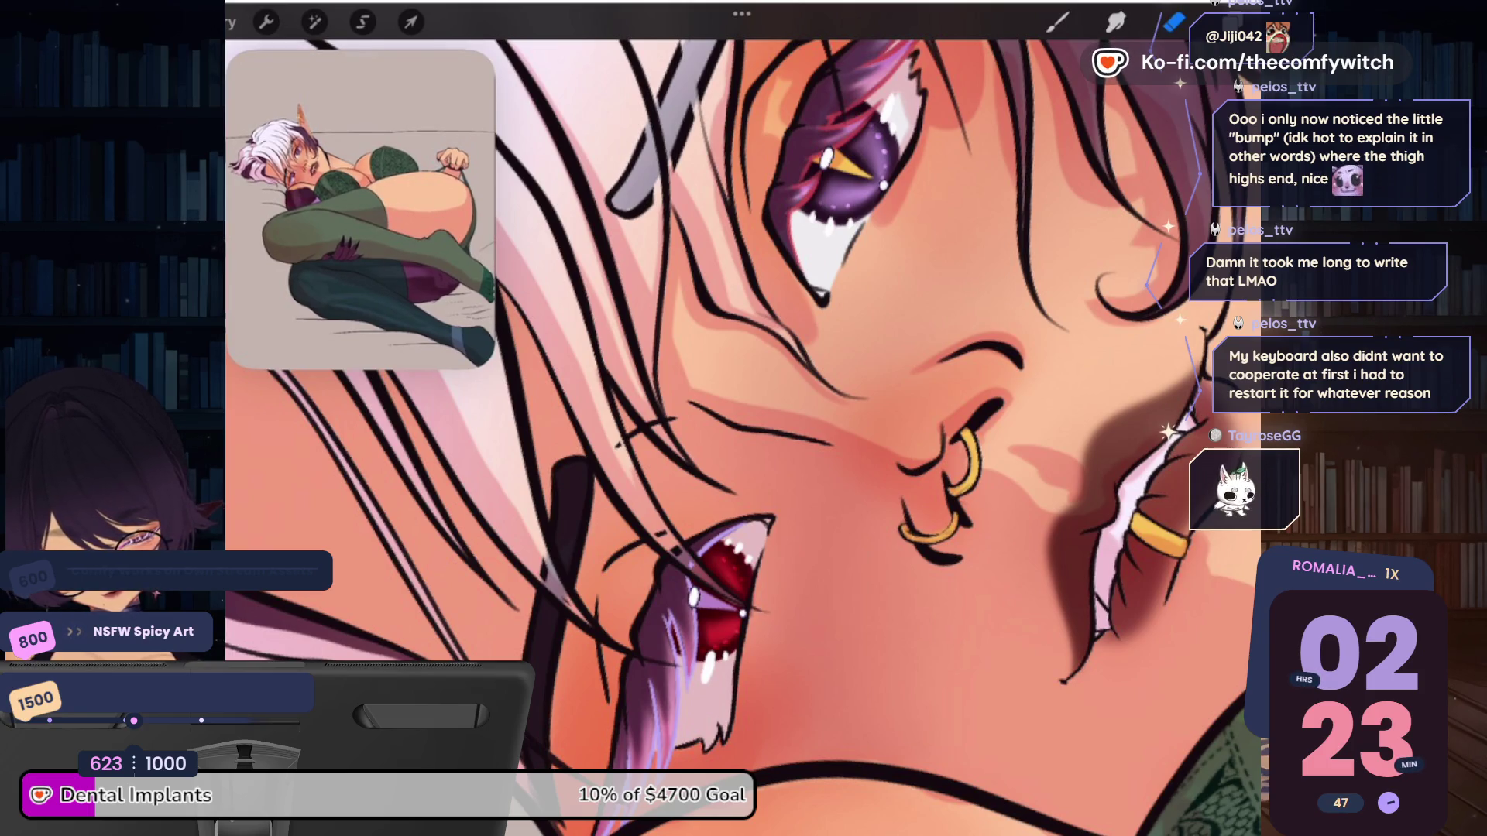
mouse_move(961, 465)
mouse_down()
mouse_move(822, 396)
mouse_move(859, 418)
mouse_up()
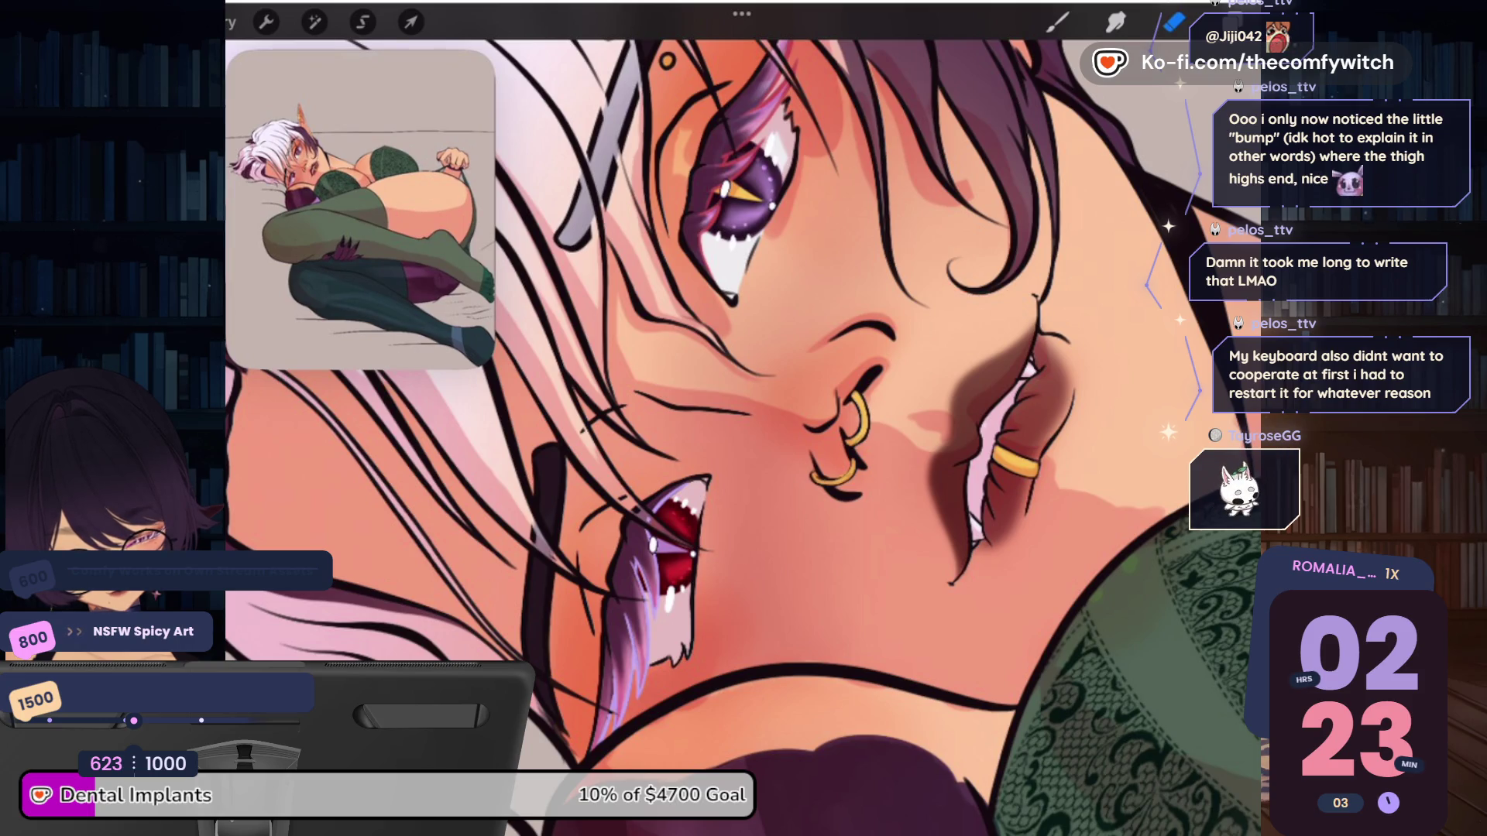
click(1058, 22)
click(1056, 22)
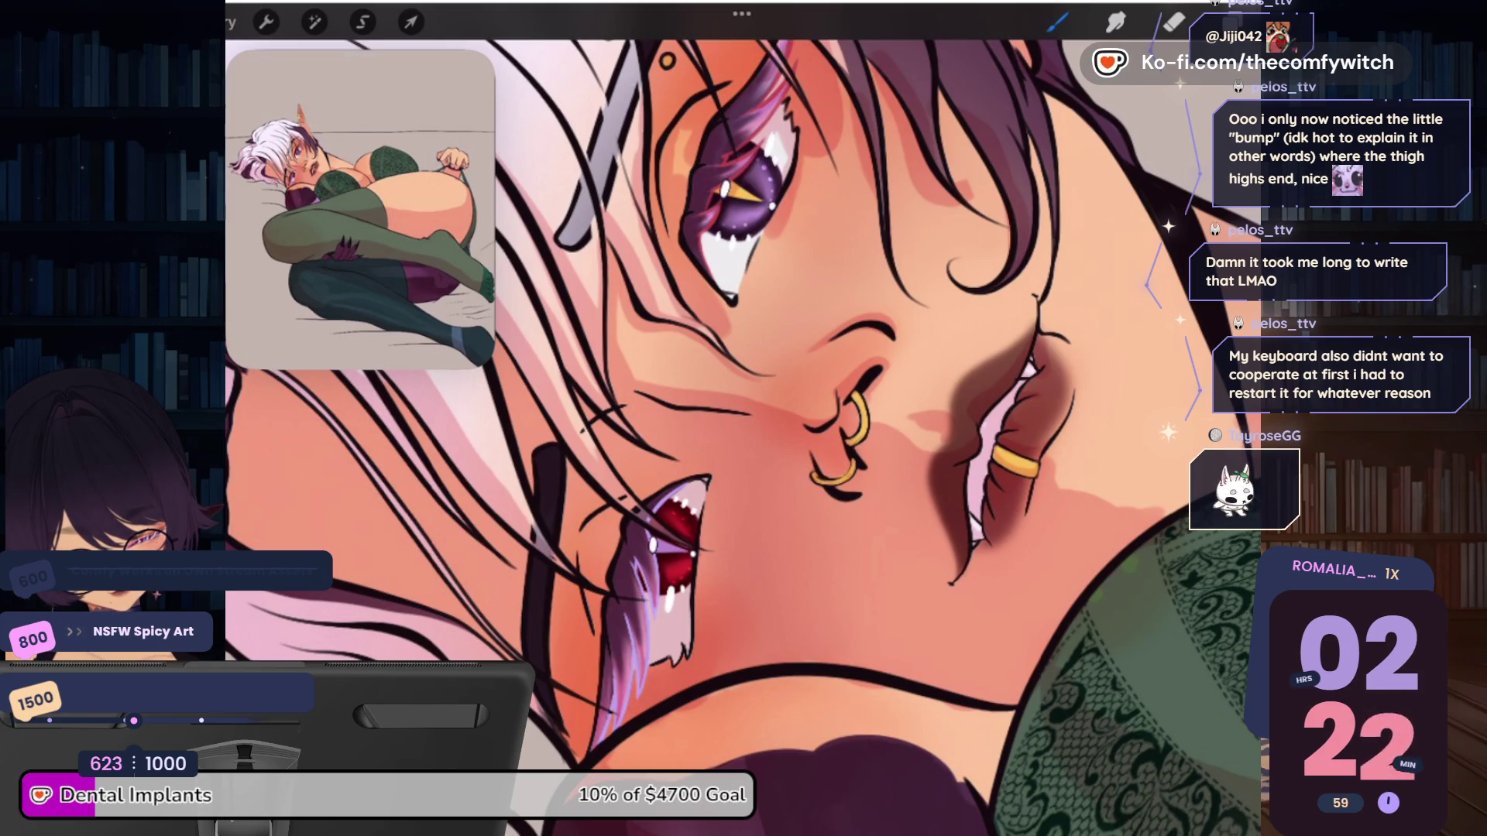
scroll(744, 419, up, 5)
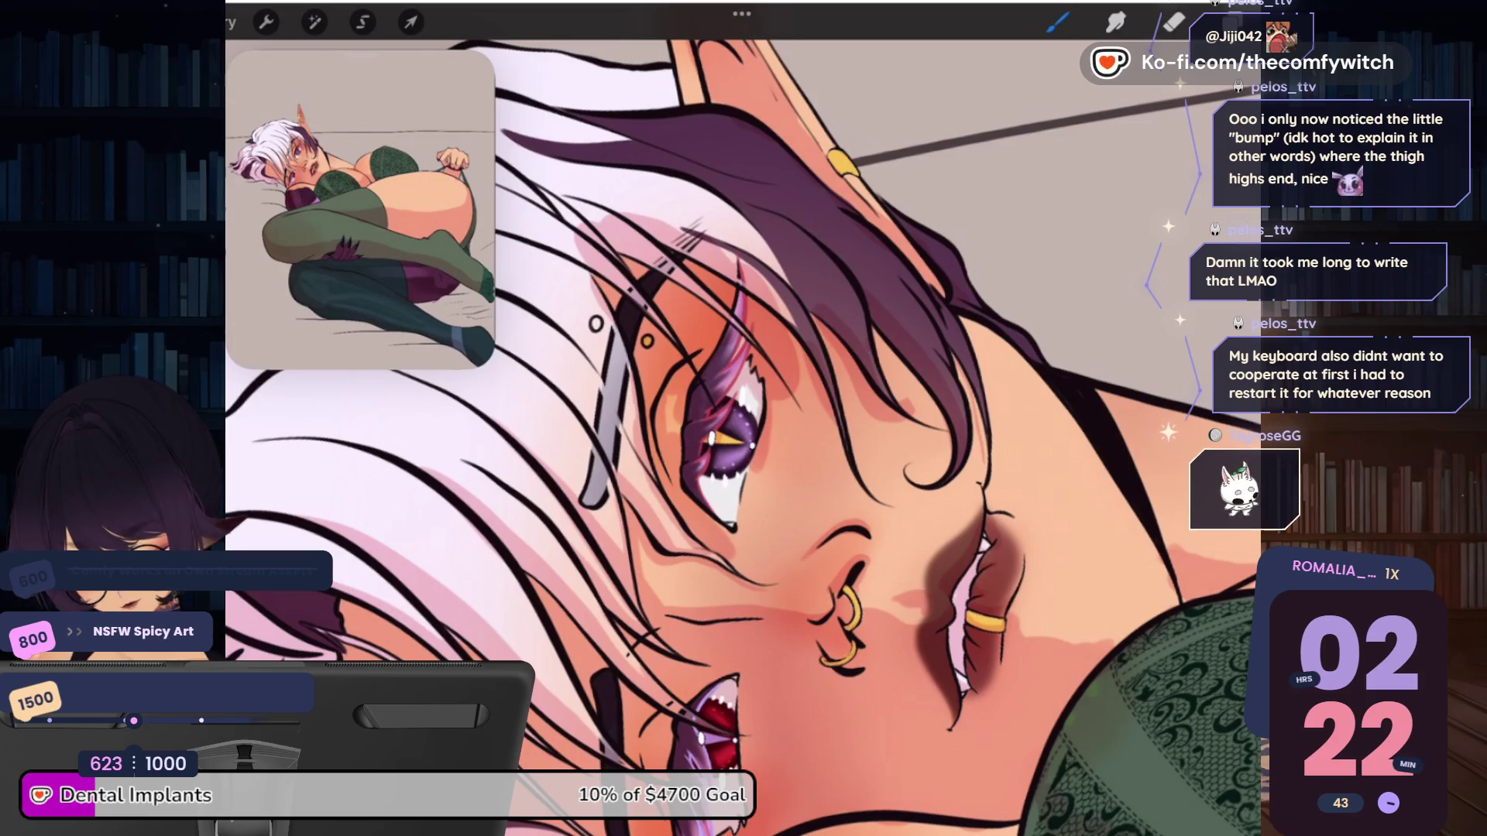
key(ctrl+z)
scroll(743, 419, up, 5)
Rotate to the face and erase the stray stroke along the hair strands
scroll(744, 433, up, 1)
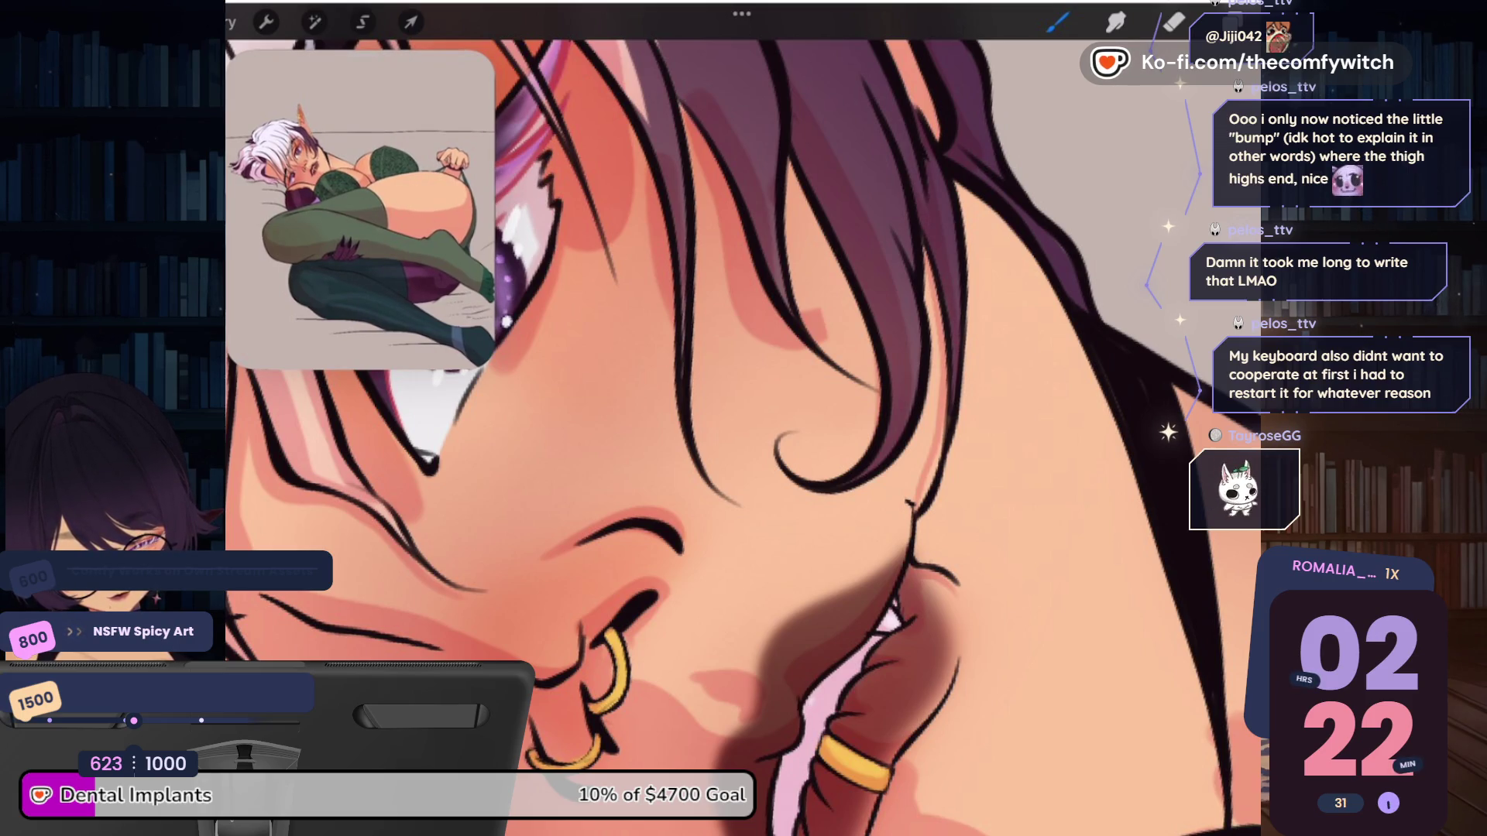
drag(619, 387, 930, 503)
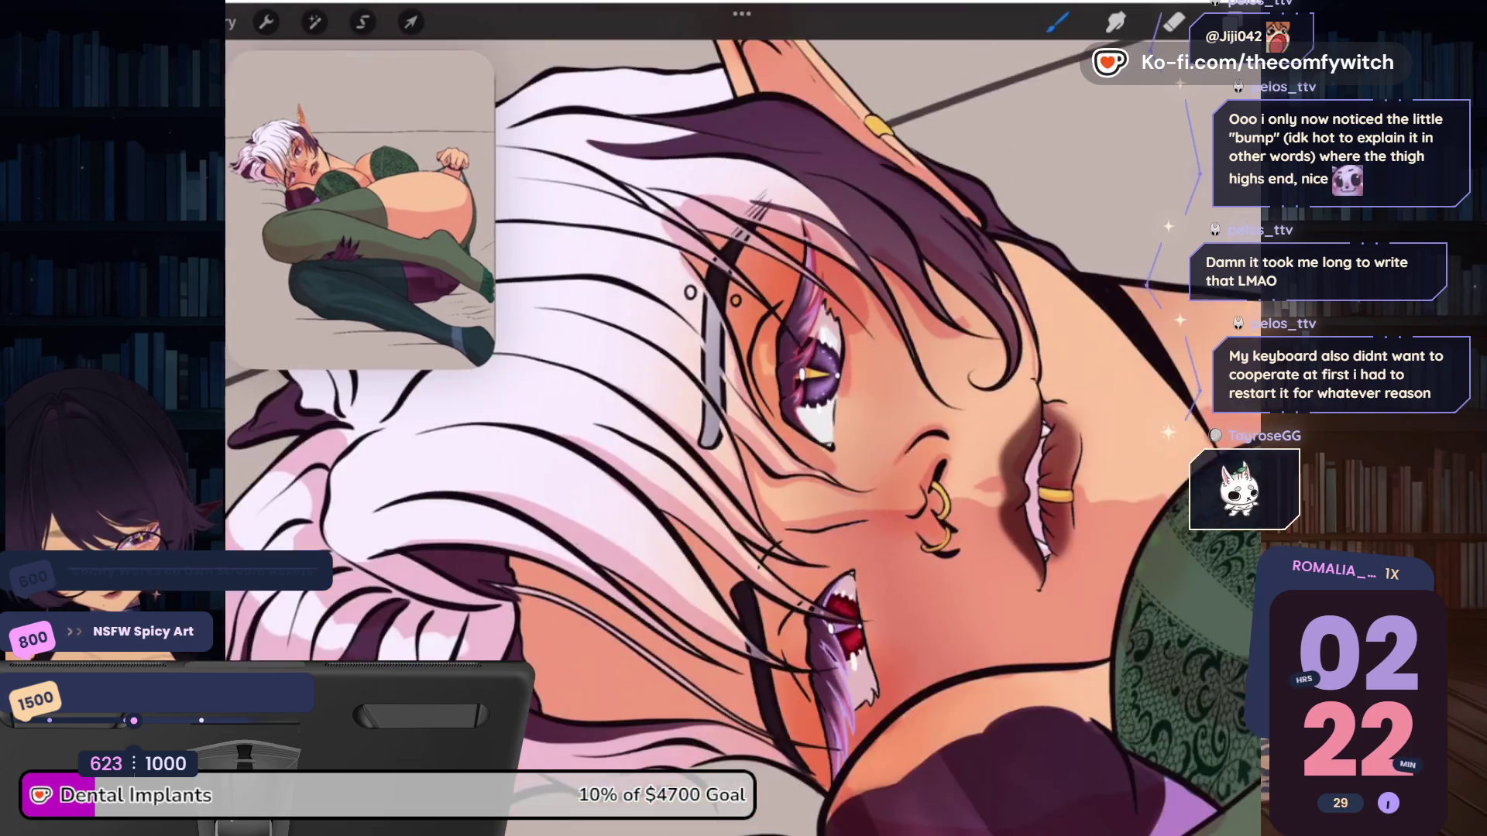
drag(921, 697, 902, 705)
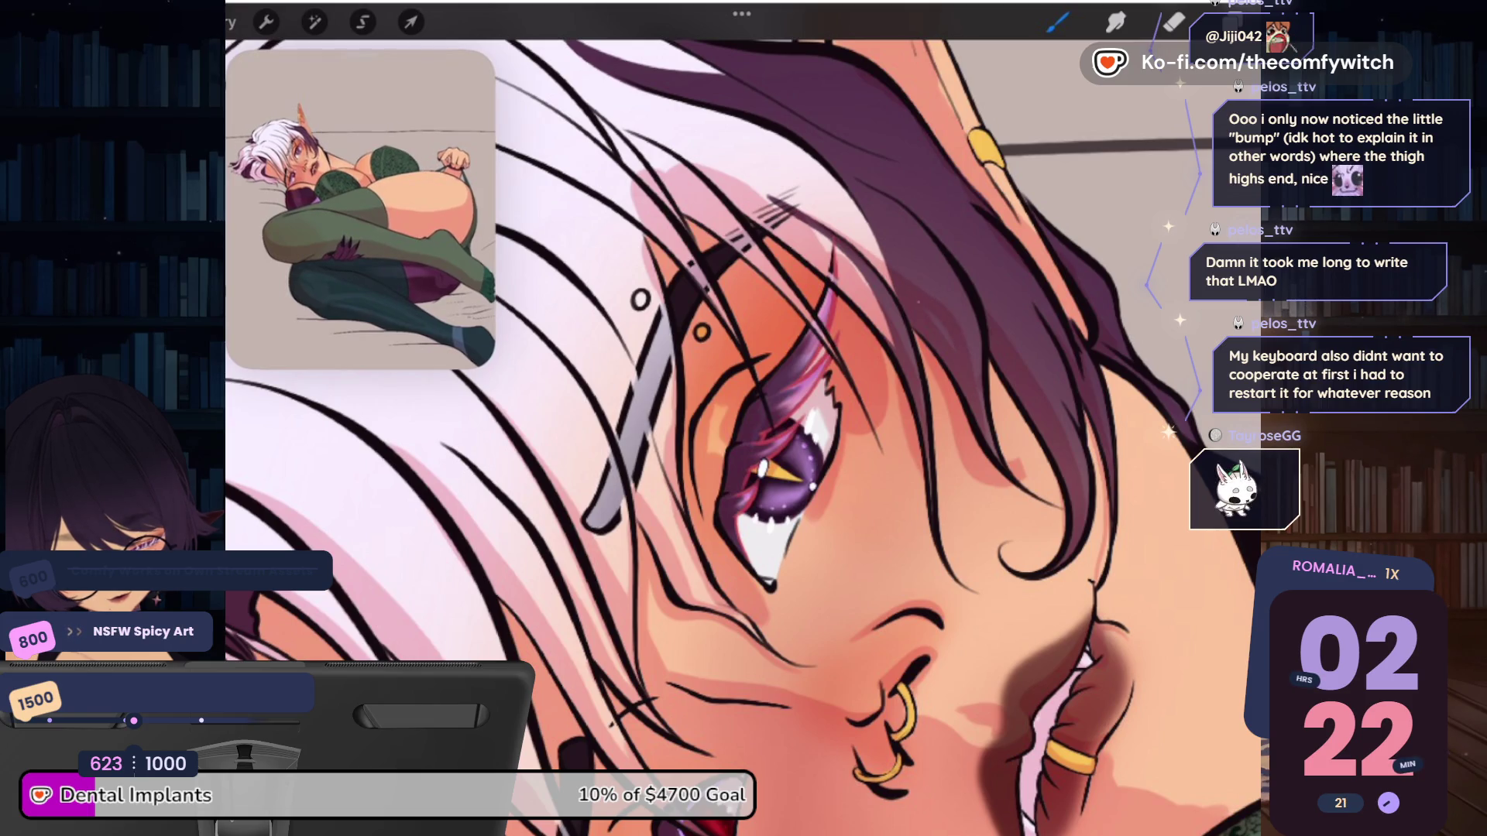
key(e)
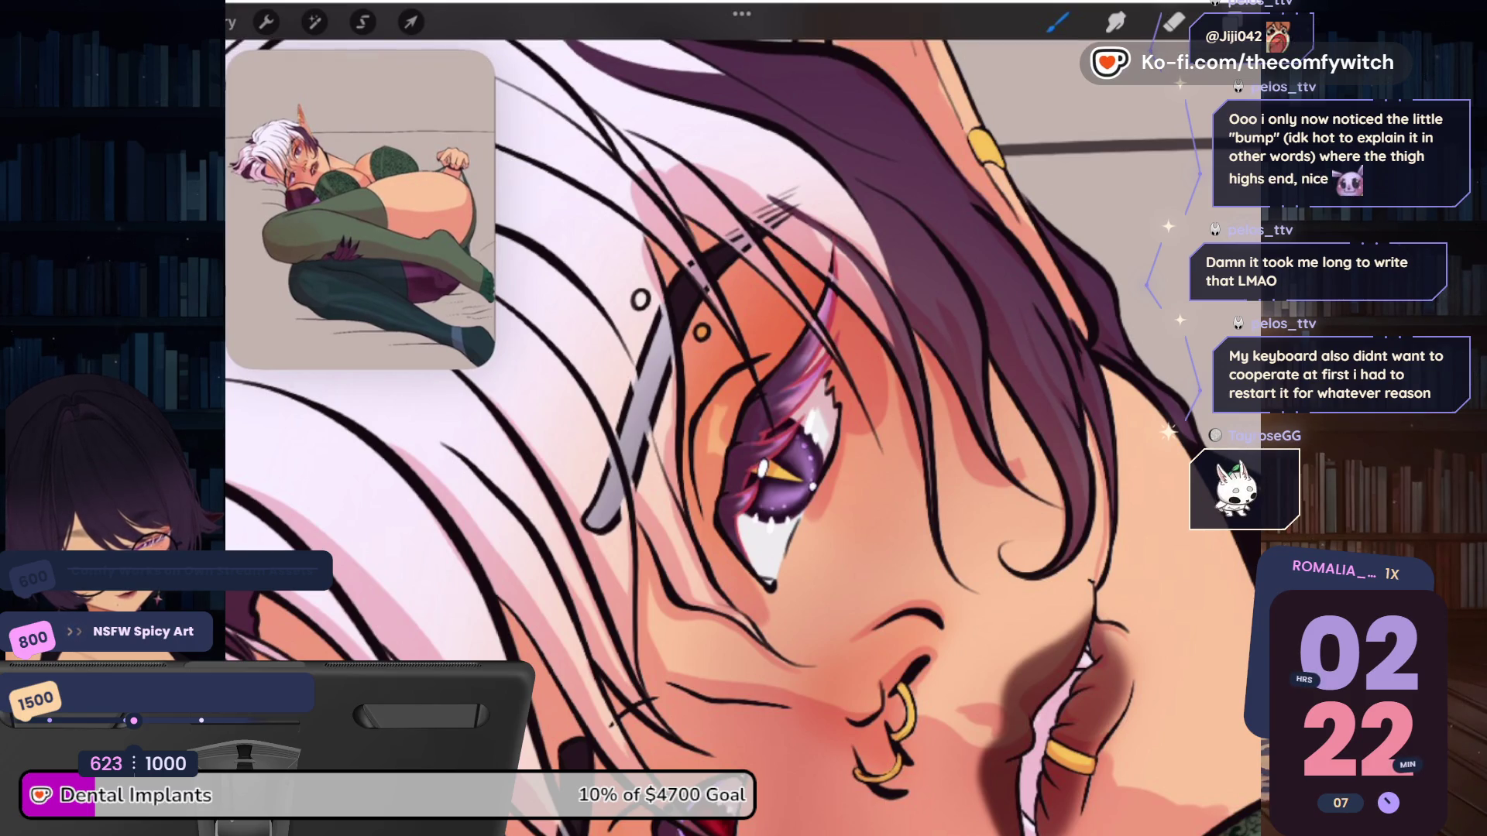
key(e)
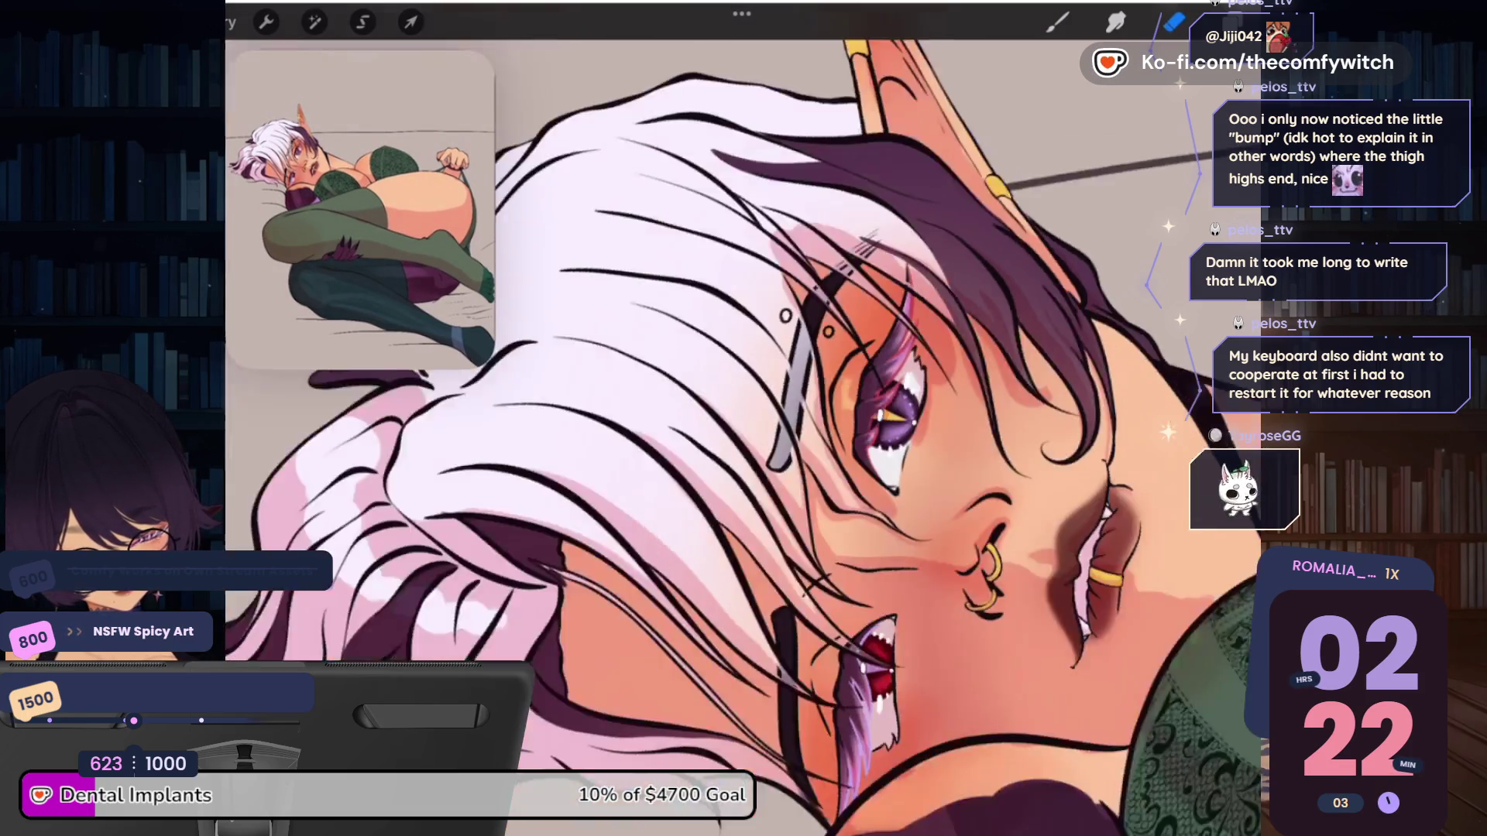
drag(775, 480, 752, 419)
drag(775, 480, 767, 475)
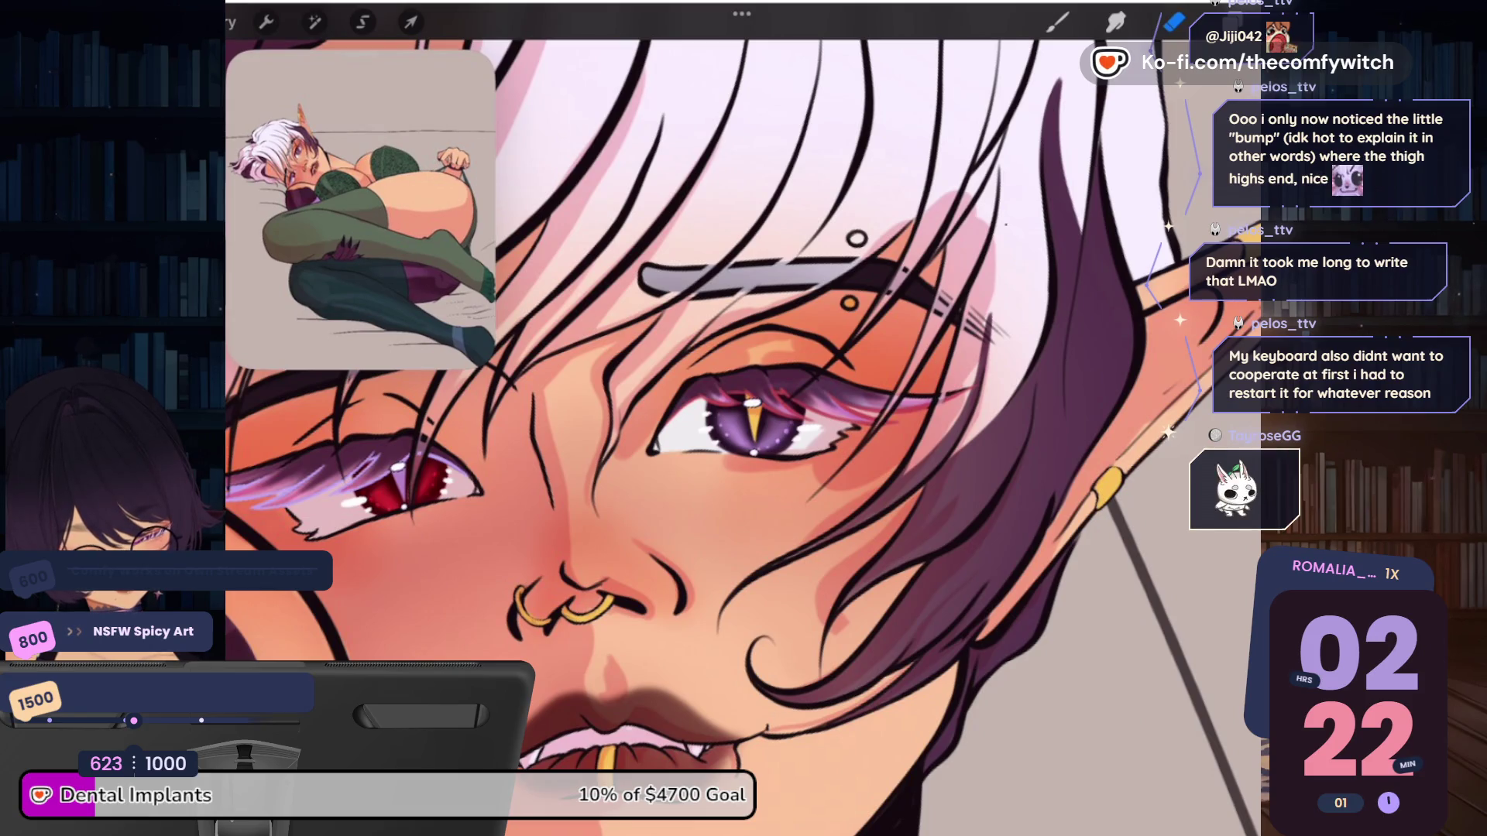
drag(988, 240, 961, 384)
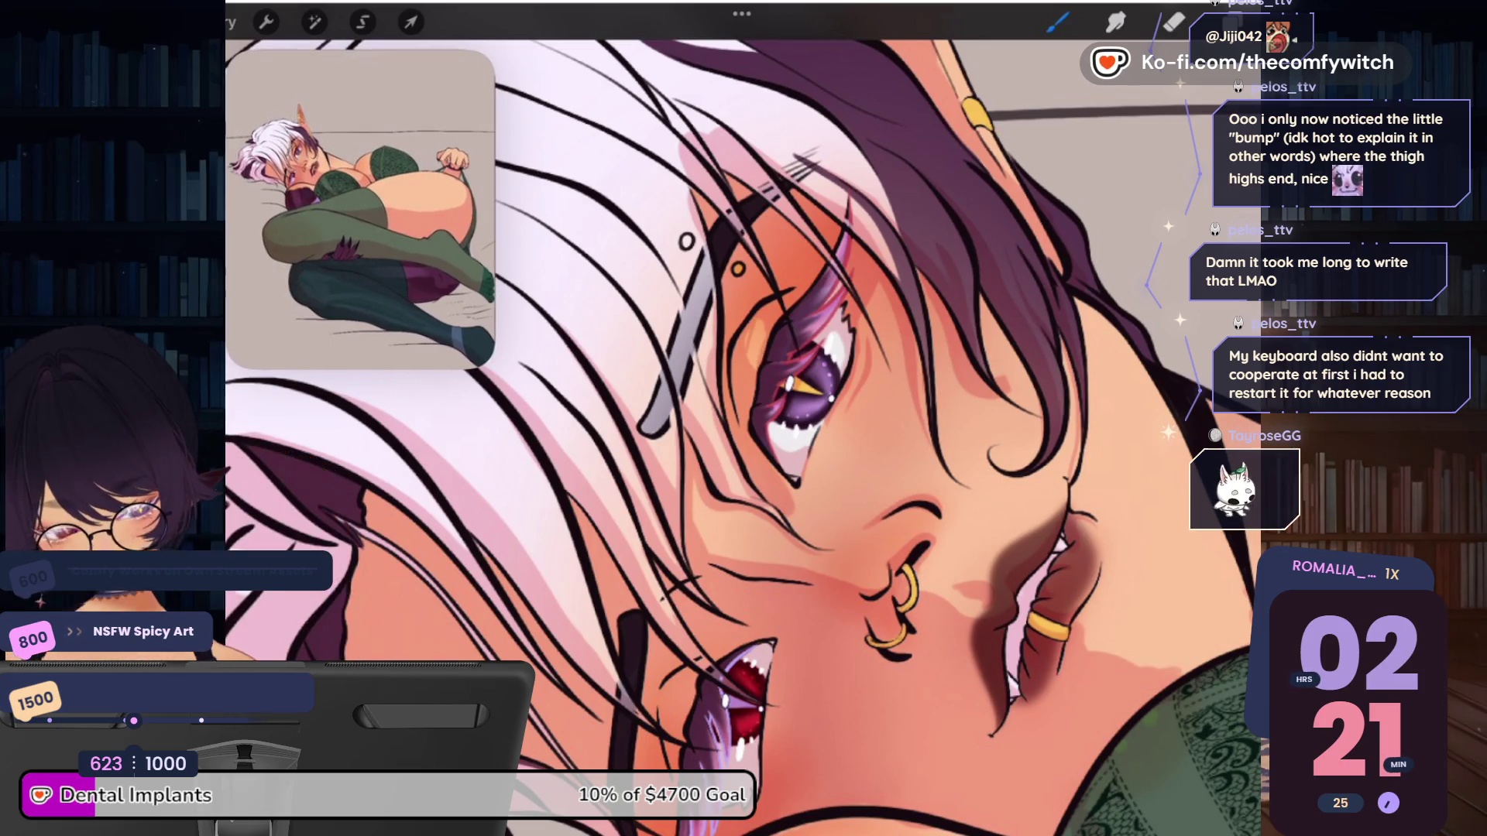
Paint a pale peach highlight on the cheek below the eye, extending it down-left
scroll(742, 433, down, 5)
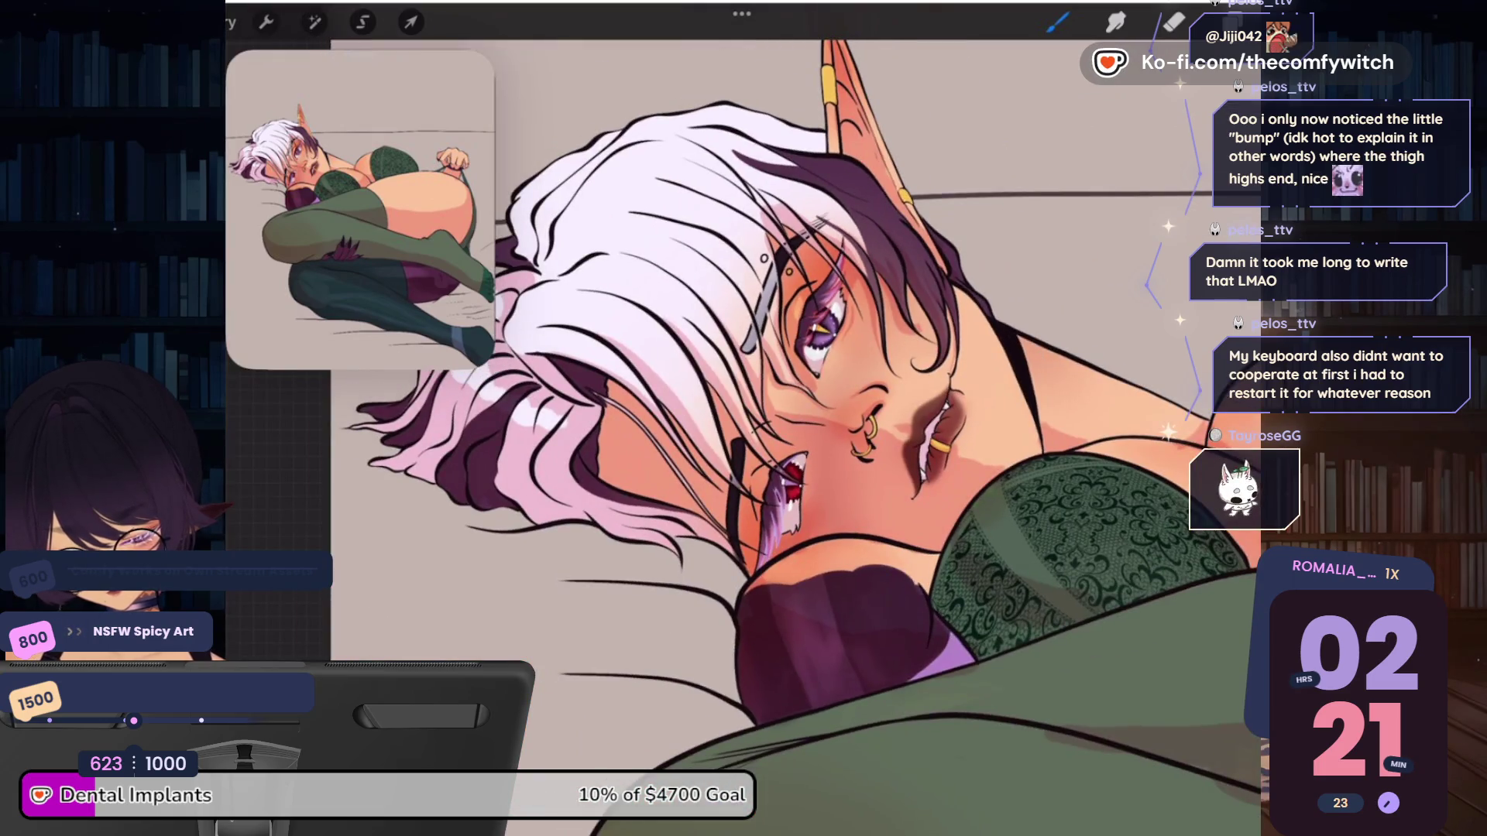
scroll(775, 387, up, 5)
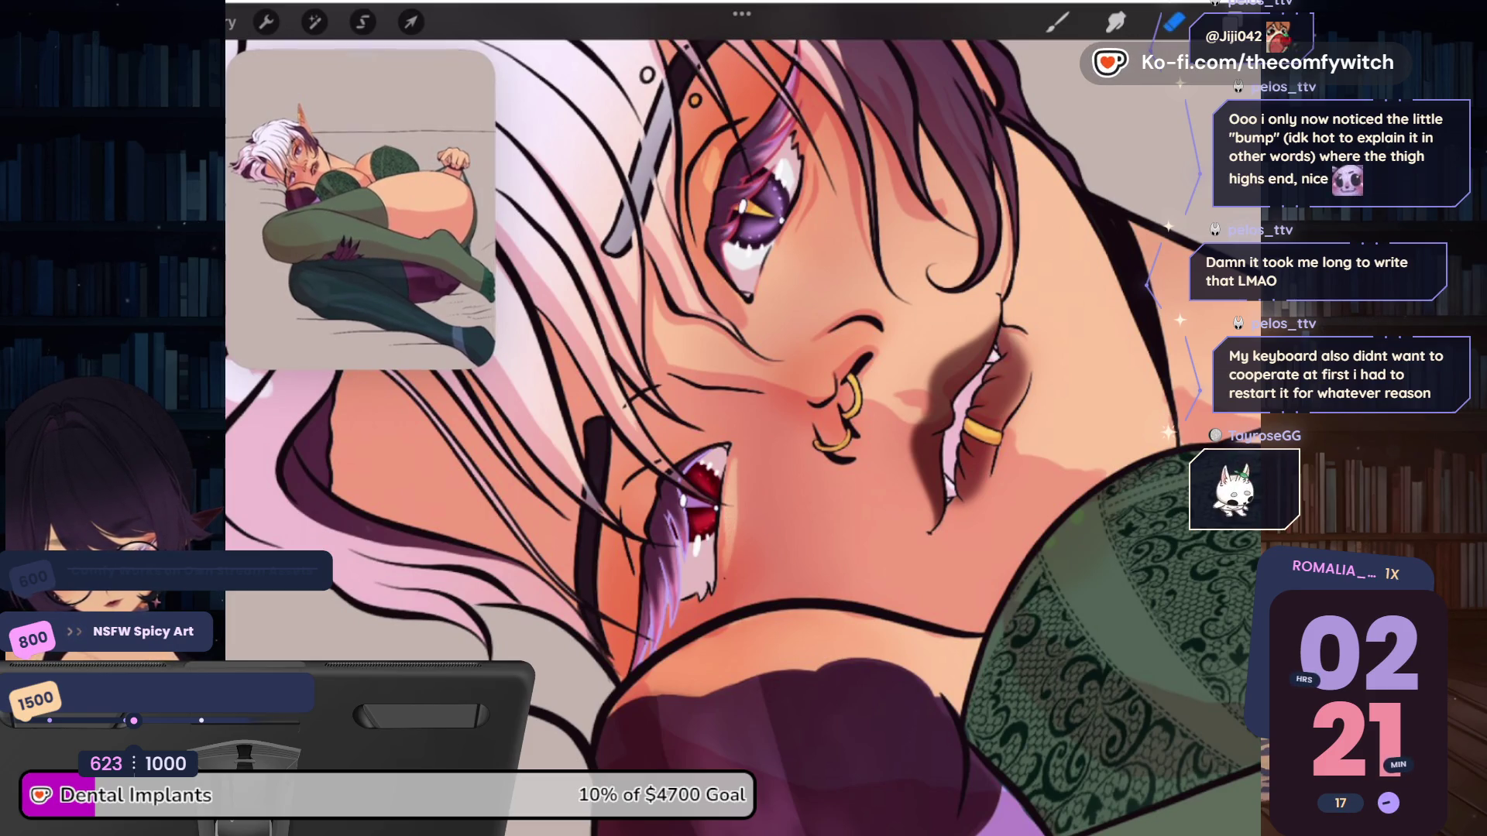
drag(767, 478, 765, 545)
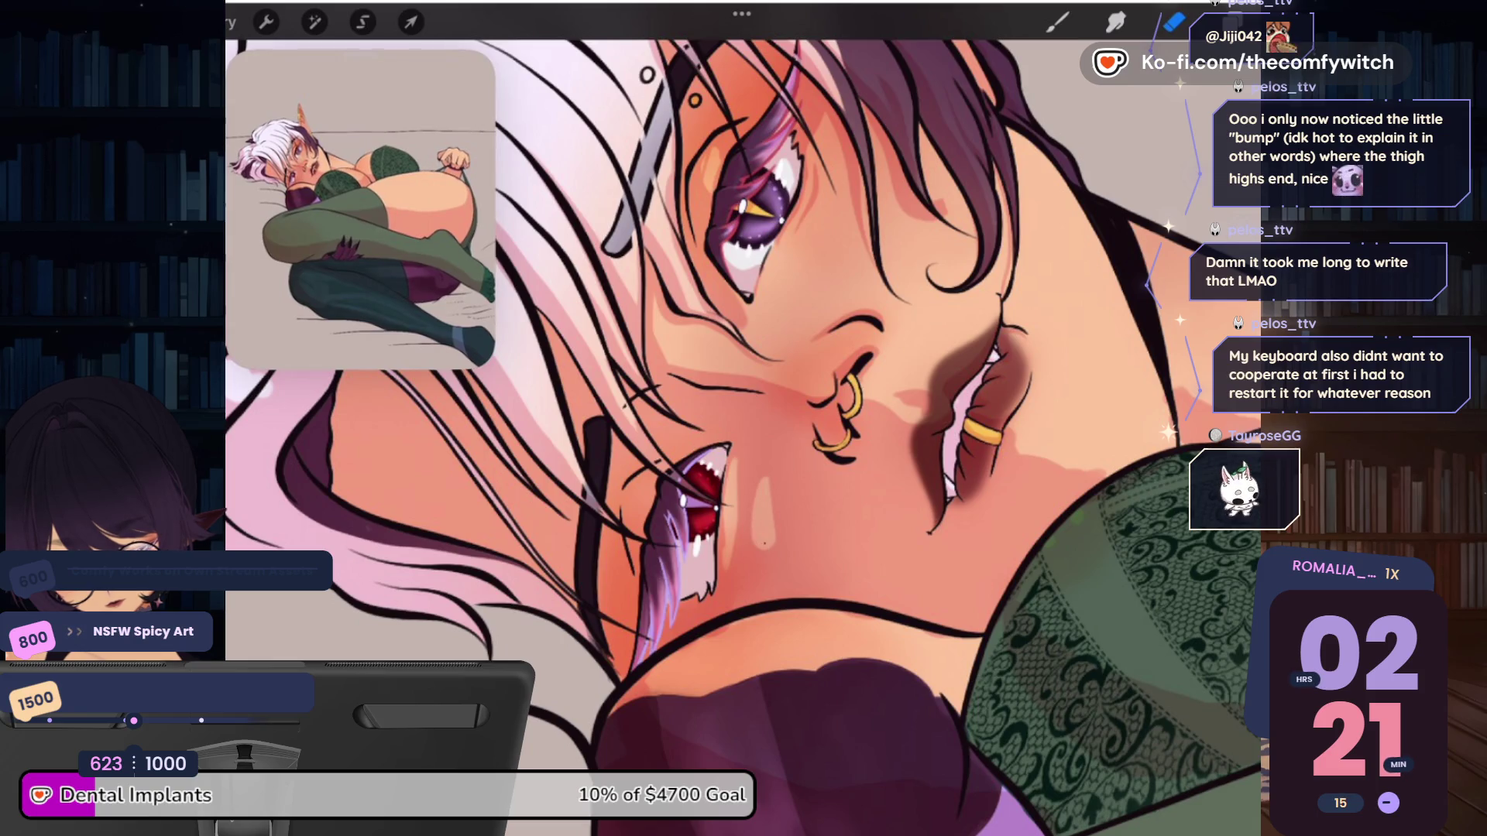
mouse_move(778, 473)
mouse_down()
mouse_move(816, 522)
mouse_move(775, 547)
mouse_up()
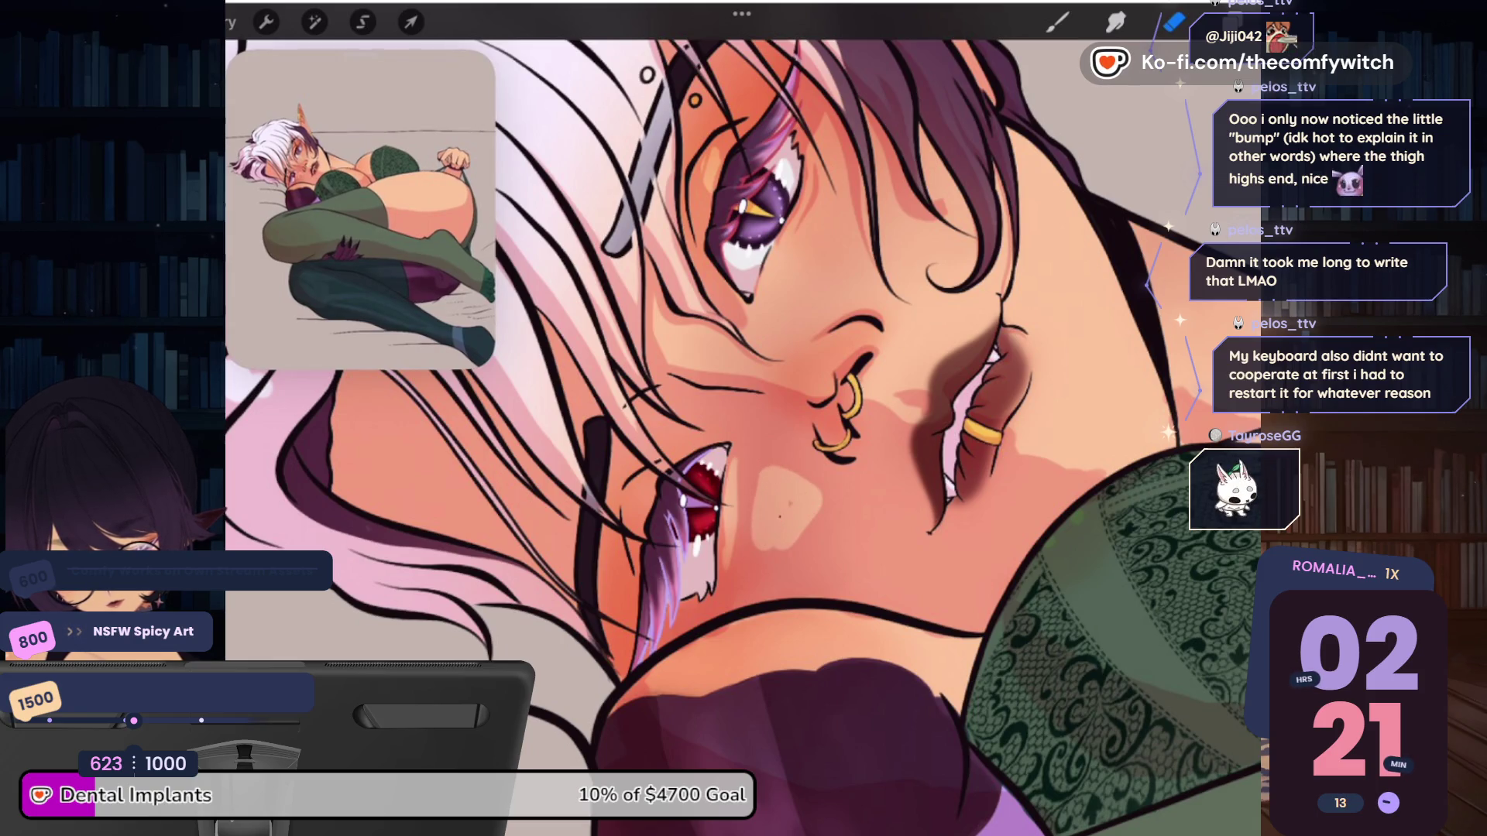
drag(825, 501, 762, 561)
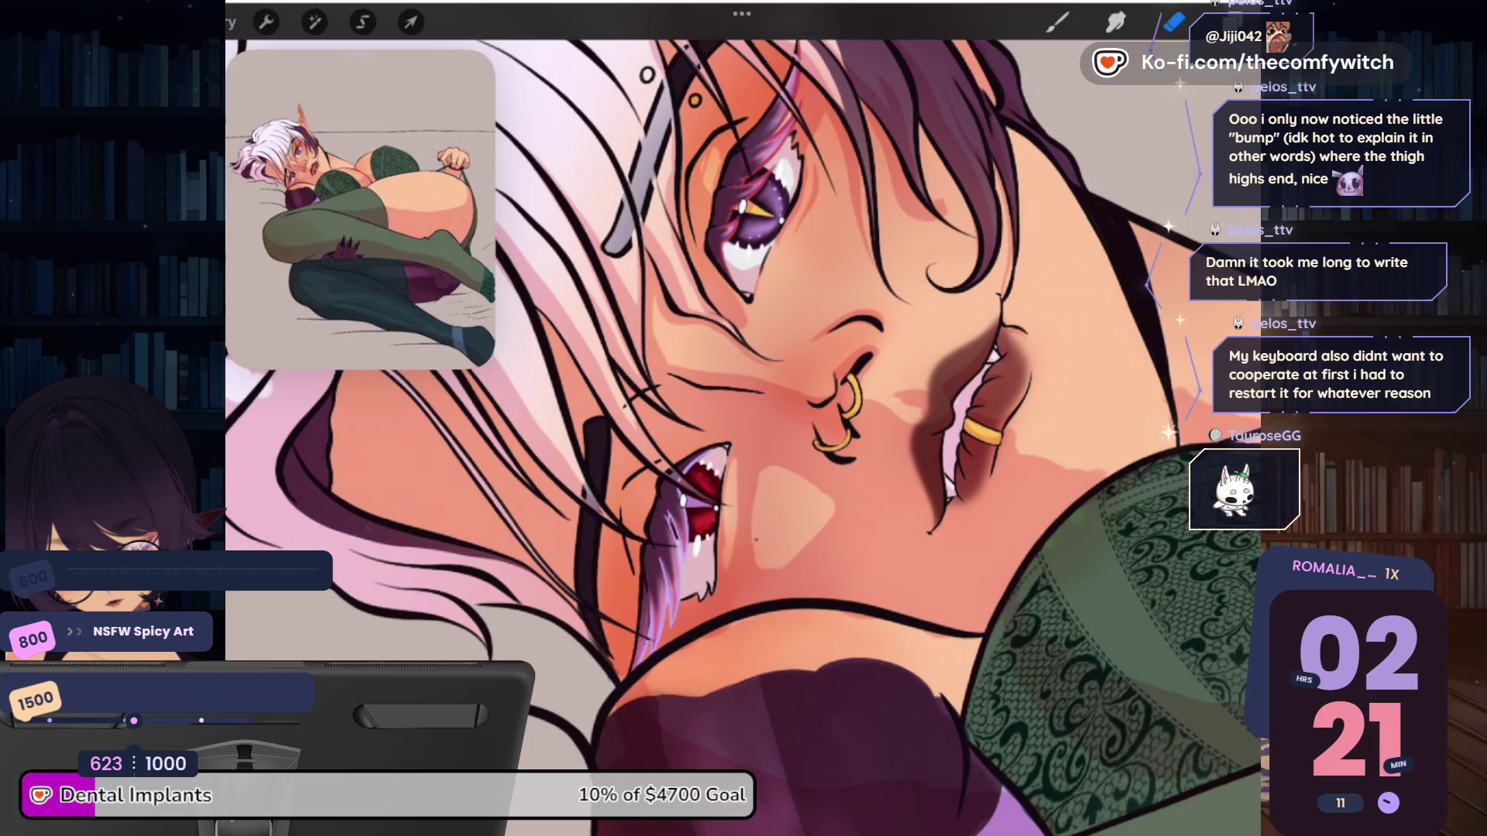
scroll(744, 432, down, 5)
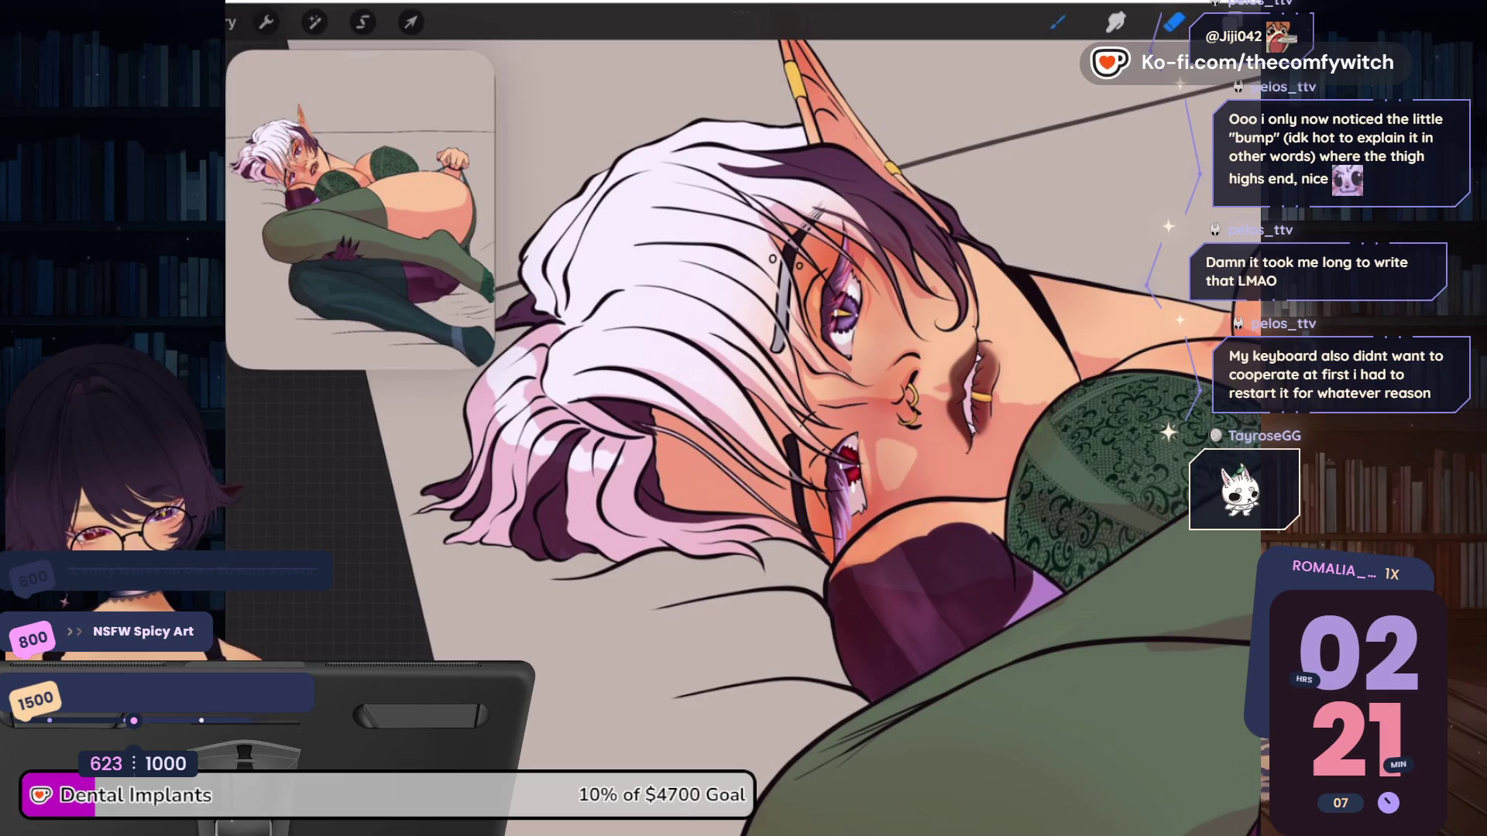
key(b)
scroll(852, 433, down, 3)
Zoom in on the head and draw a dark strand line through the white hair near the face
scroll(852, 433, up, 3)
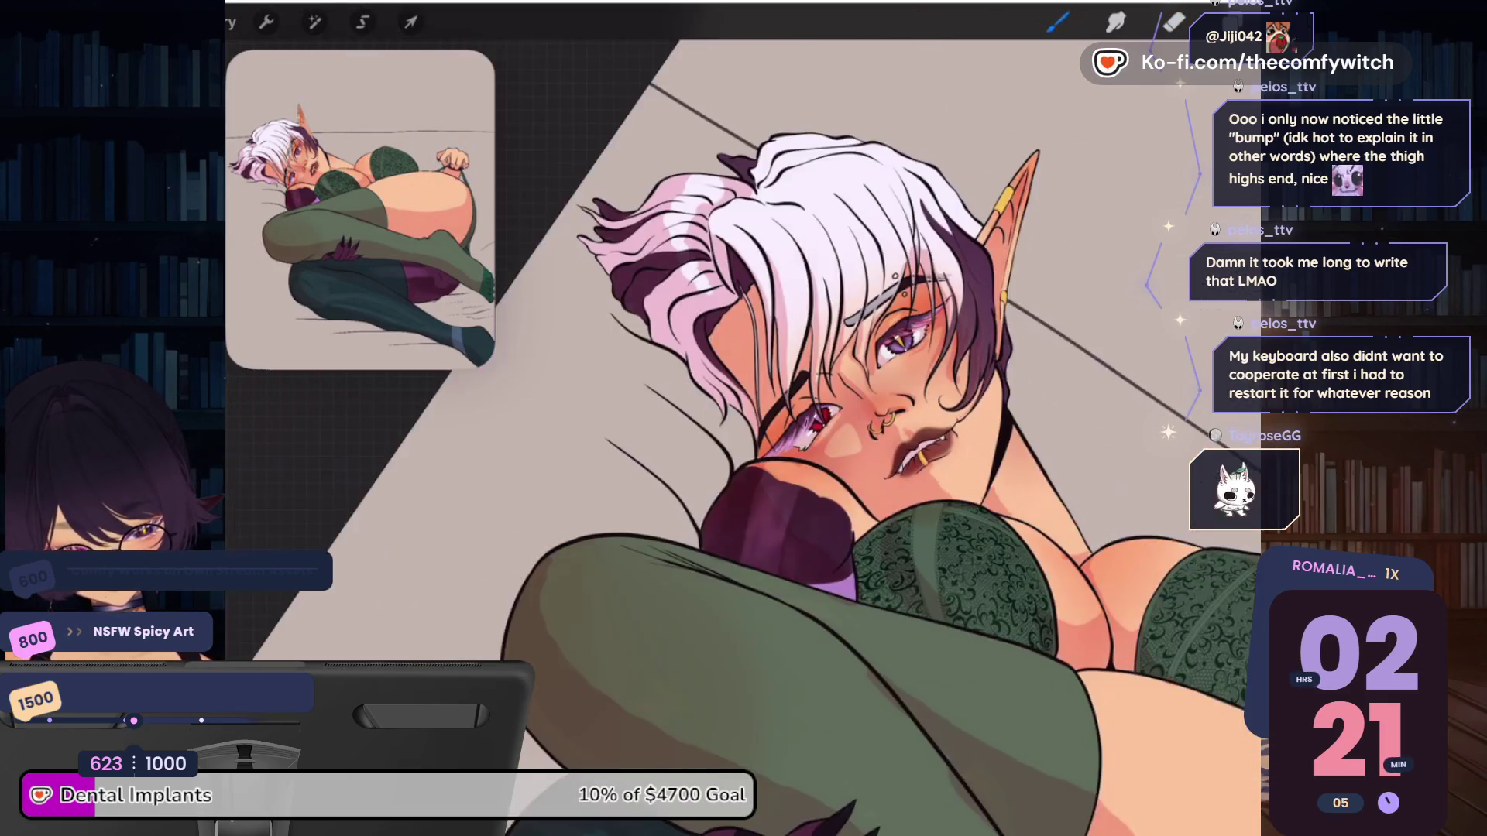
scroll(851, 434, up, 3)
scroll(852, 433, up, 2)
key(e)
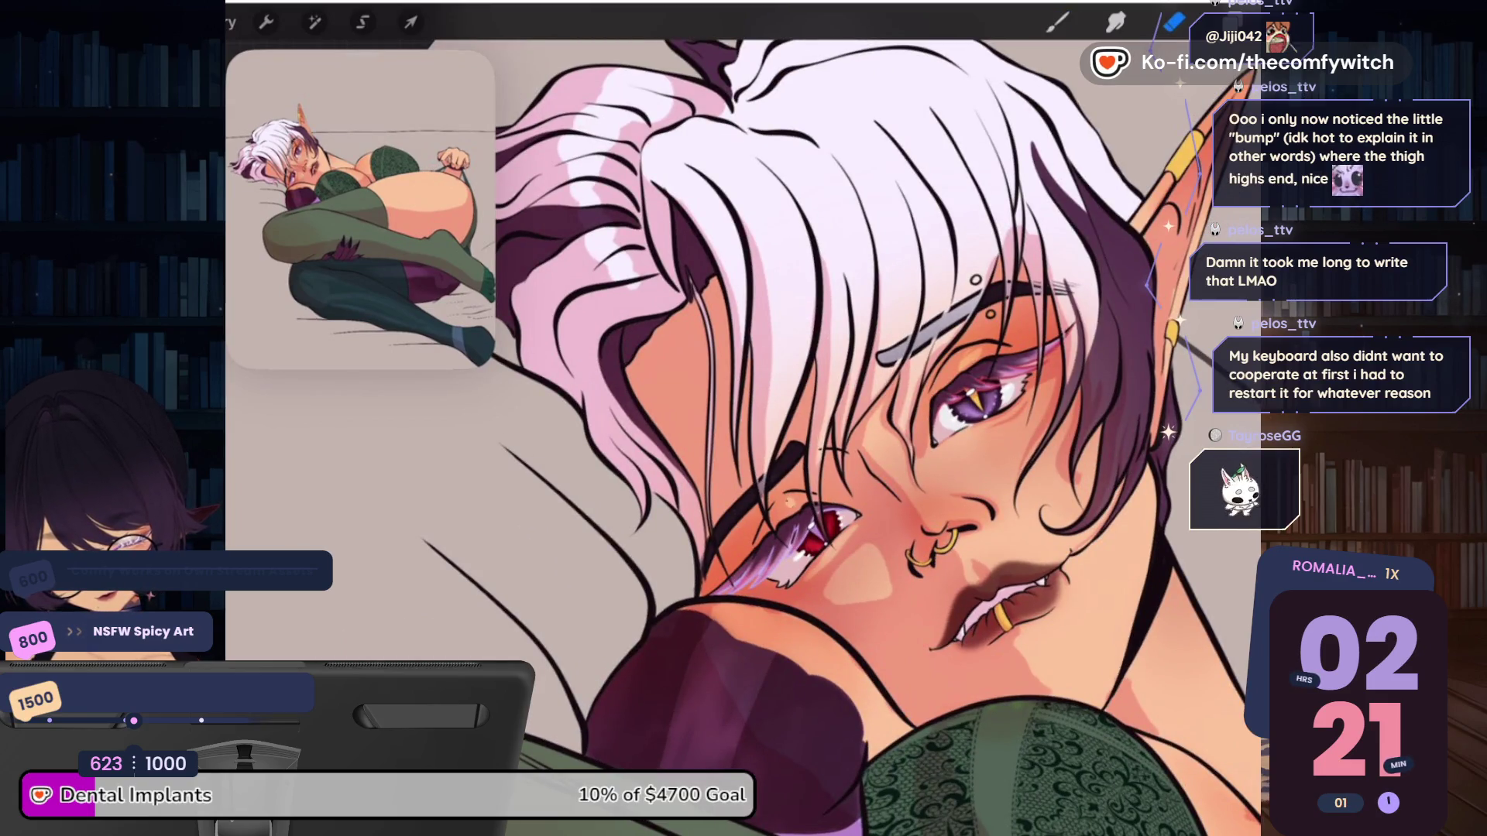
key(b)
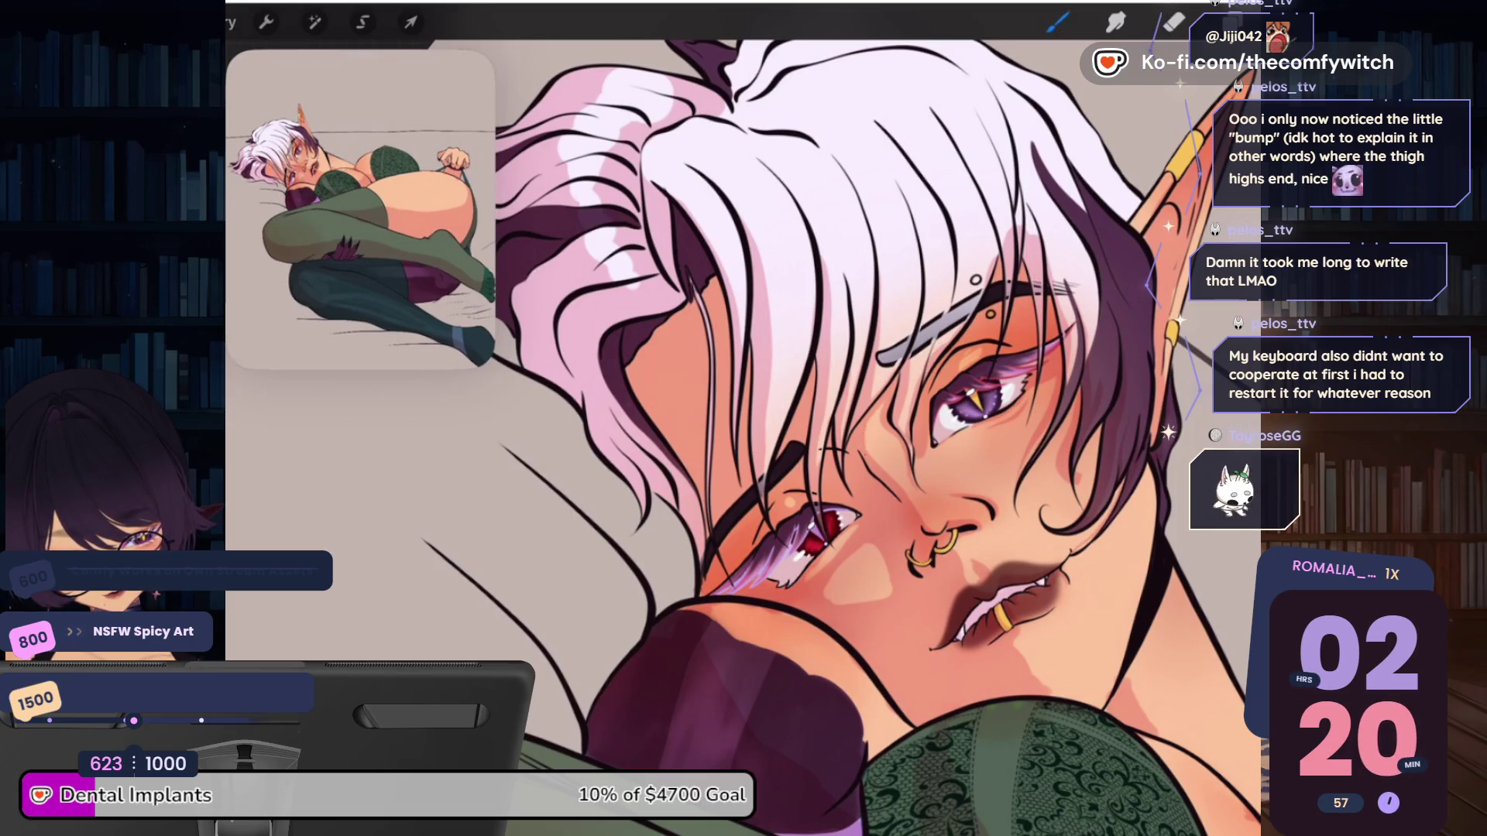
scroll(845, 434, up, 3)
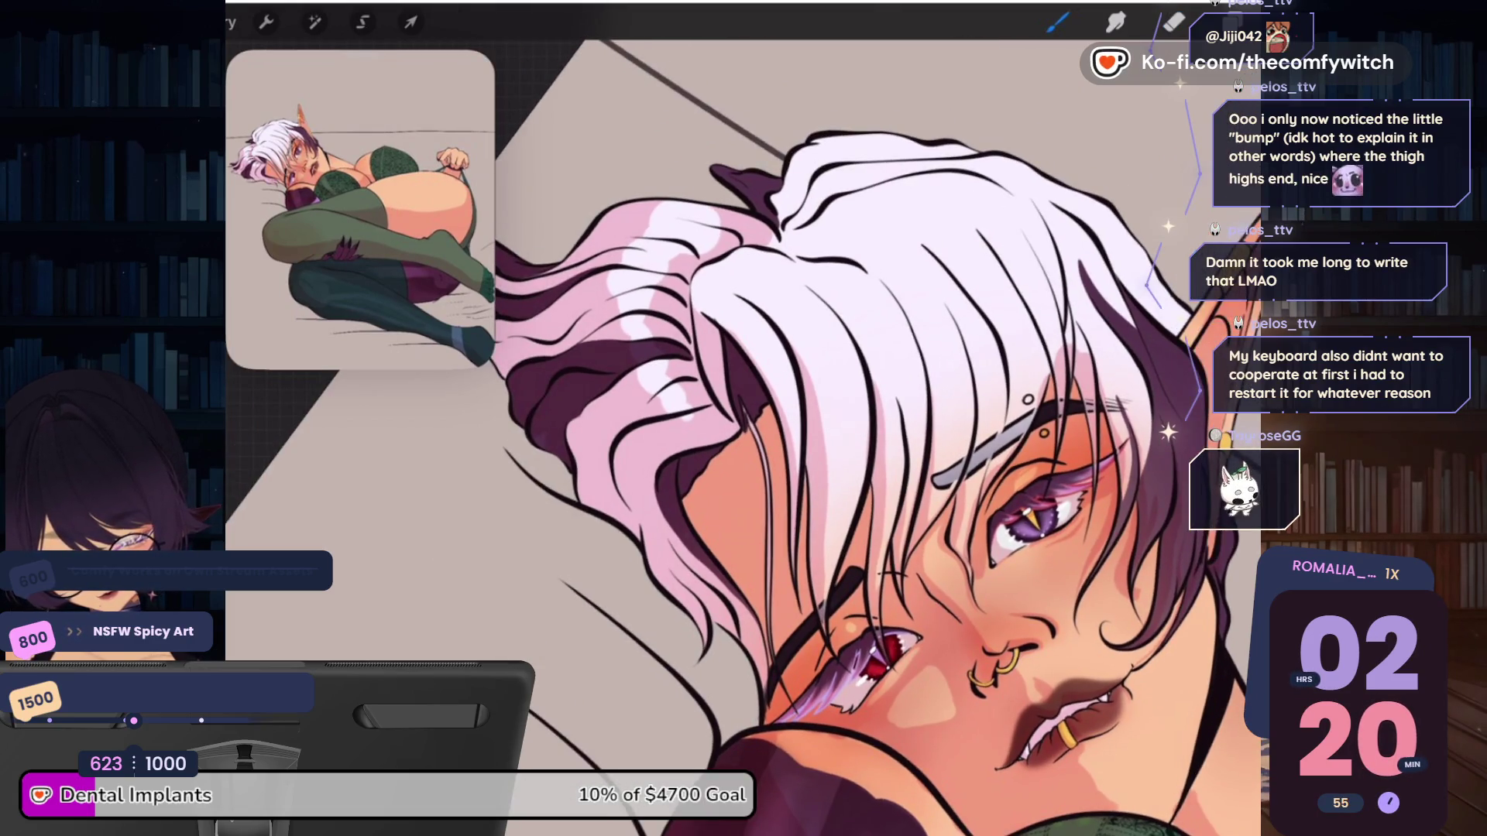
drag(701, 280, 754, 363)
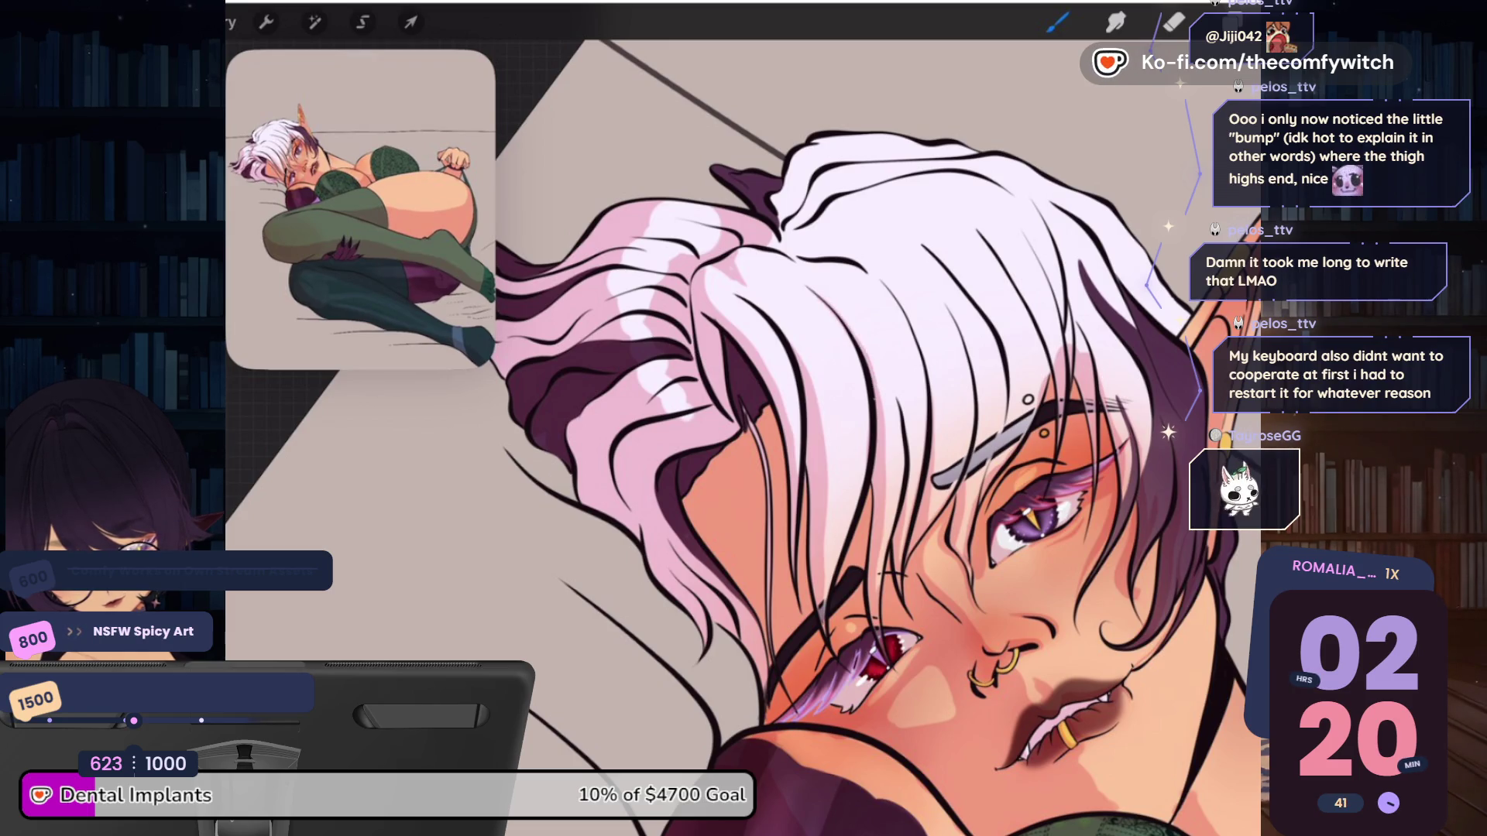
Switch to the Eraser while zooming around the hair to check the strand
scroll(744, 433, up, 5)
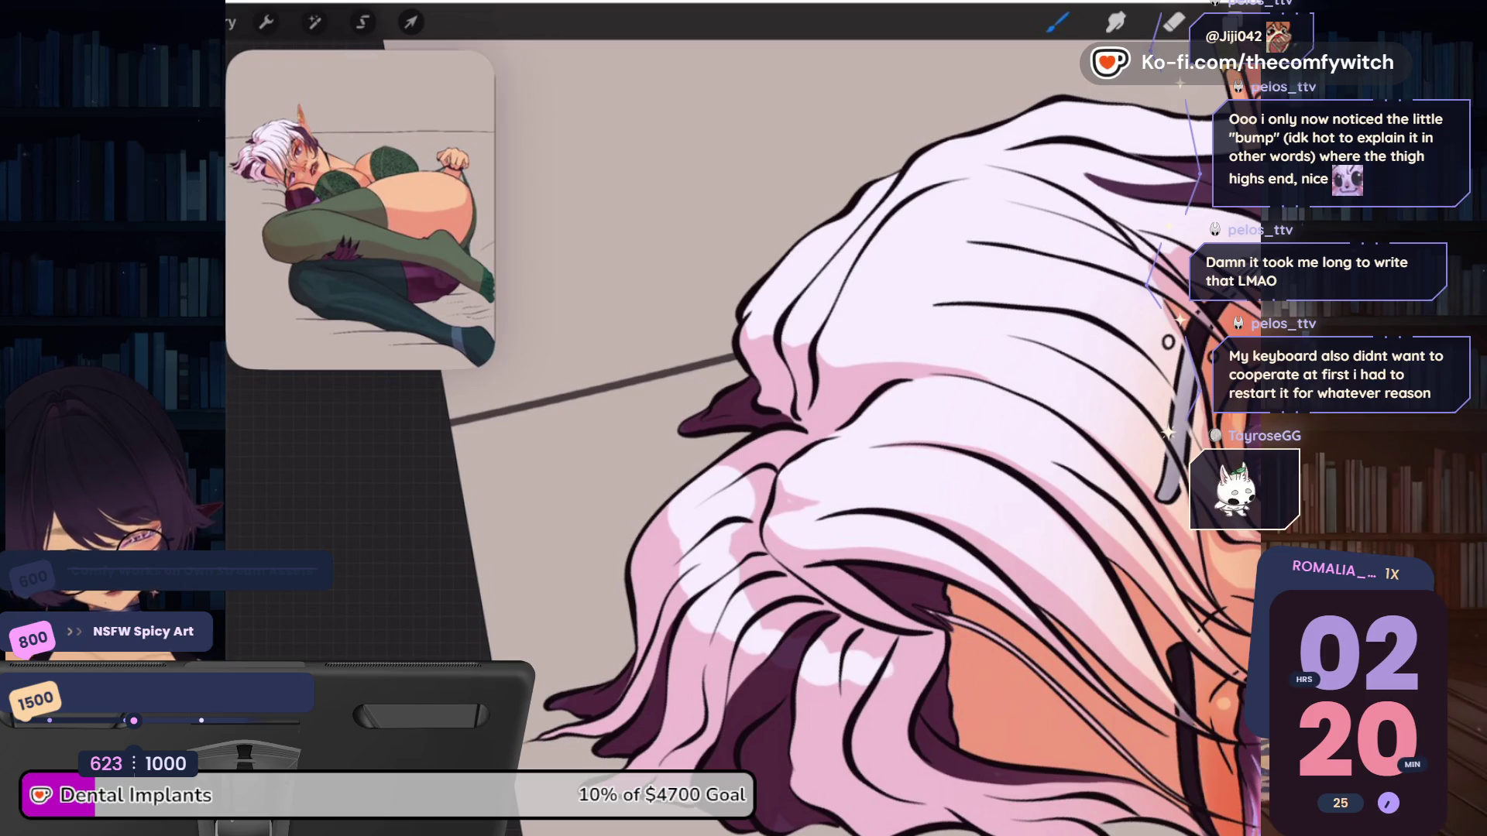
scroll(822, 421, down, 5)
scroll(822, 421, down, 2)
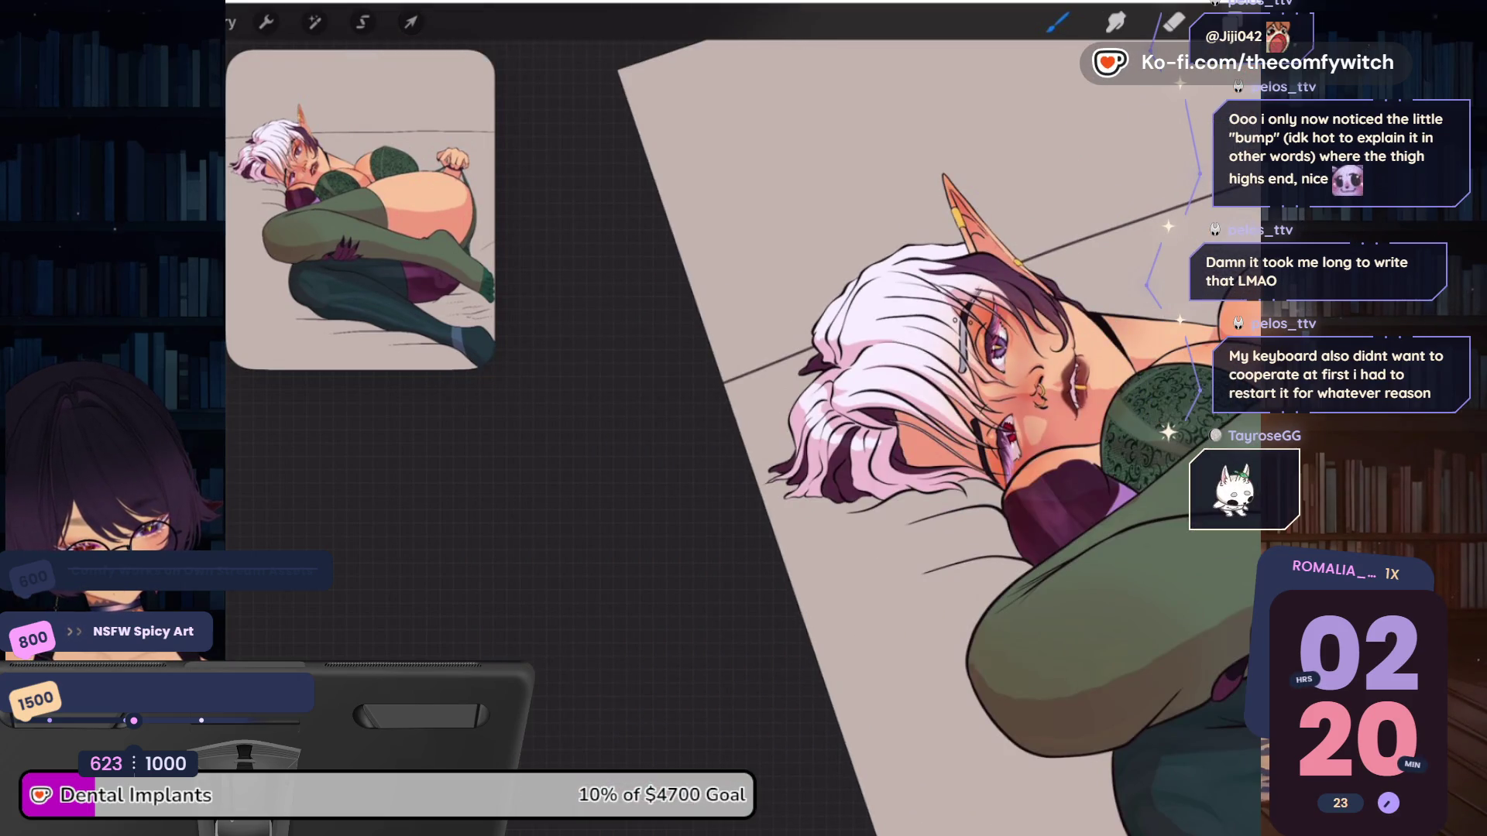
scroll(821, 420, up, 5)
key(e)
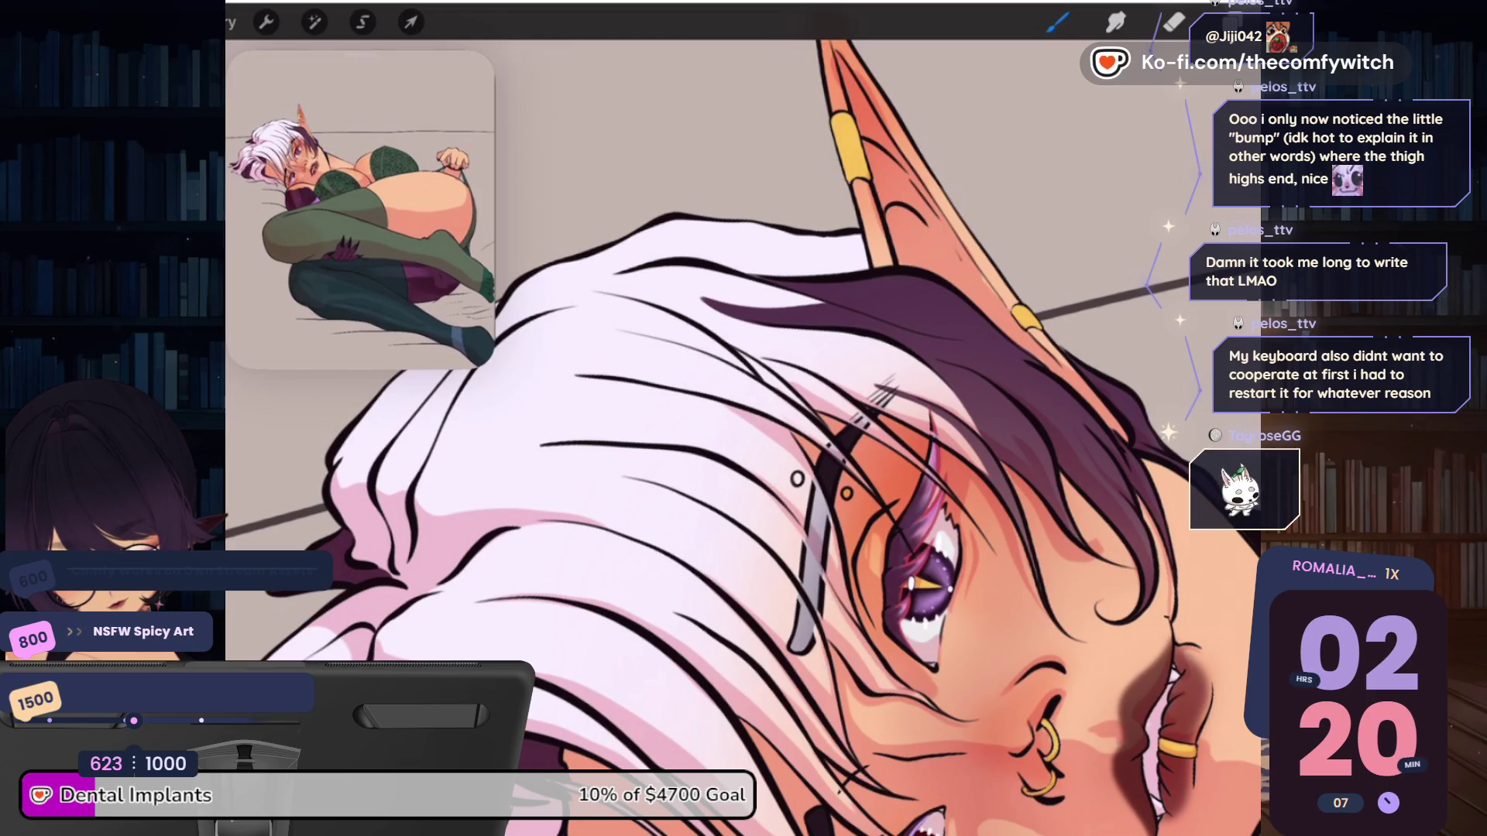
scroll(744, 434, down, 3)
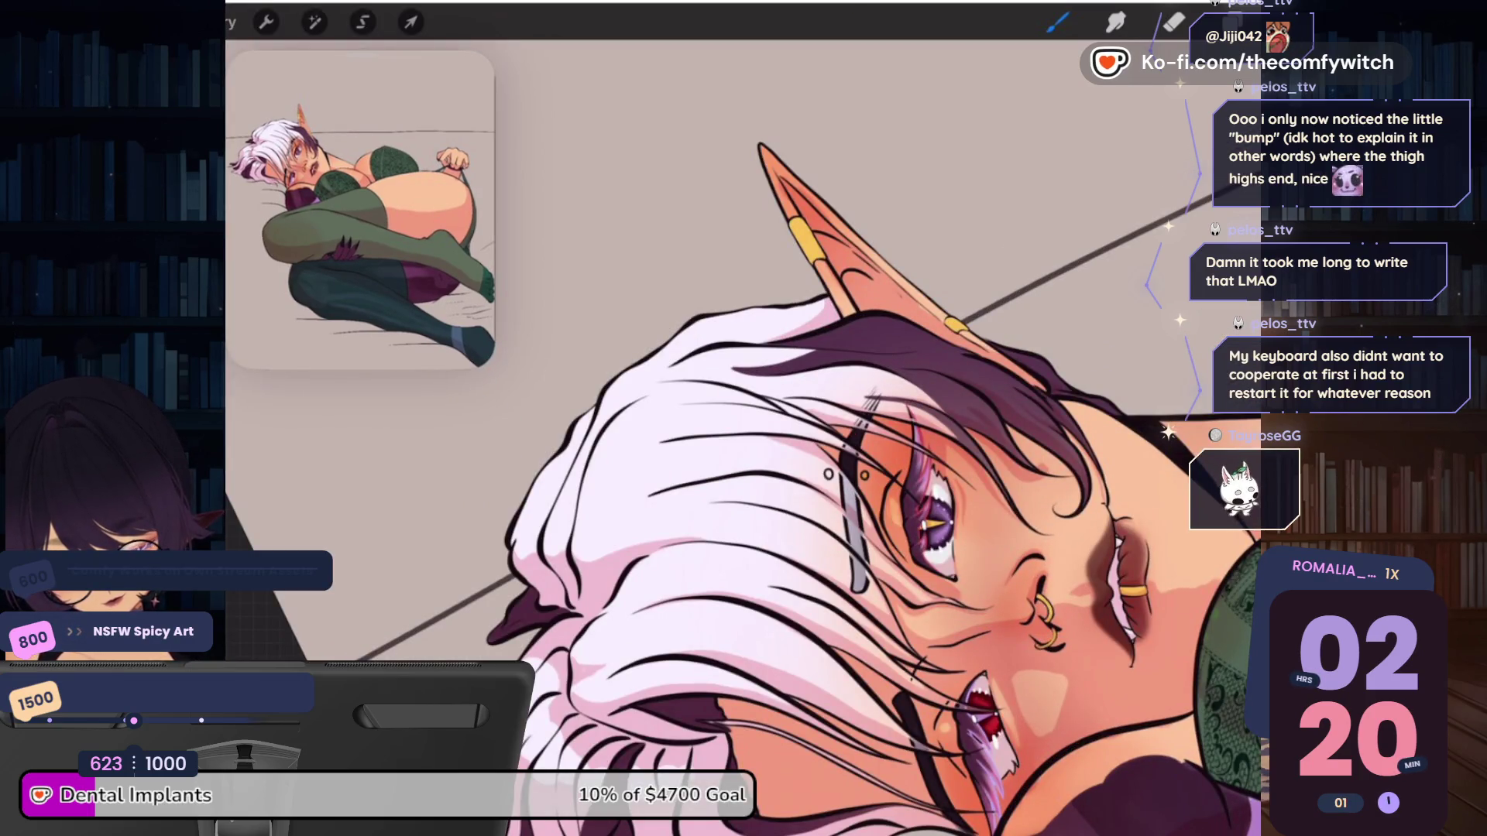
scroll(813, 433, up, 5)
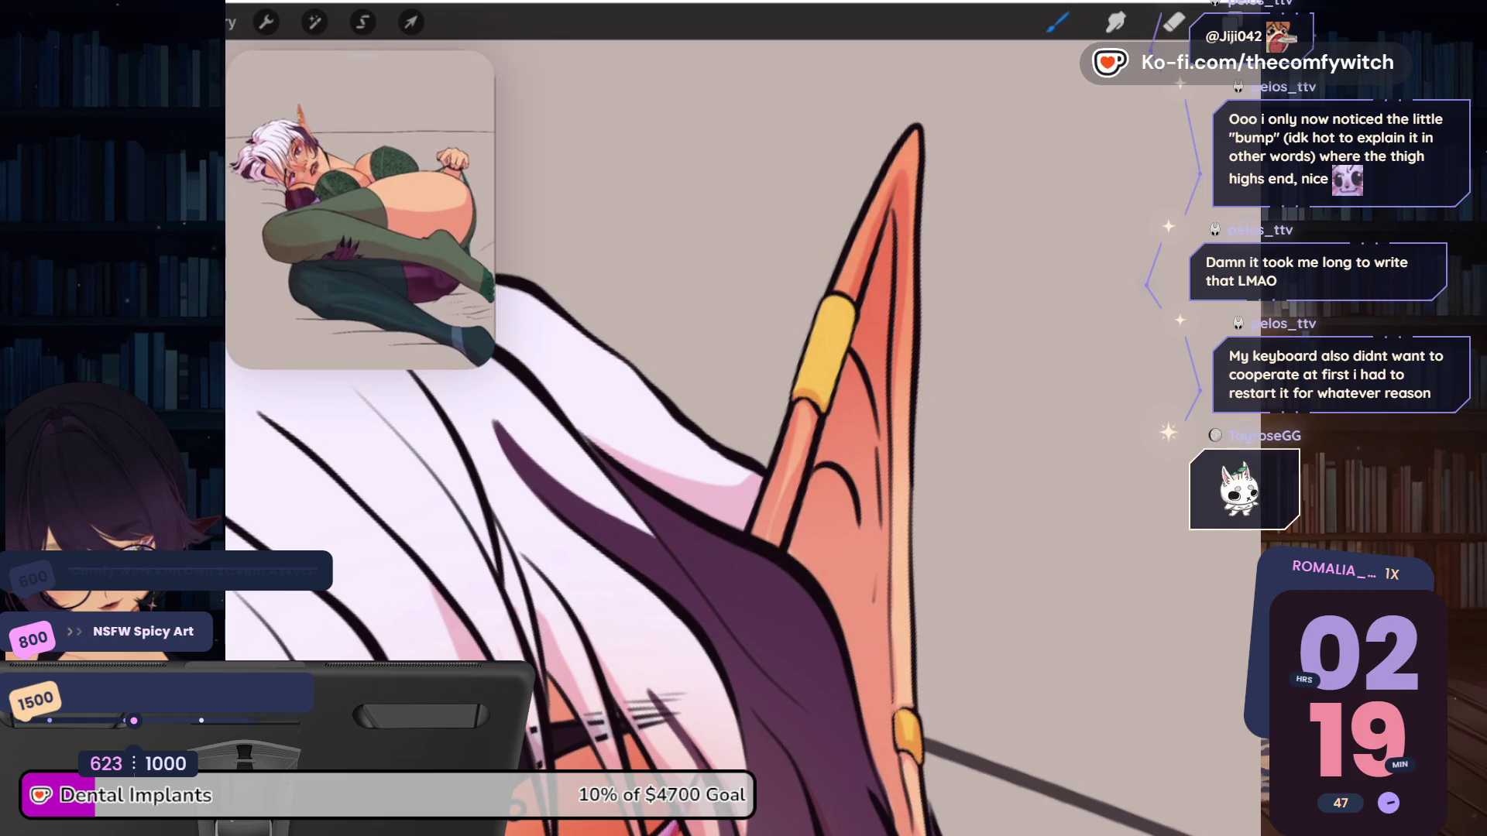
scroll(743, 492, down, 5)
scroll(744, 433, up, 3)
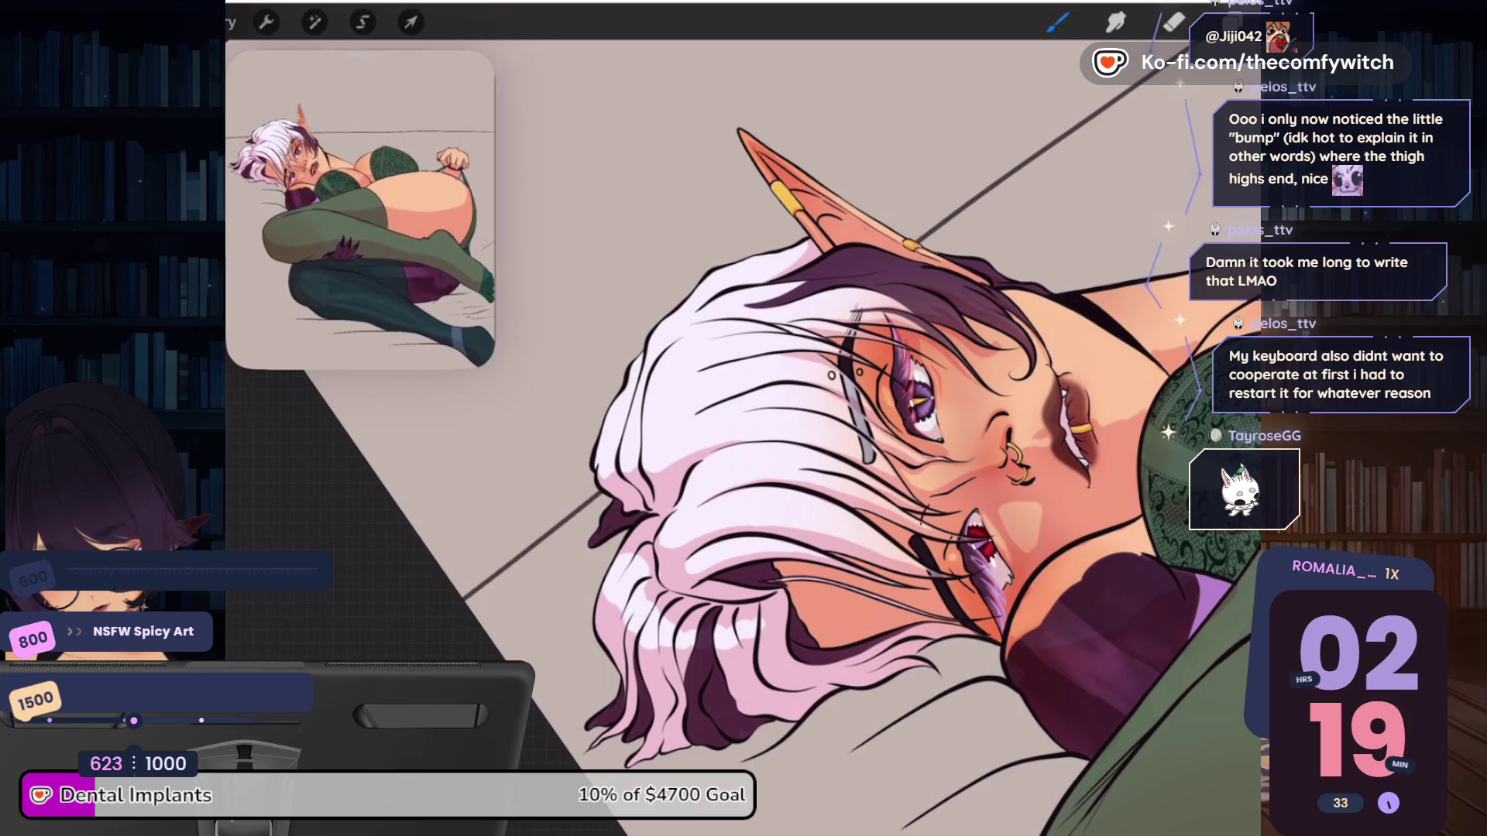
scroll(744, 434, down, 5)
scroll(898, 418, down, 2)
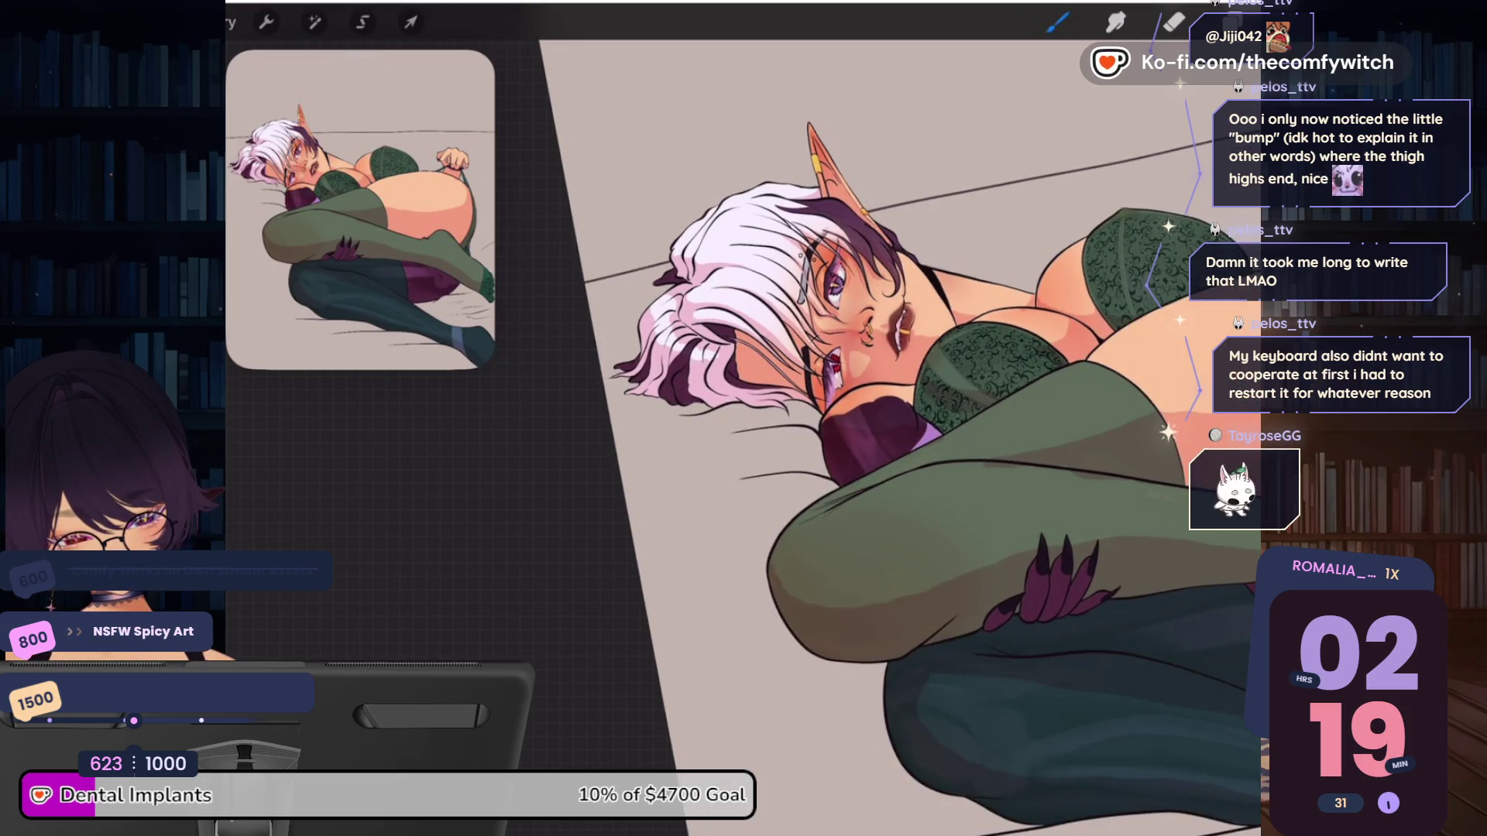
scroll(852, 348, up, 5)
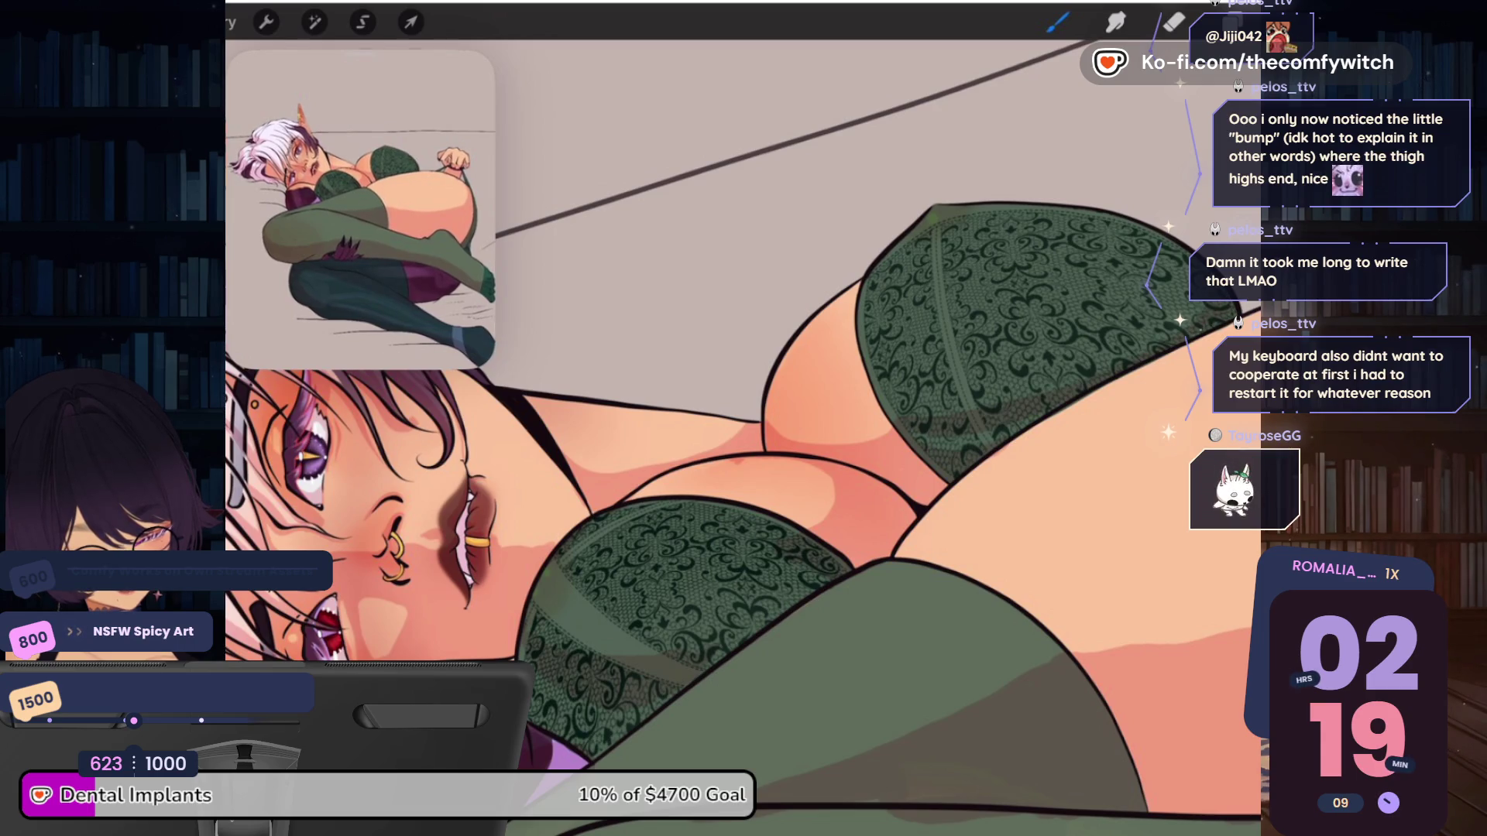
key(e)
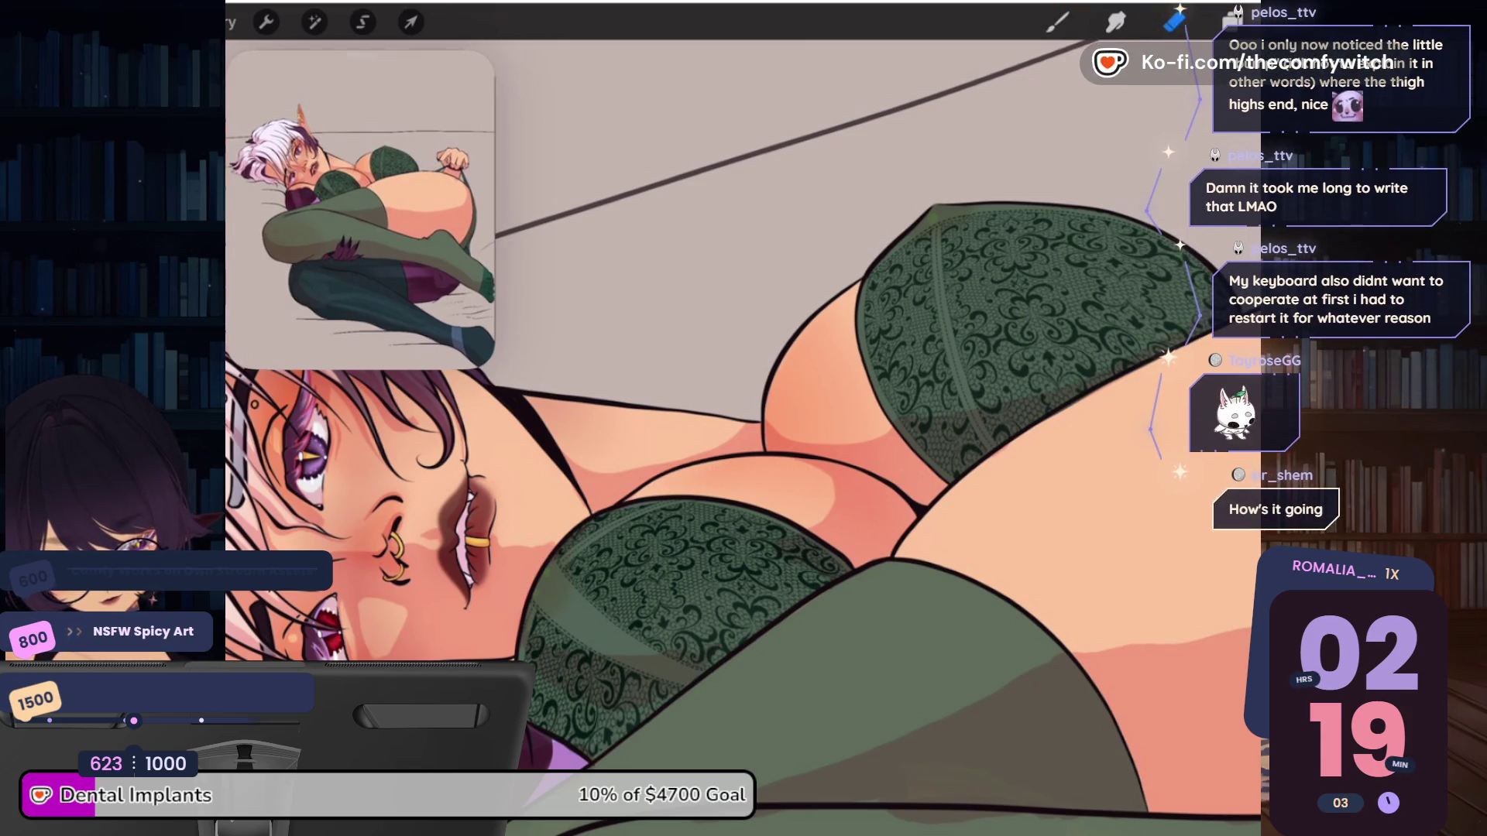
key(b)
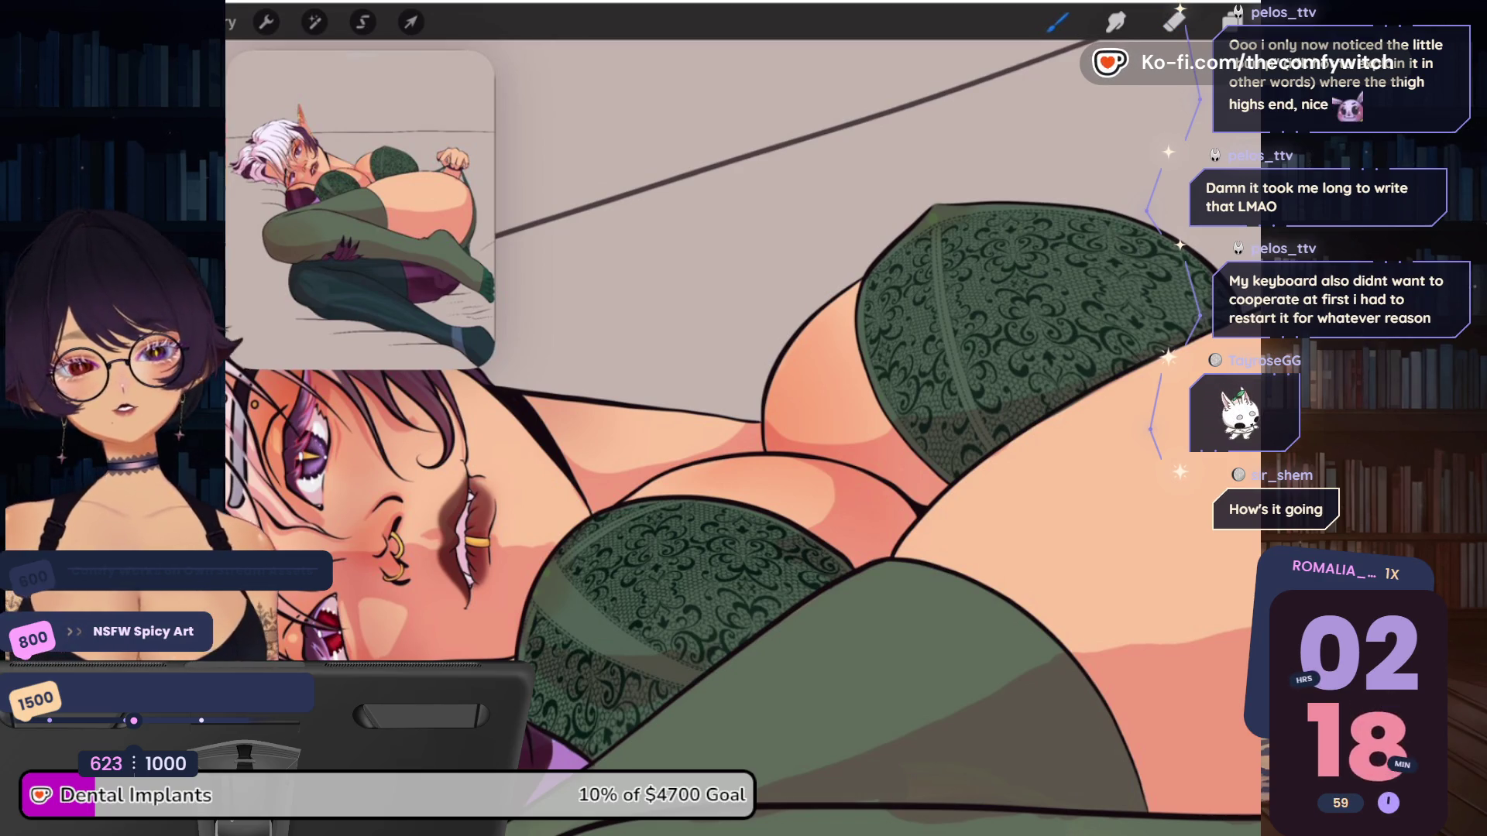
drag(743, 419, 944, 293)
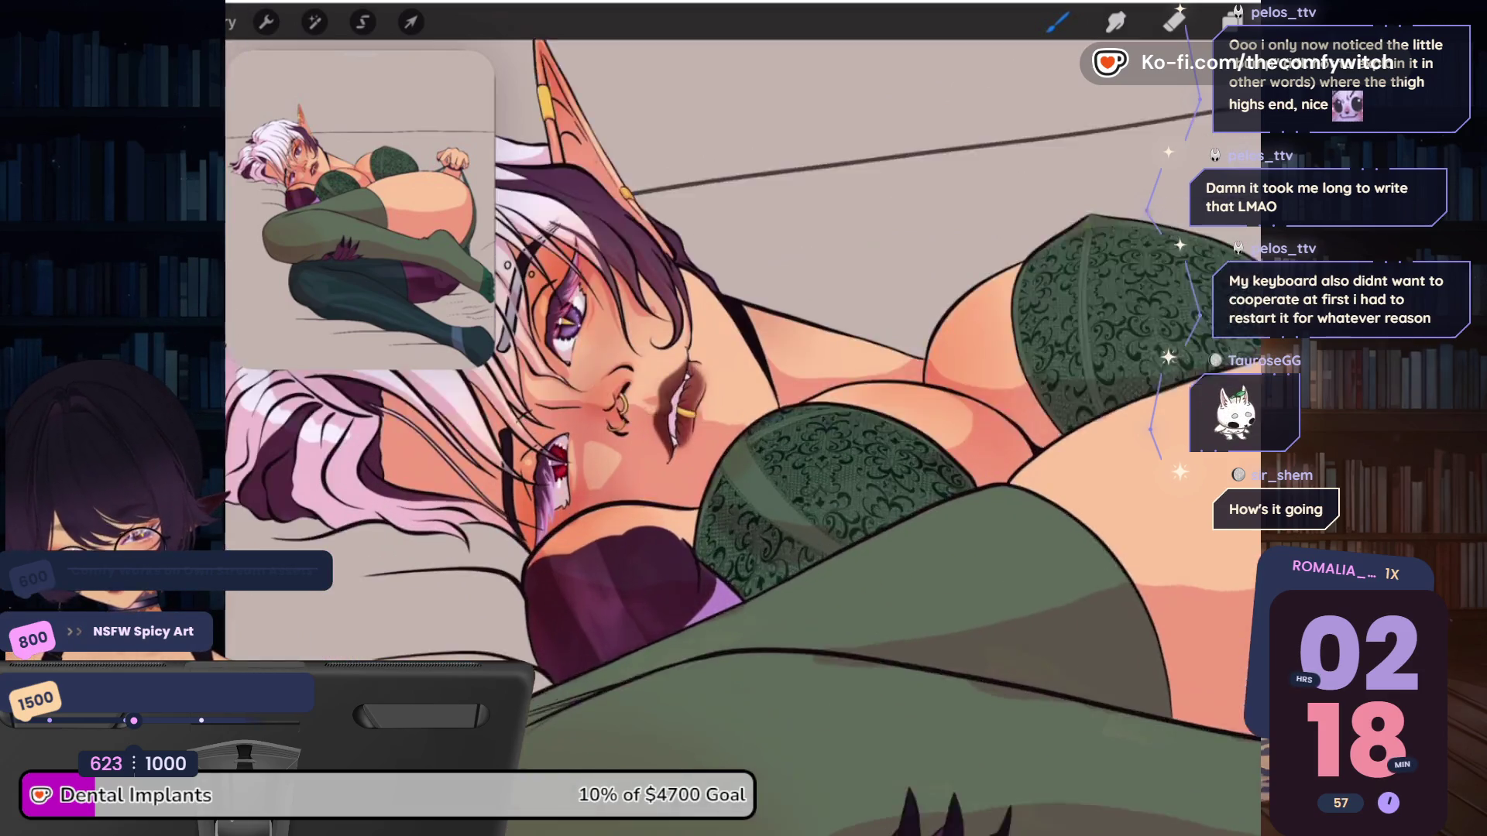
drag(620, 403, 686, 396)
click(1058, 23)
click(1058, 23)
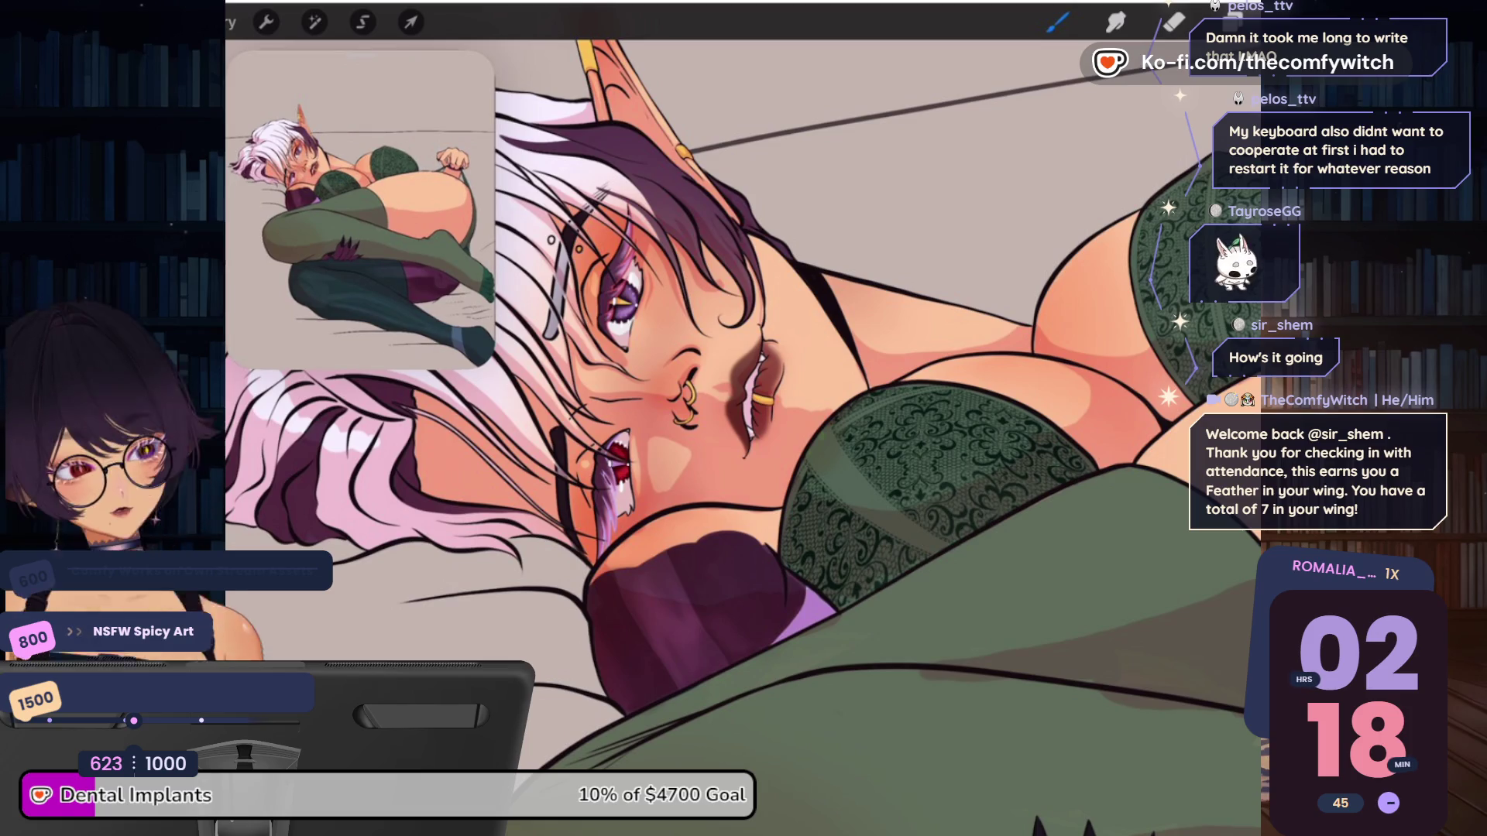
scroll(744, 433, down, 5)
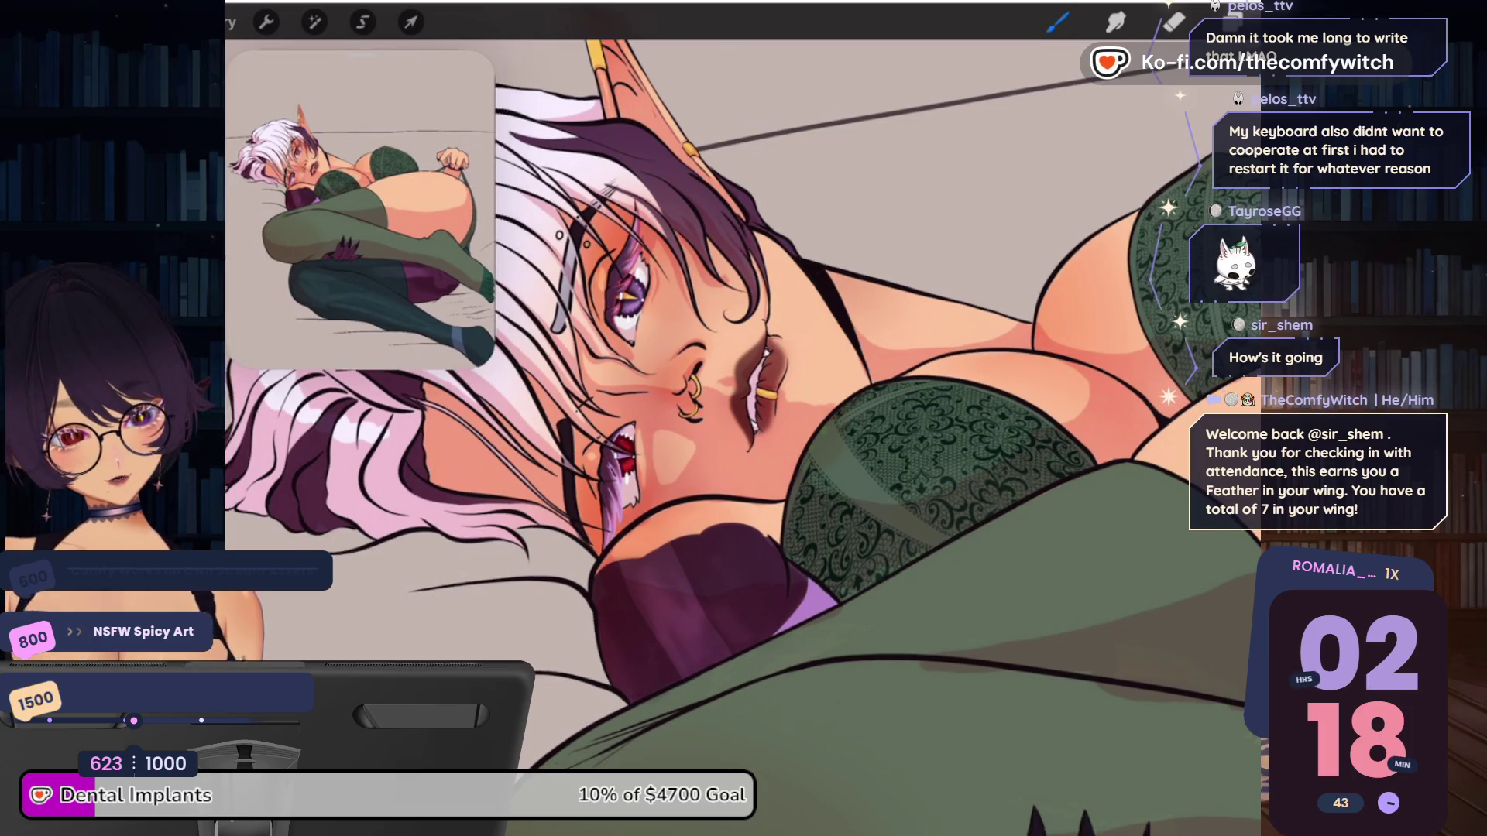
scroll(743, 433, up, 3)
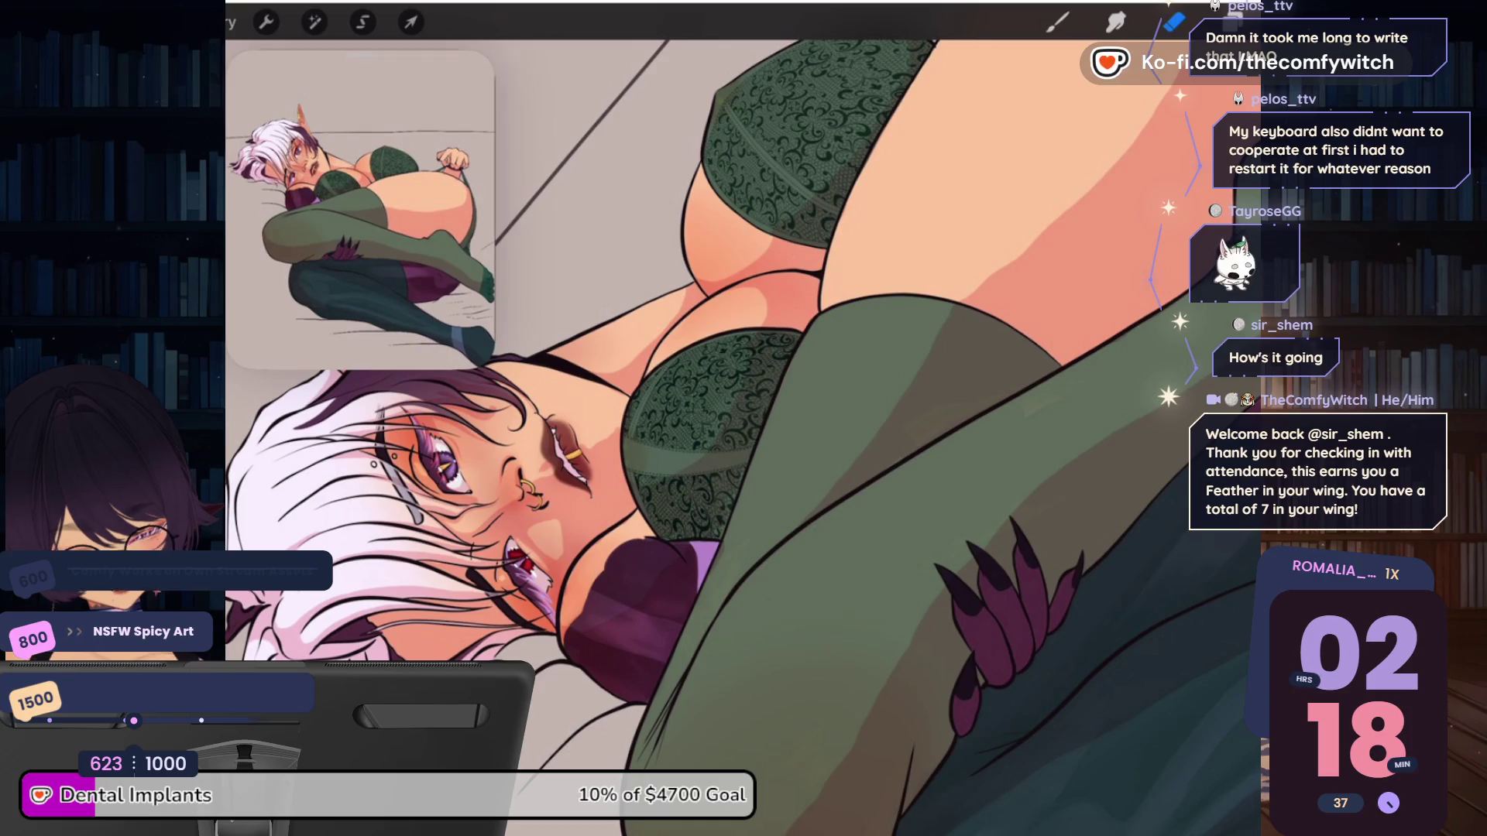
Make Layer 15, the clipped green stocking layer, the active layer
key(l)
scroll(1124, 465, down, 4)
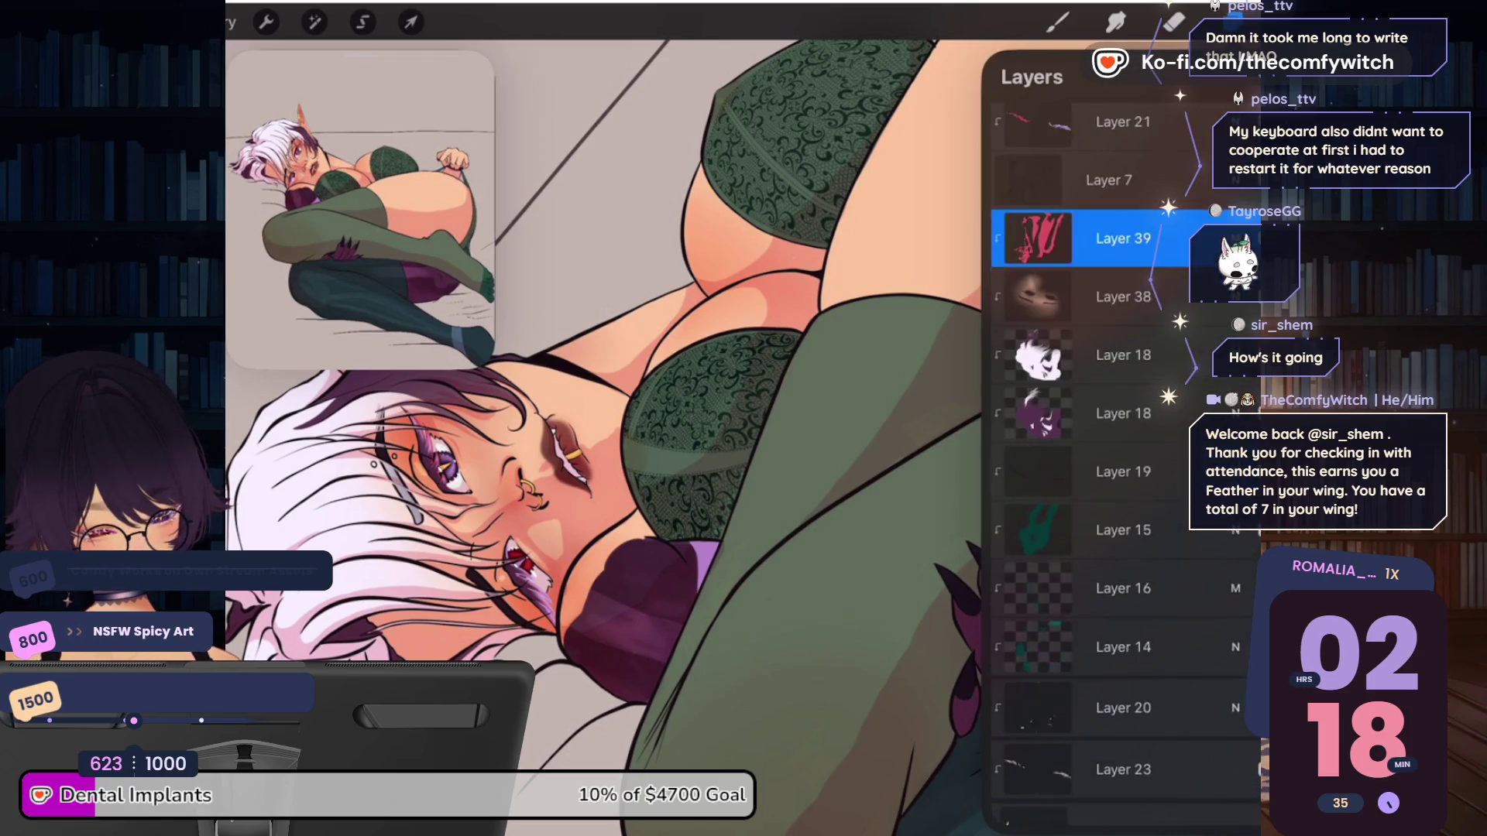
click(1123, 542)
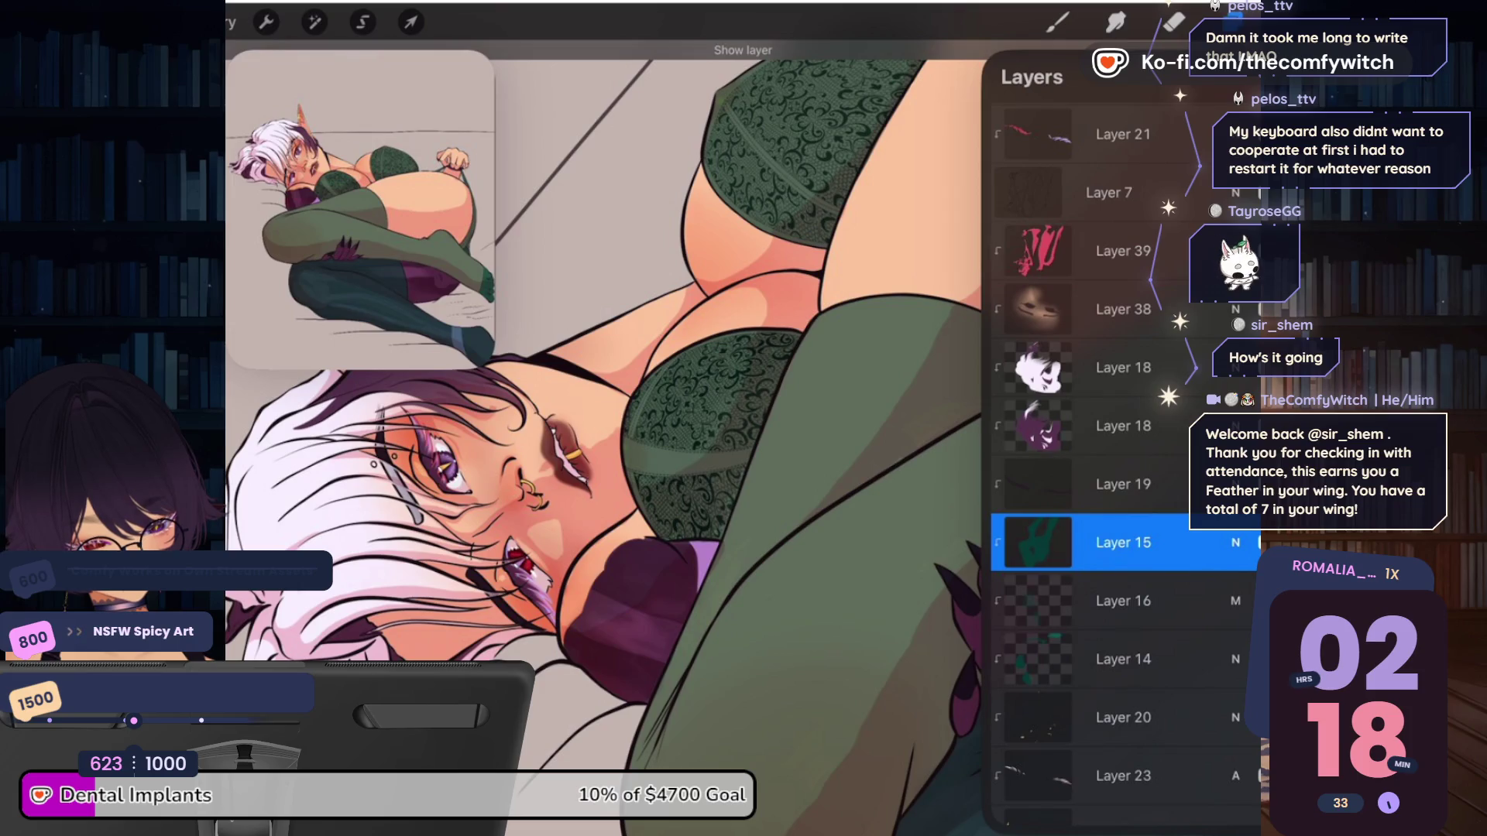
click(1122, 542)
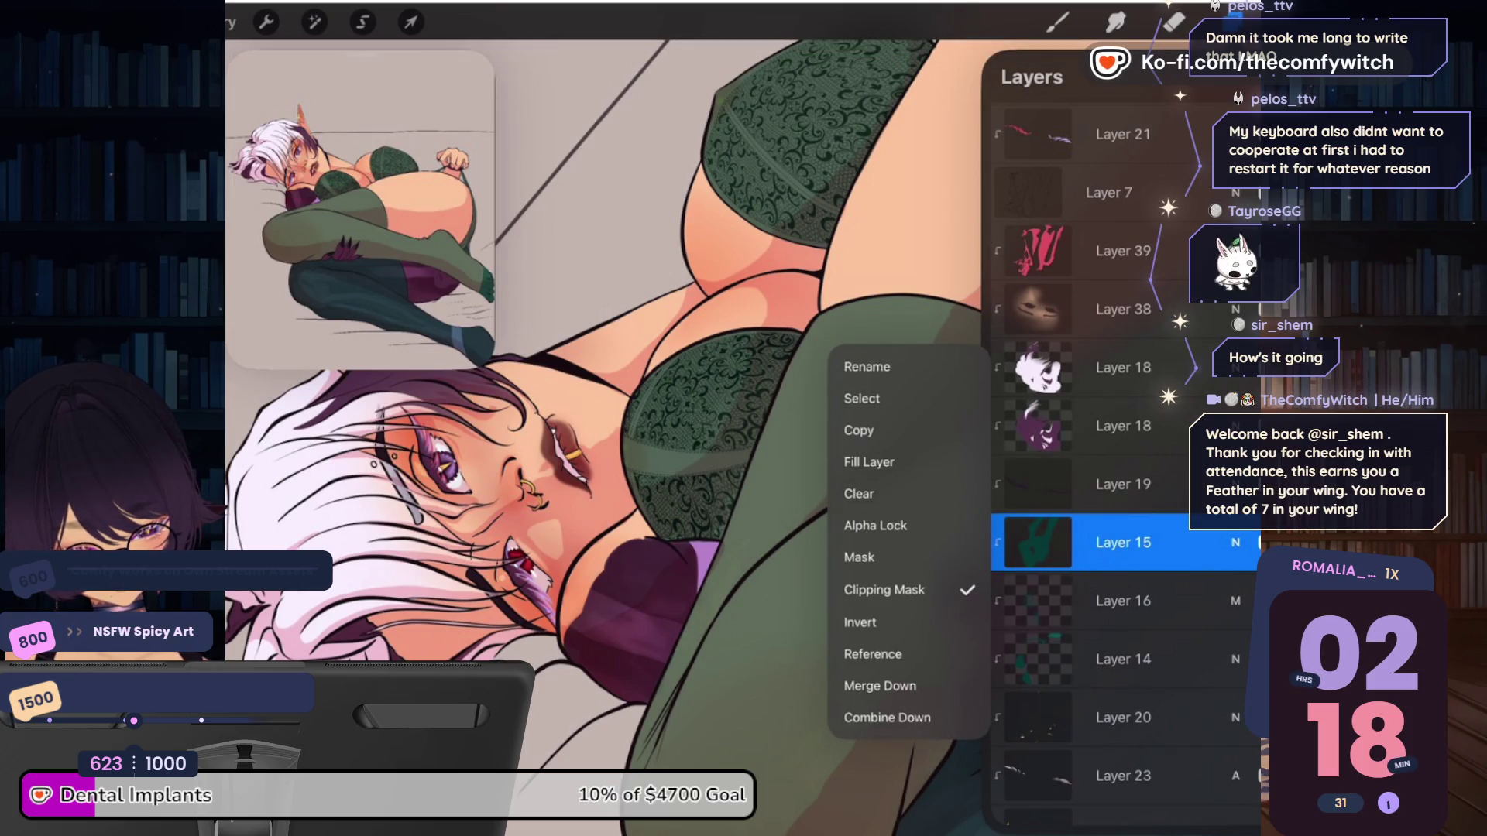
click(1124, 543)
Pick a darker shading colour on the Harmony colour wheel
click(1239, 22)
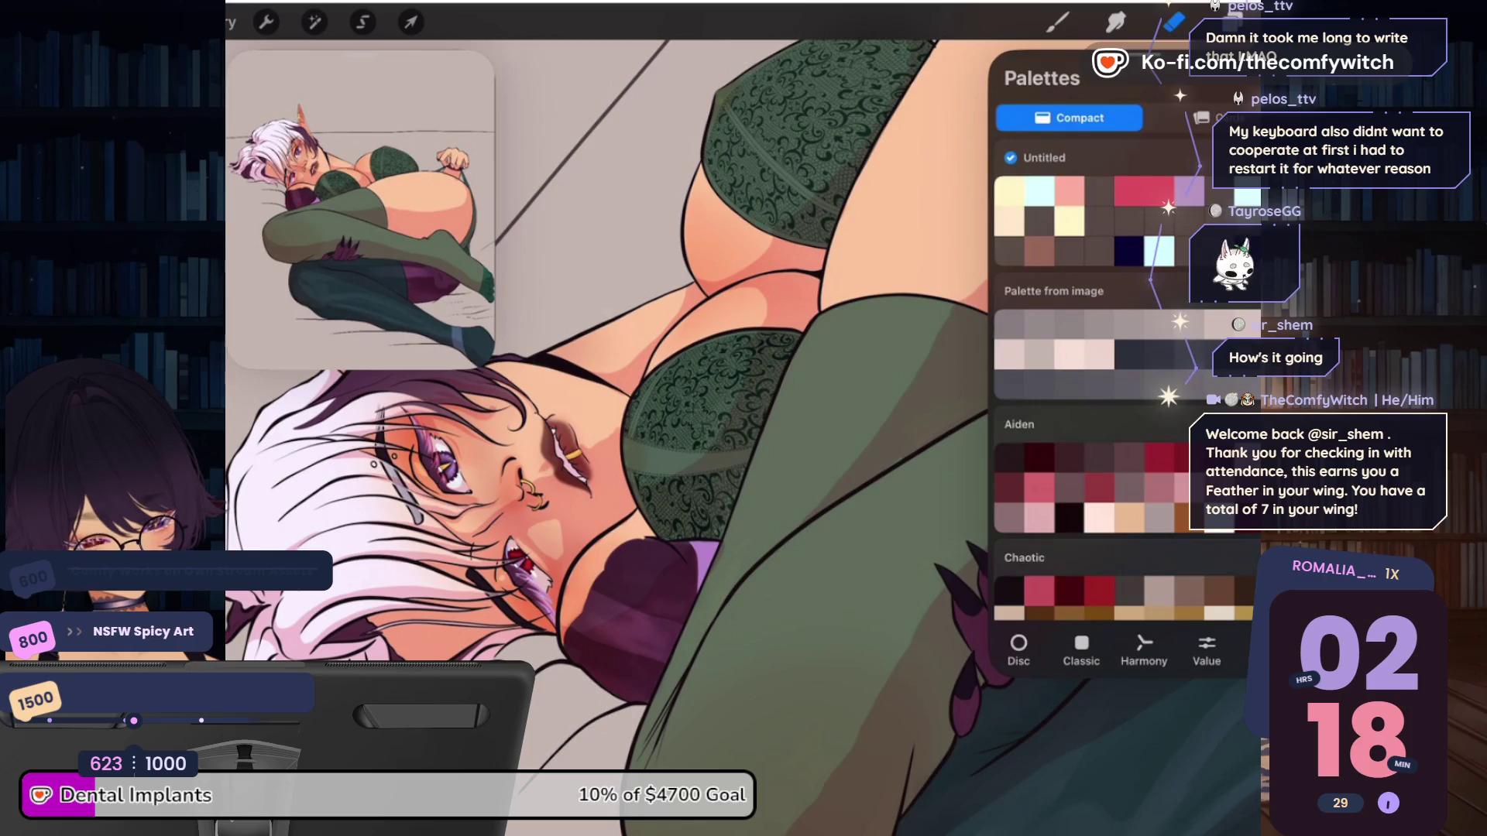
click(1143, 650)
click(1240, 23)
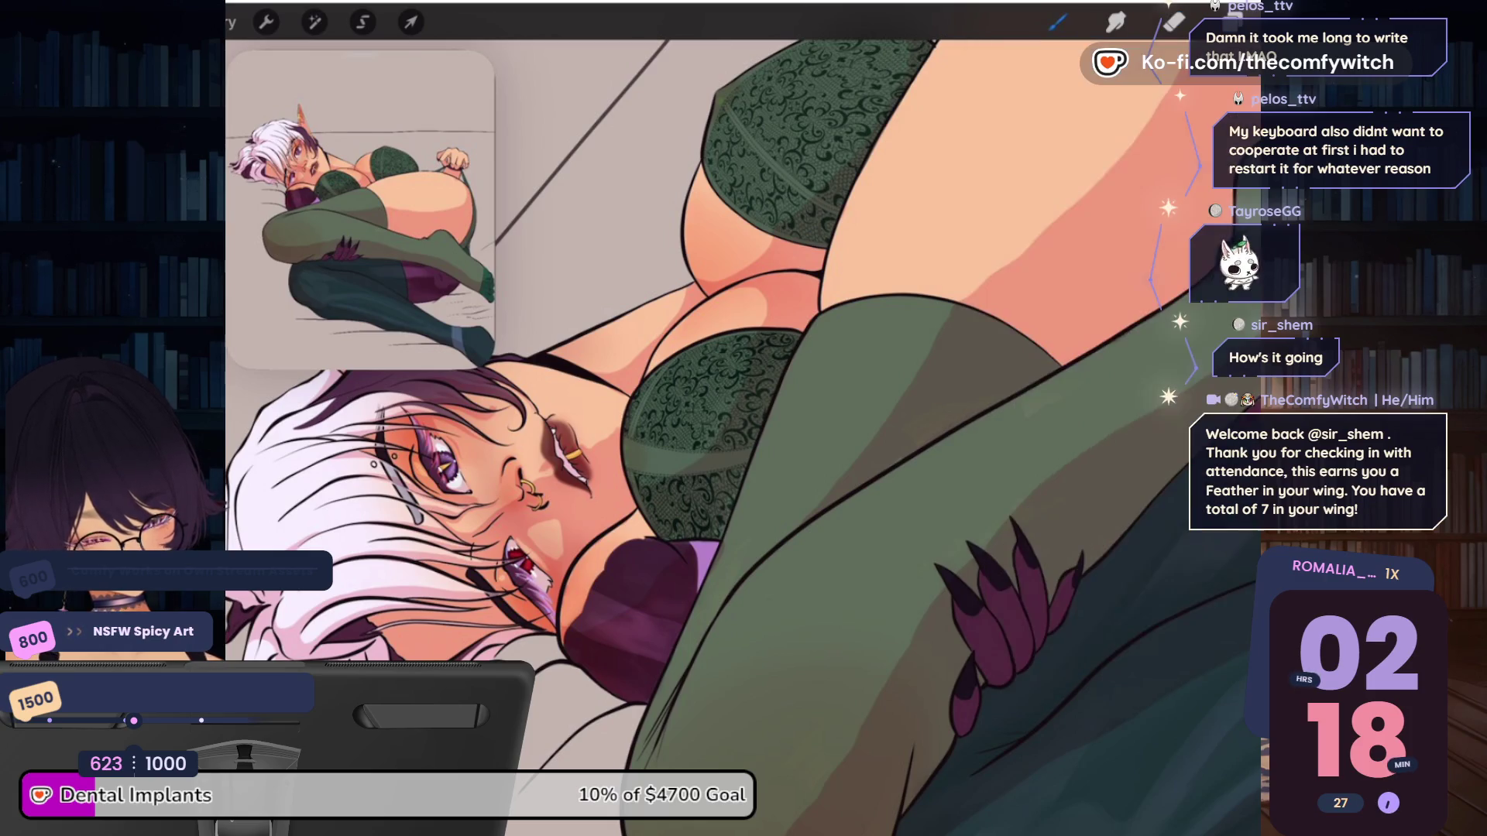
scroll(744, 418, up, 3)
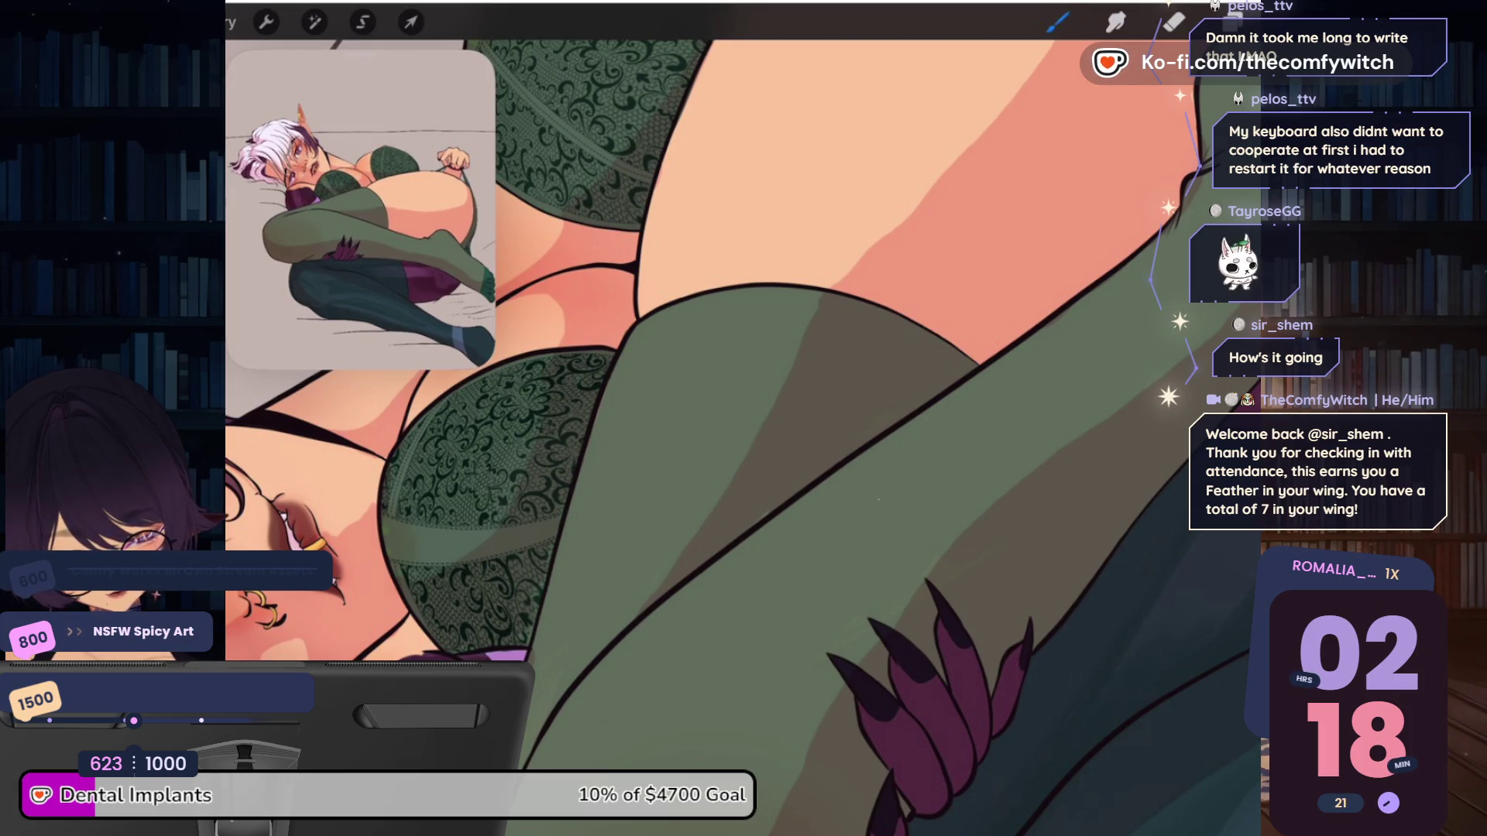
Set the brush size to 50%
scroll(744, 418, down, 3)
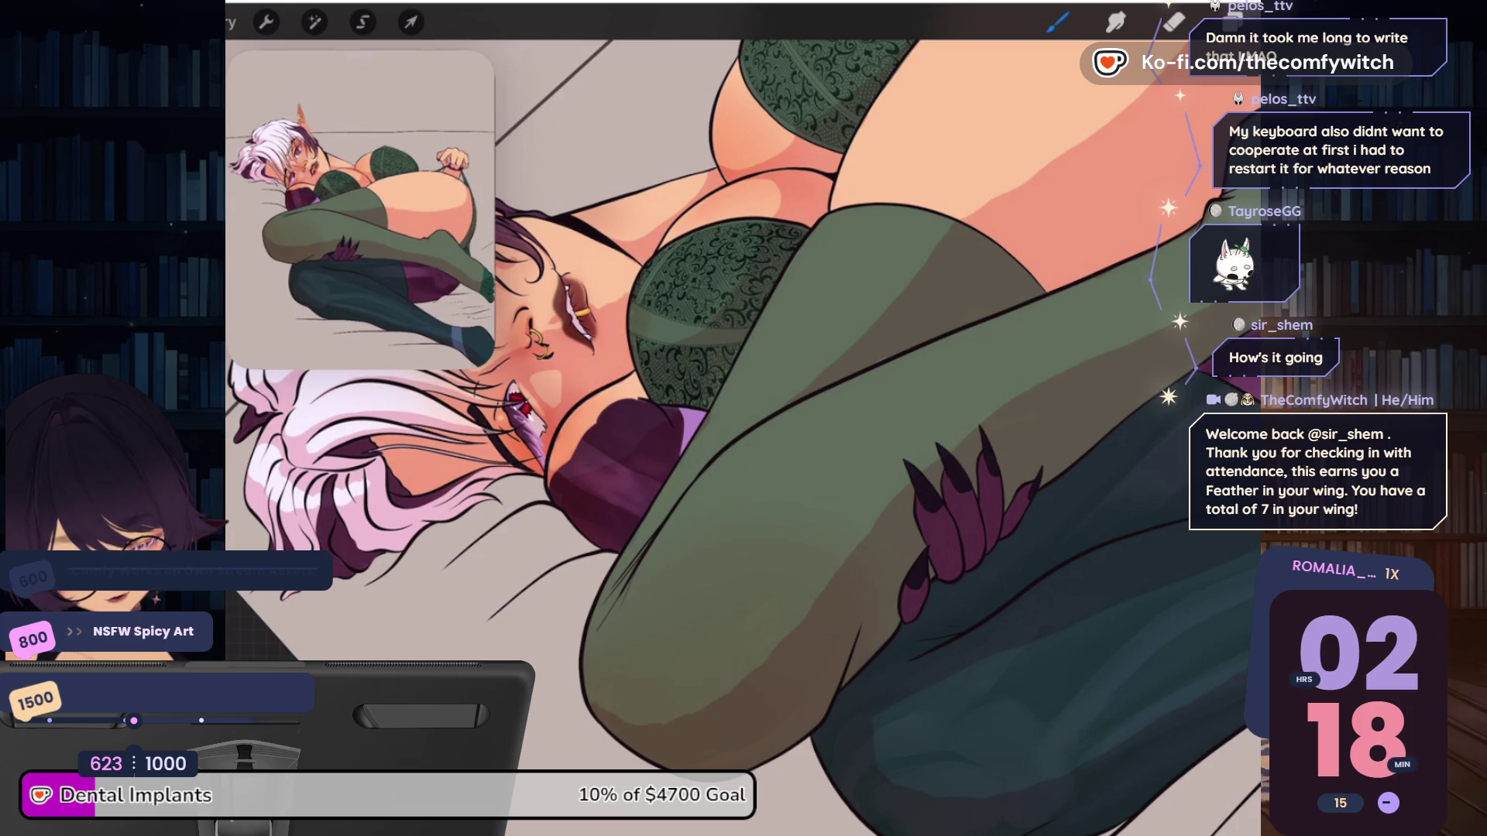
scroll(743, 419, up, 3)
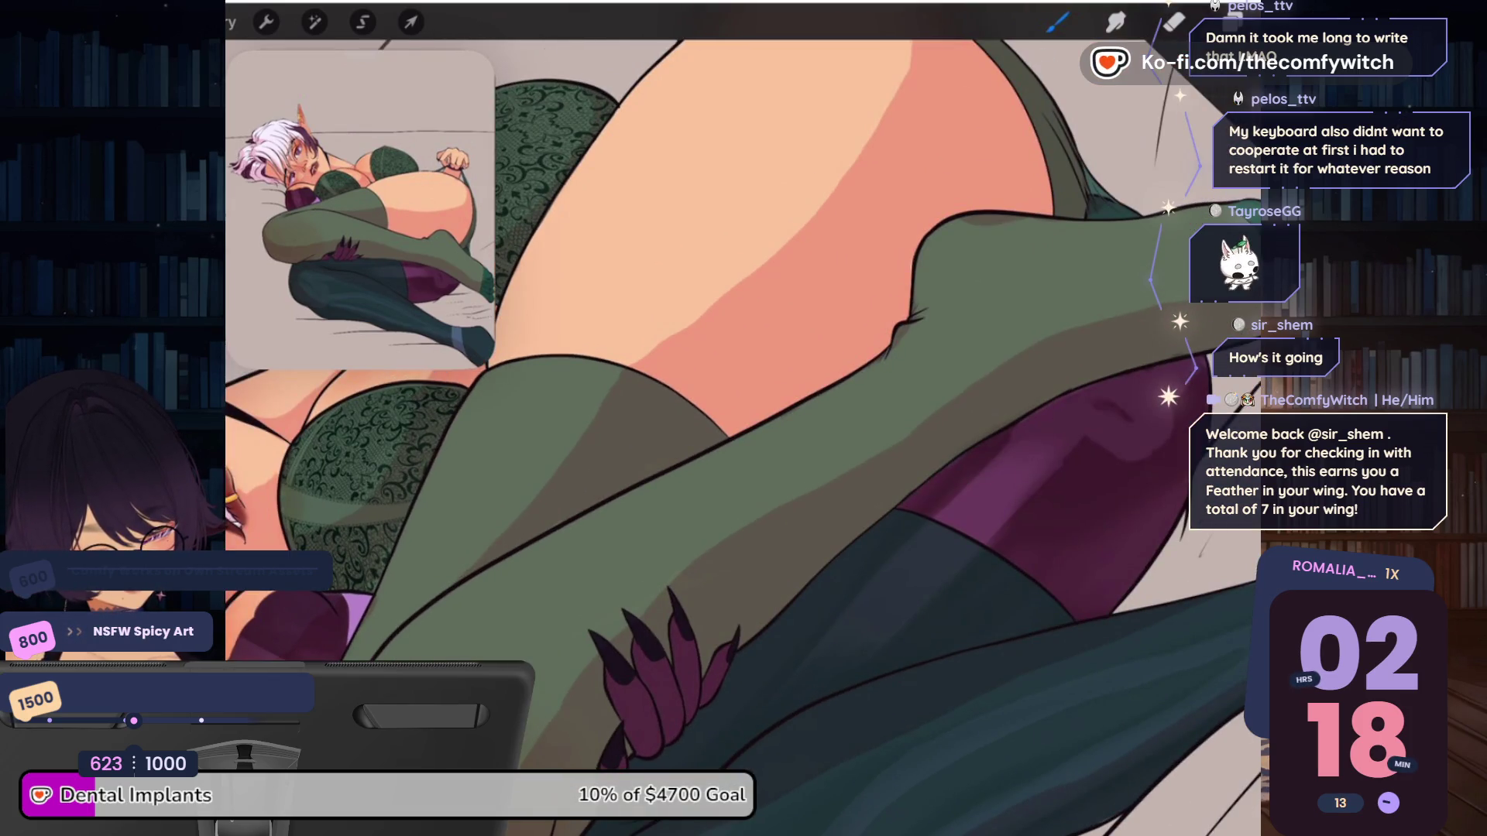
scroll(743, 419, down, 3)
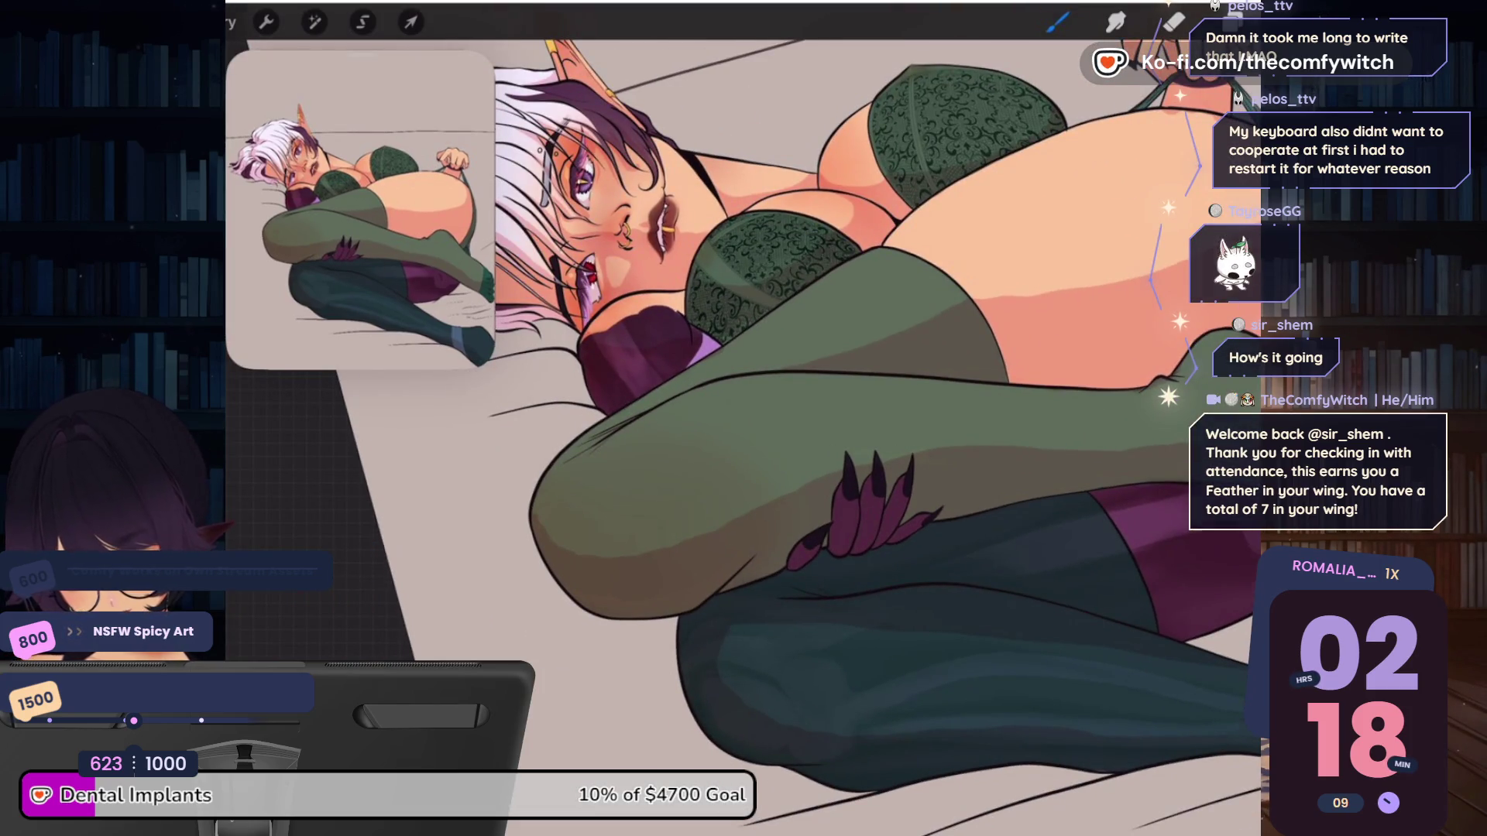
scroll(875, 434, up, 3)
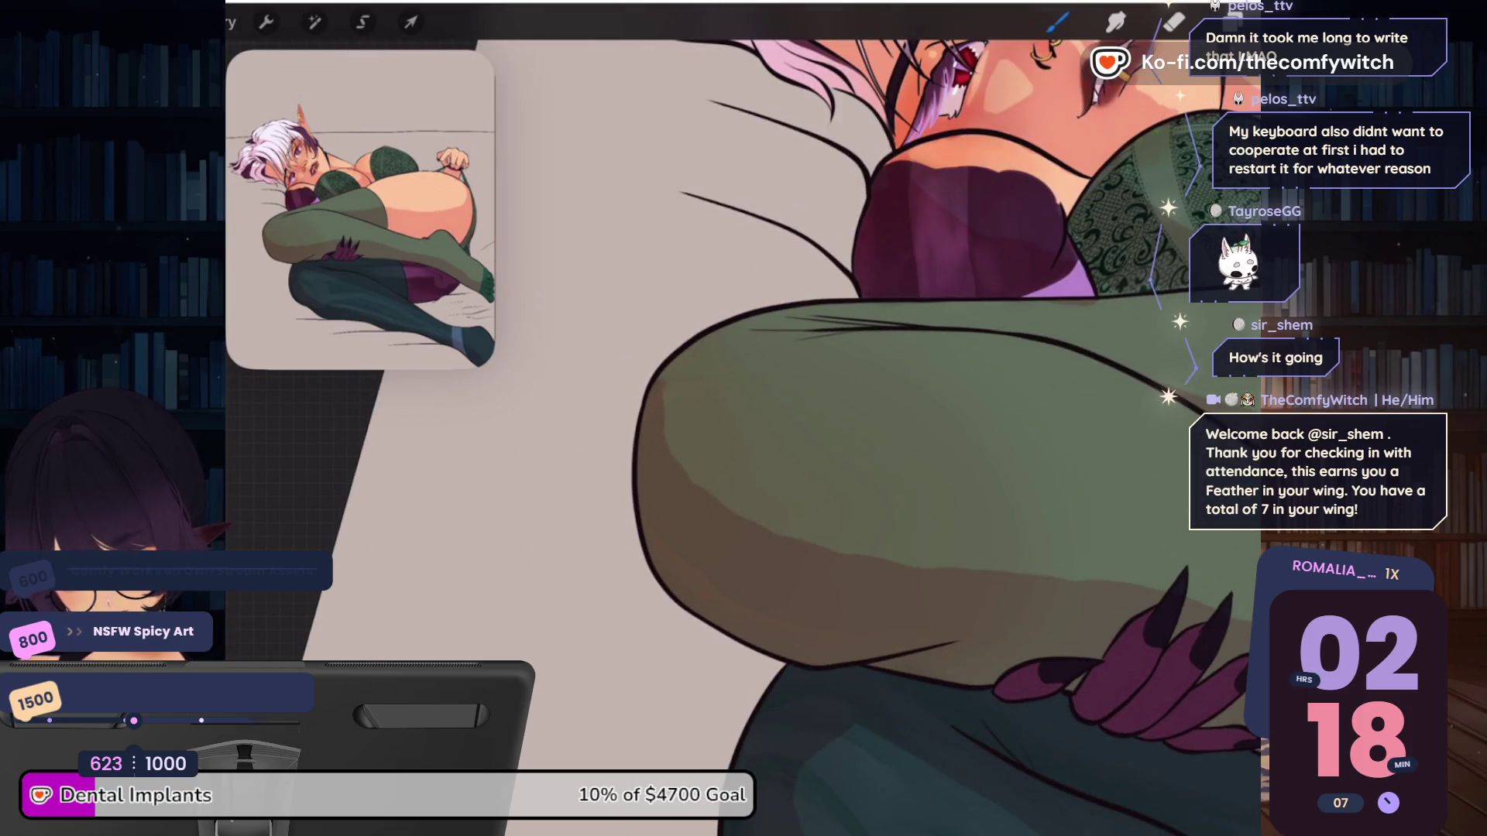
key(bracketright)
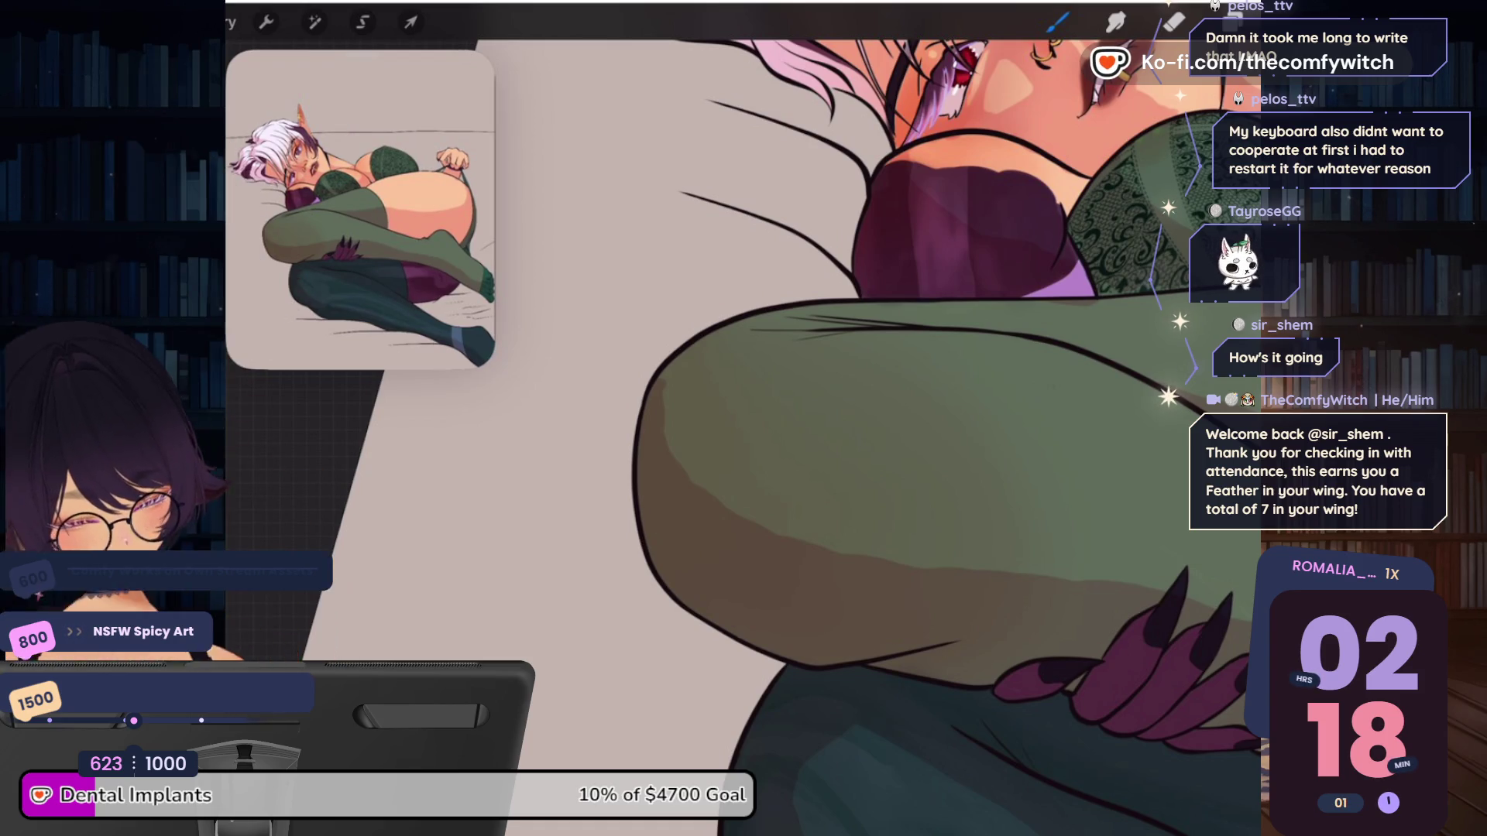
scroll(782, 434, down, 3)
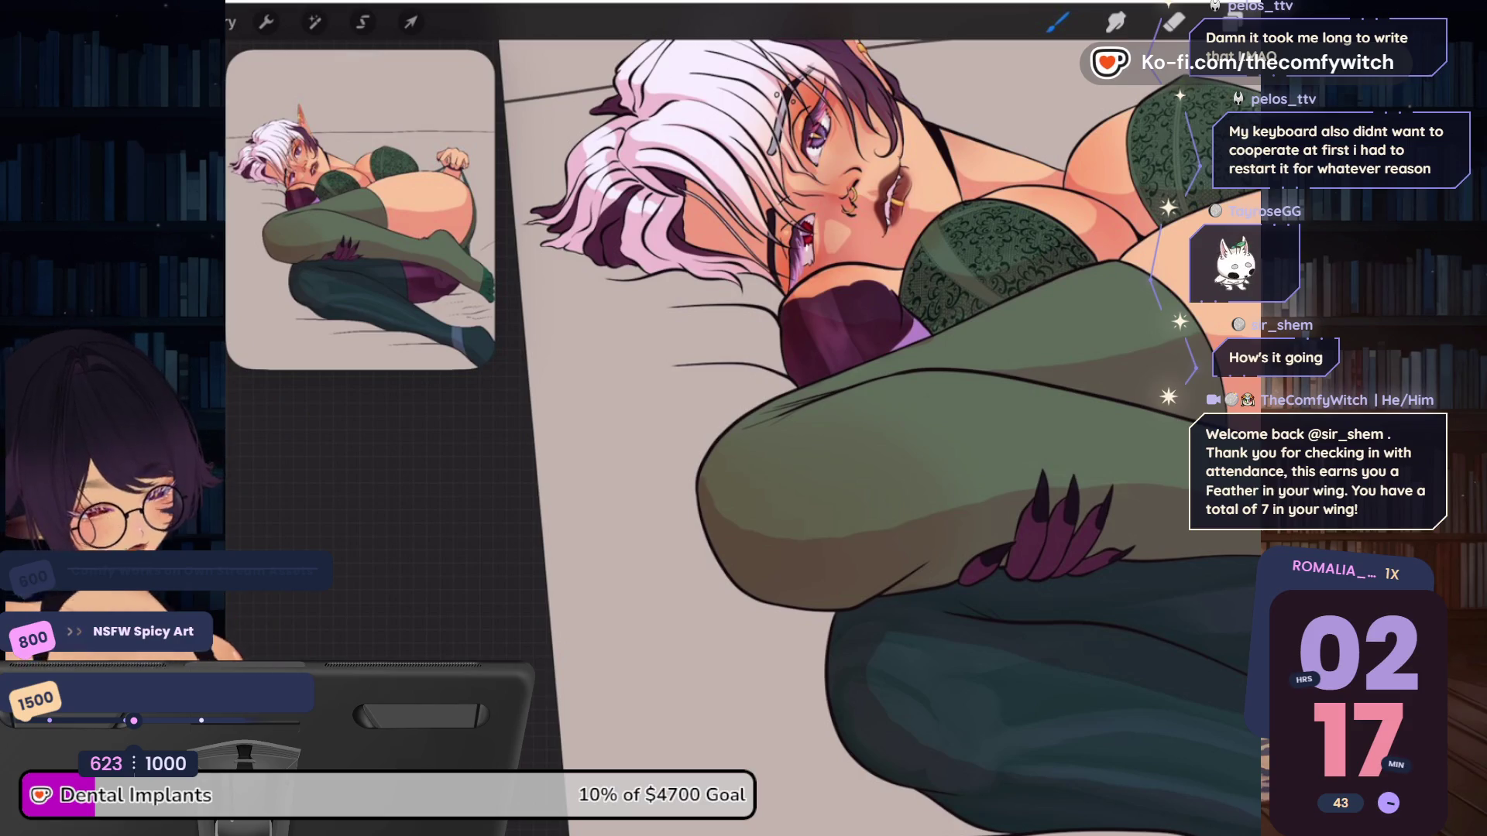
scroll(776, 387, down, 2)
Make Layer 39 the active layer again and check the current colour
click(1231, 23)
scroll(1123, 386, up, 2)
click(1123, 299)
click(1124, 299)
click(1037, 299)
click(1231, 22)
click(1231, 23)
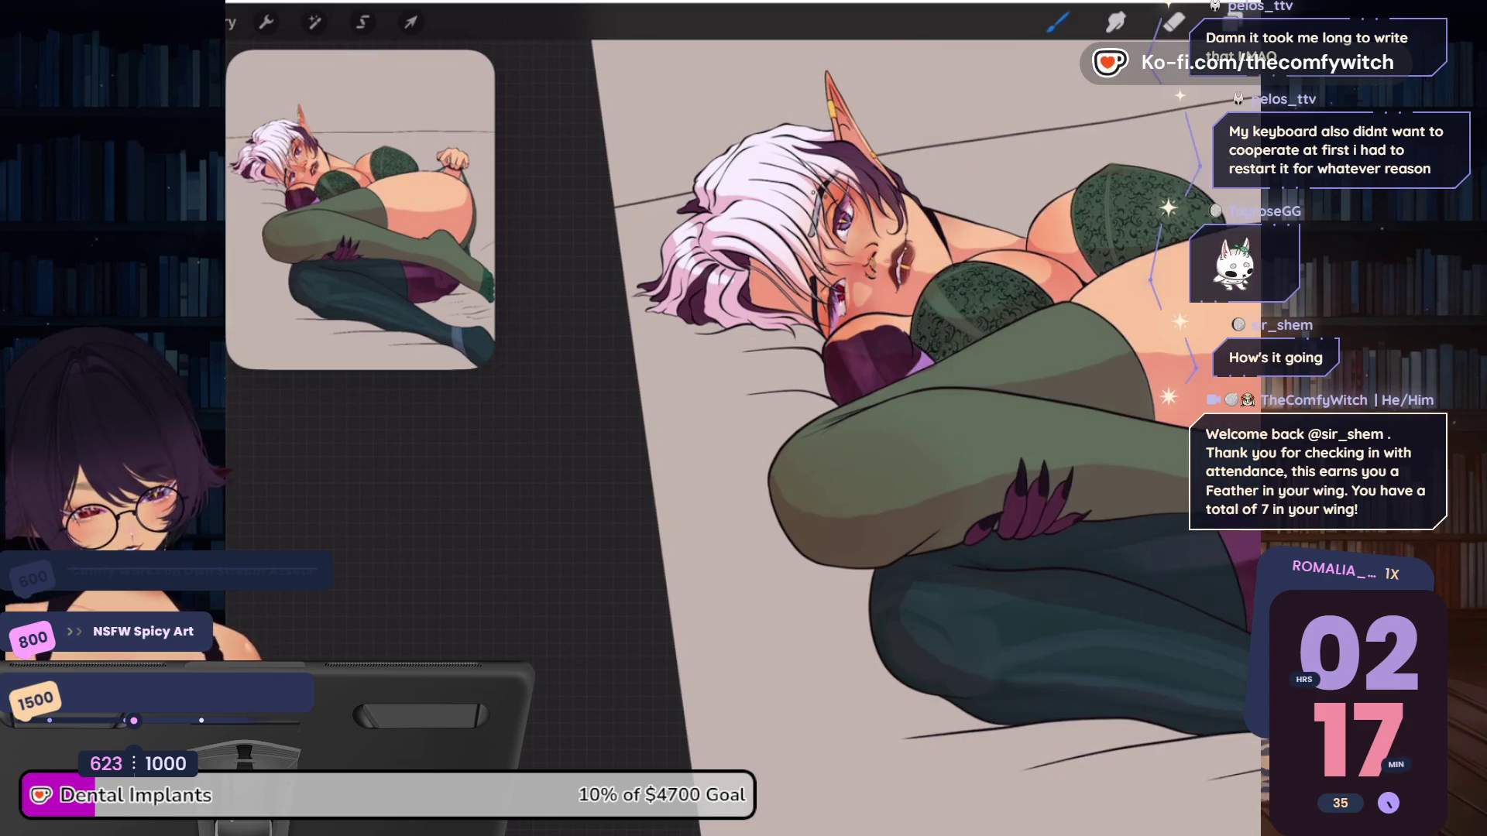
scroll(851, 311, up, 5)
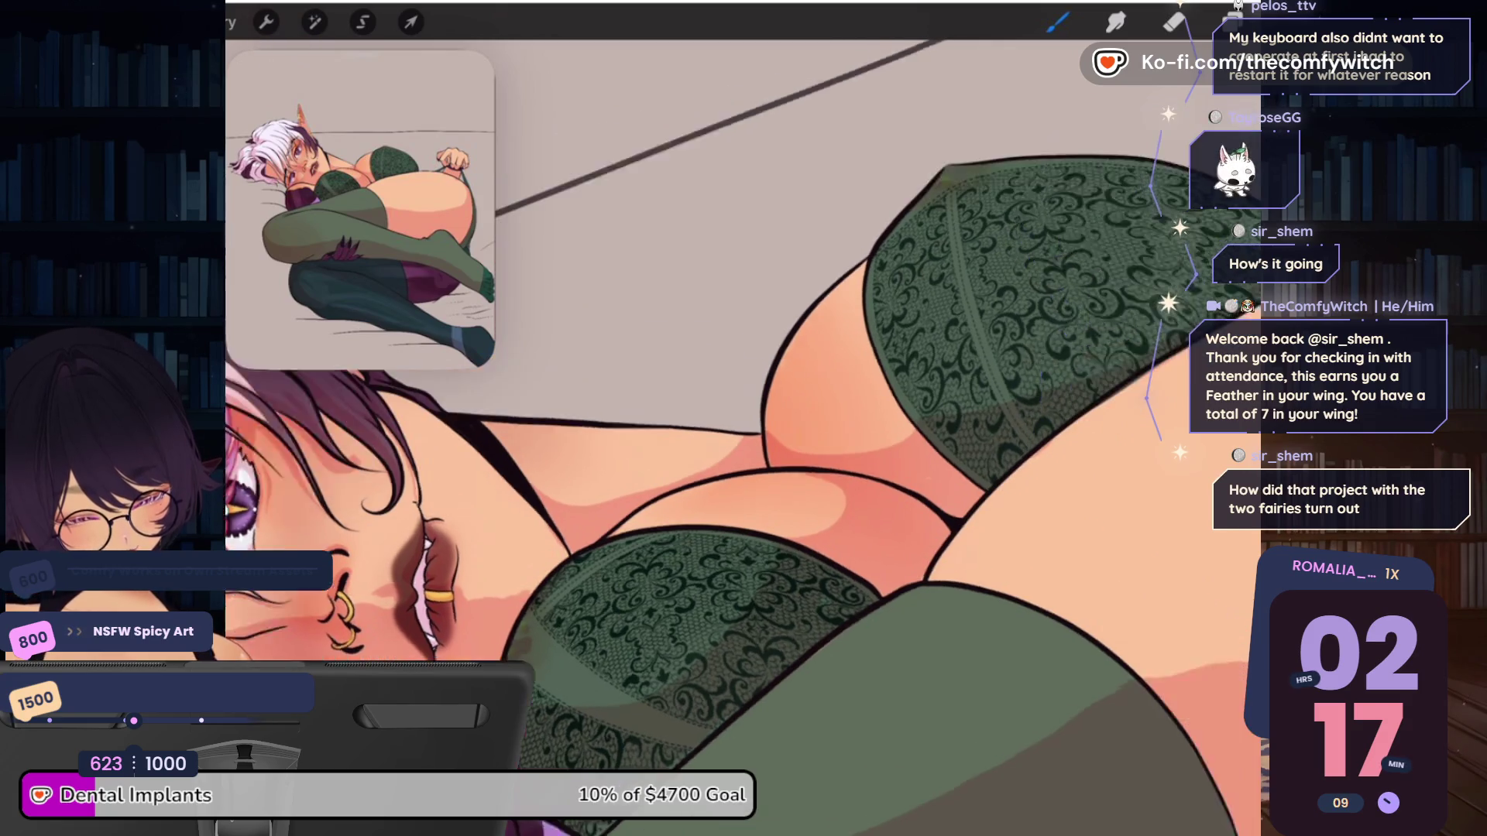
scroll(744, 465, right, 10)
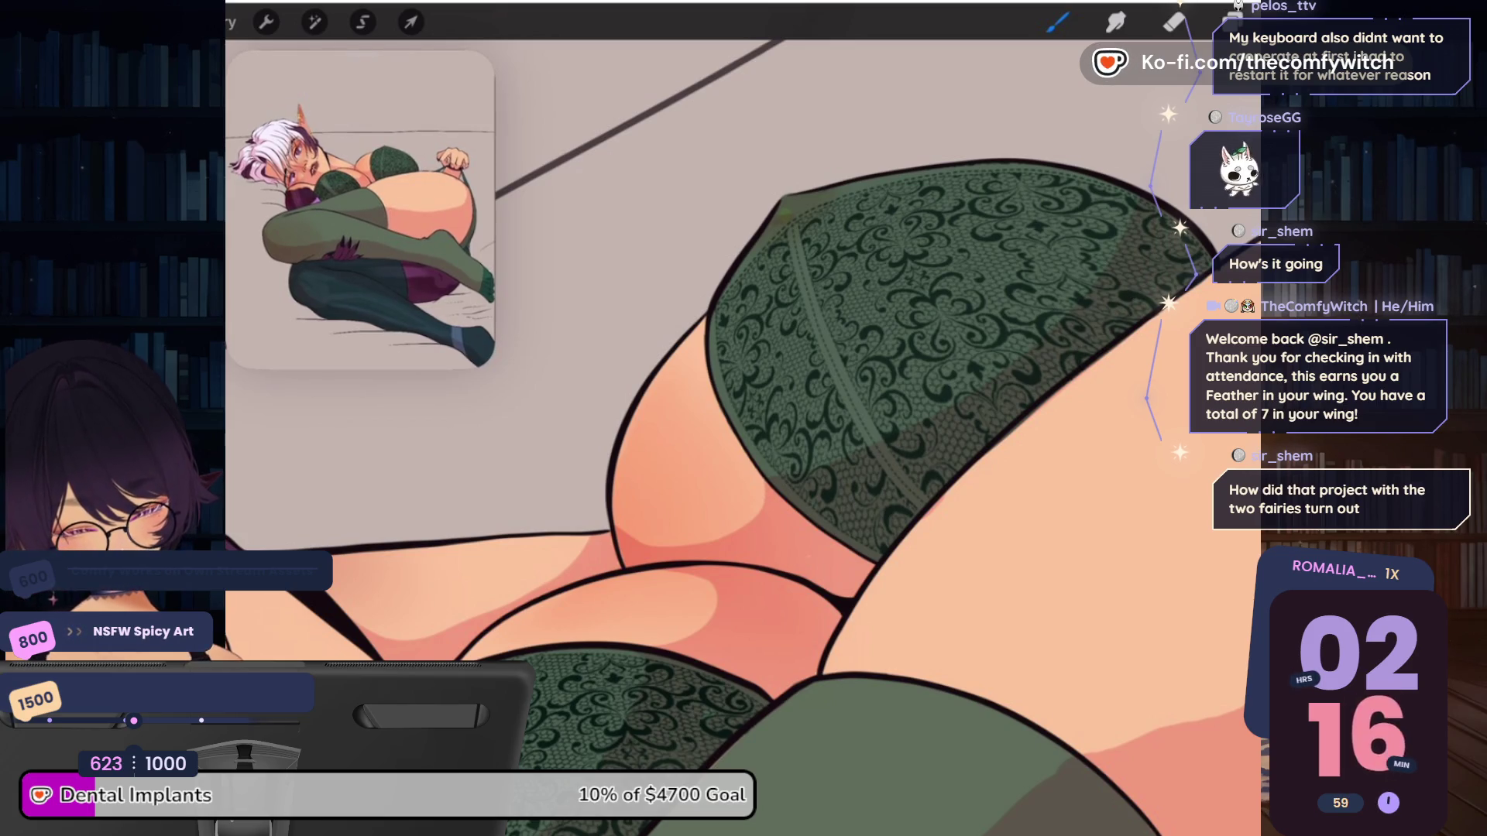
scroll(743, 434, down, 3)
scroll(906, 433, down, 3)
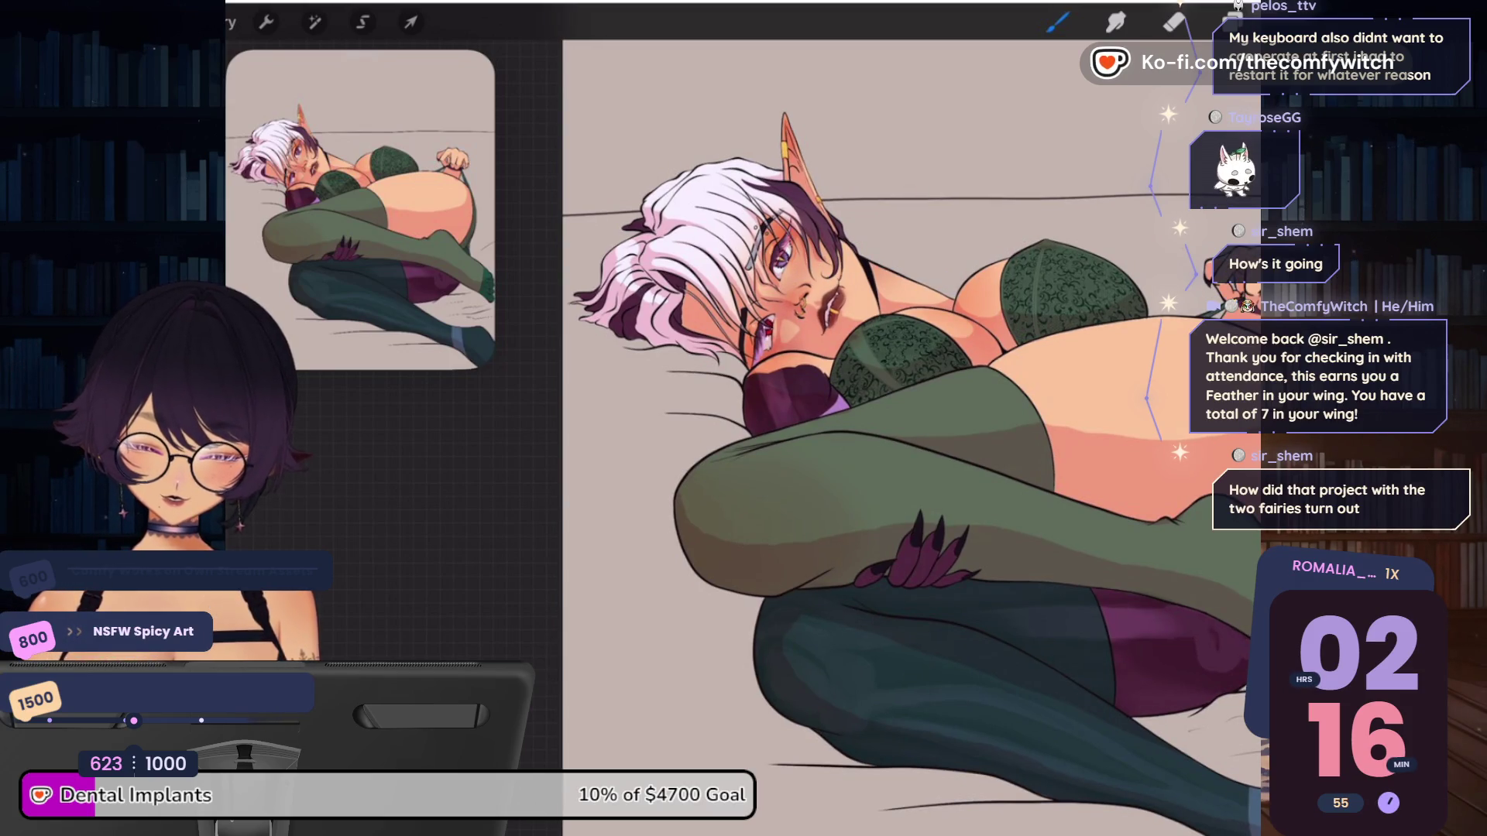
scroll(775, 326, up, 5)
scroll(744, 387, up, 2)
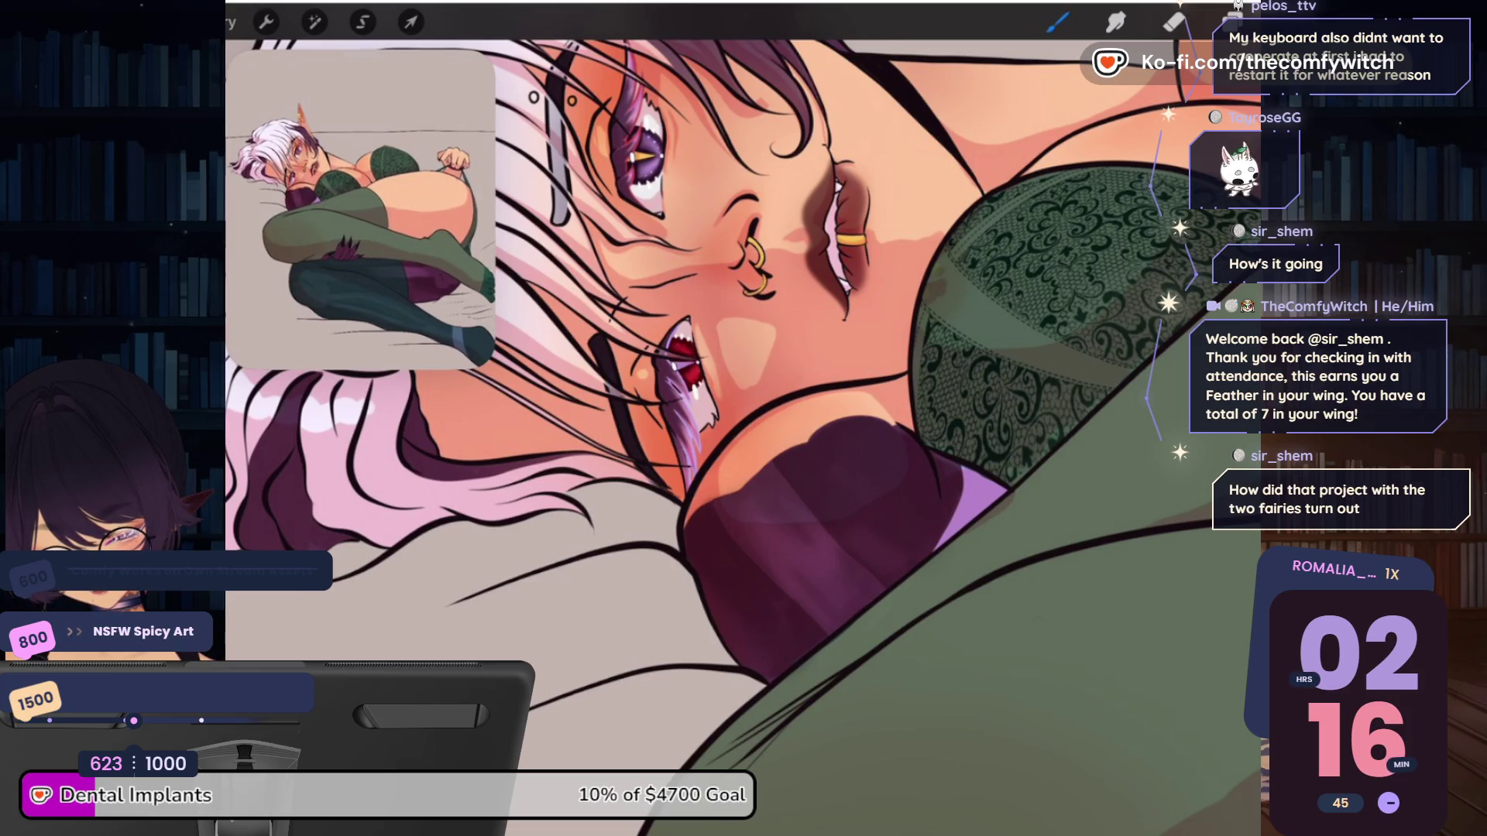
scroll(744, 419, down, 5)
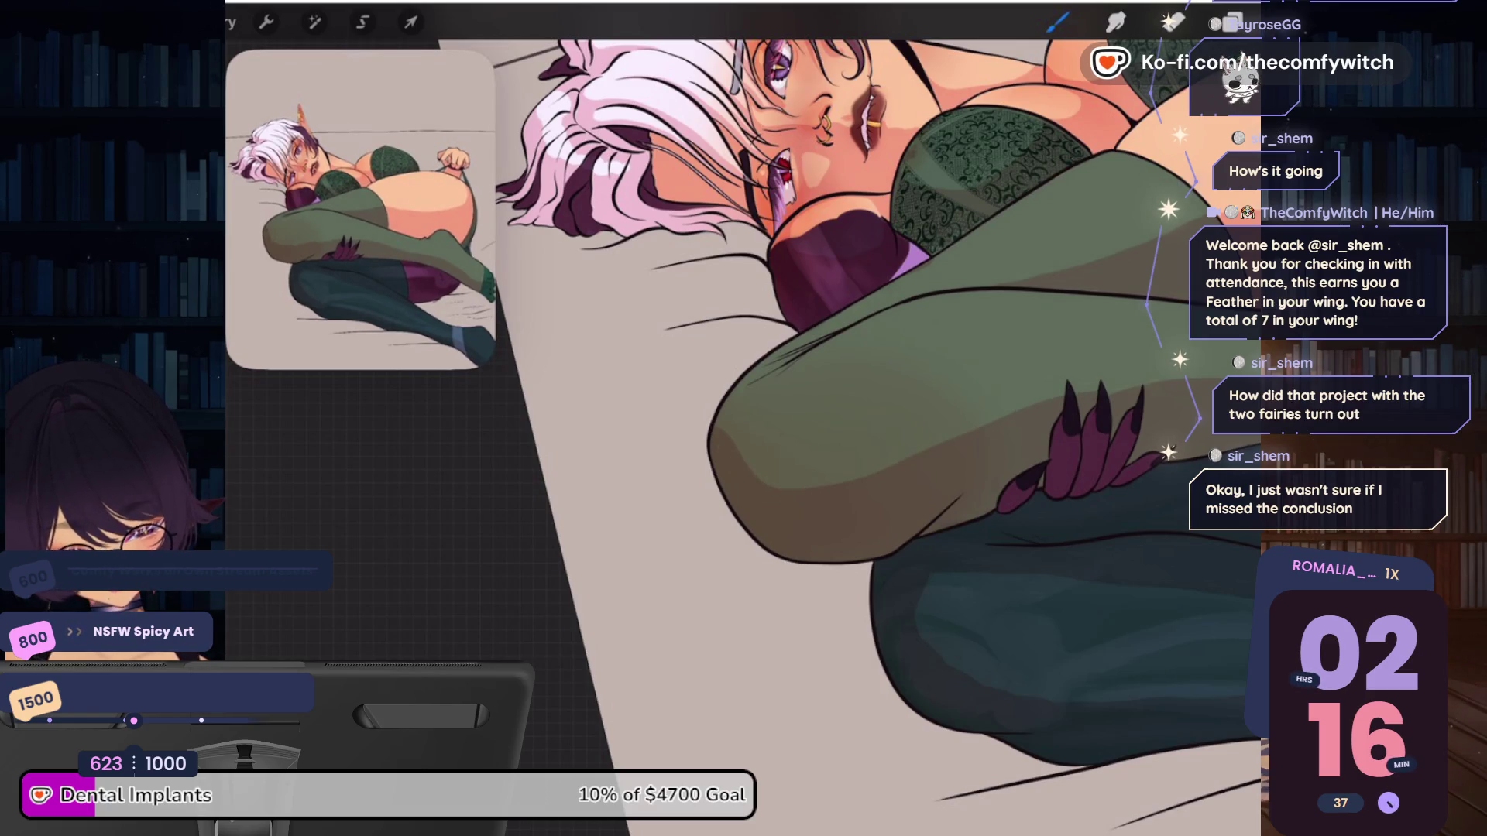
Zoom around the legs and feet and select the Eraser to clean up stray shading
scroll(874, 418, down, 1)
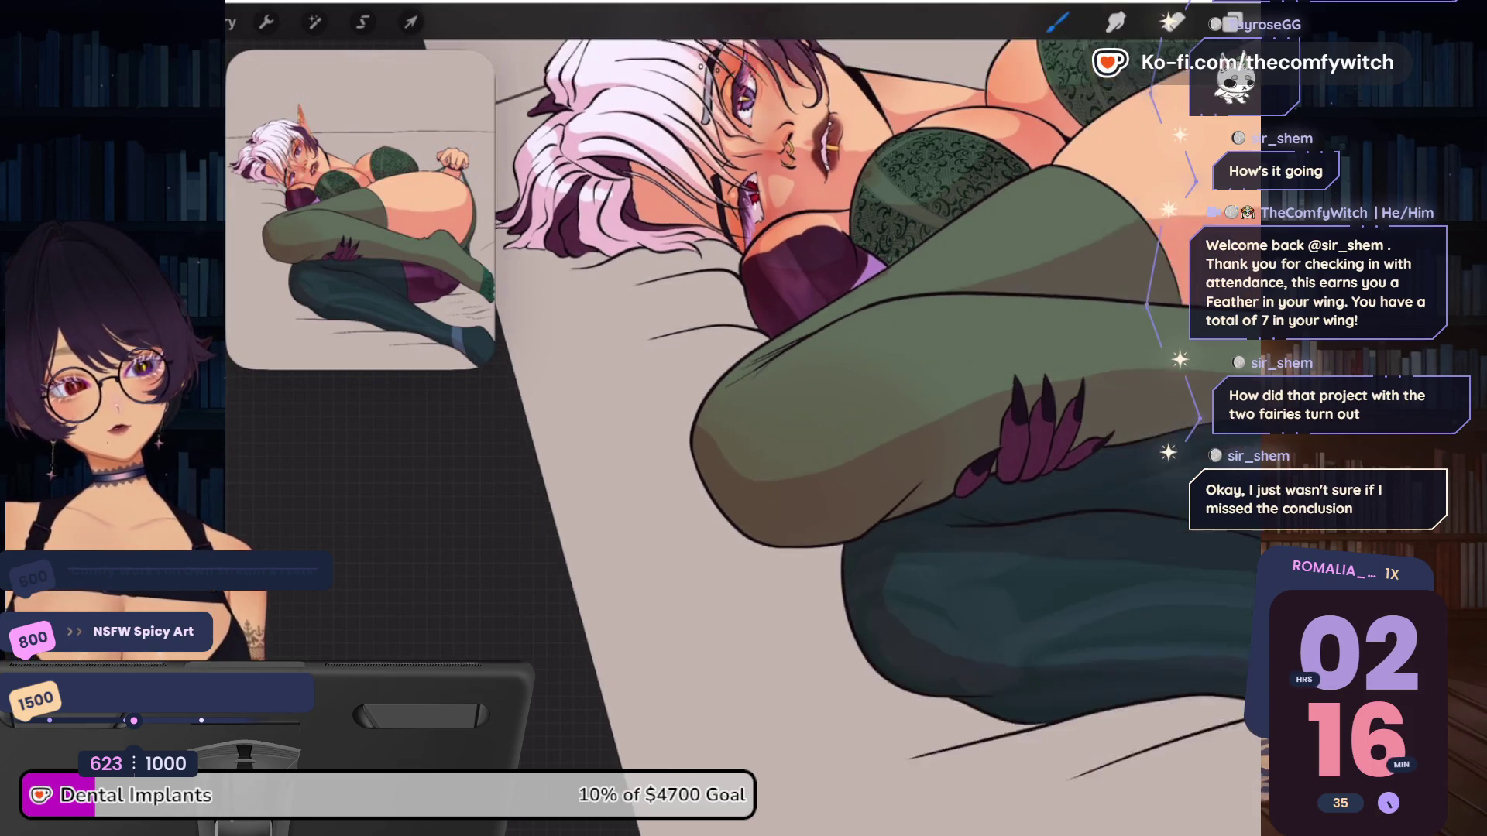
scroll(874, 418, up, 3)
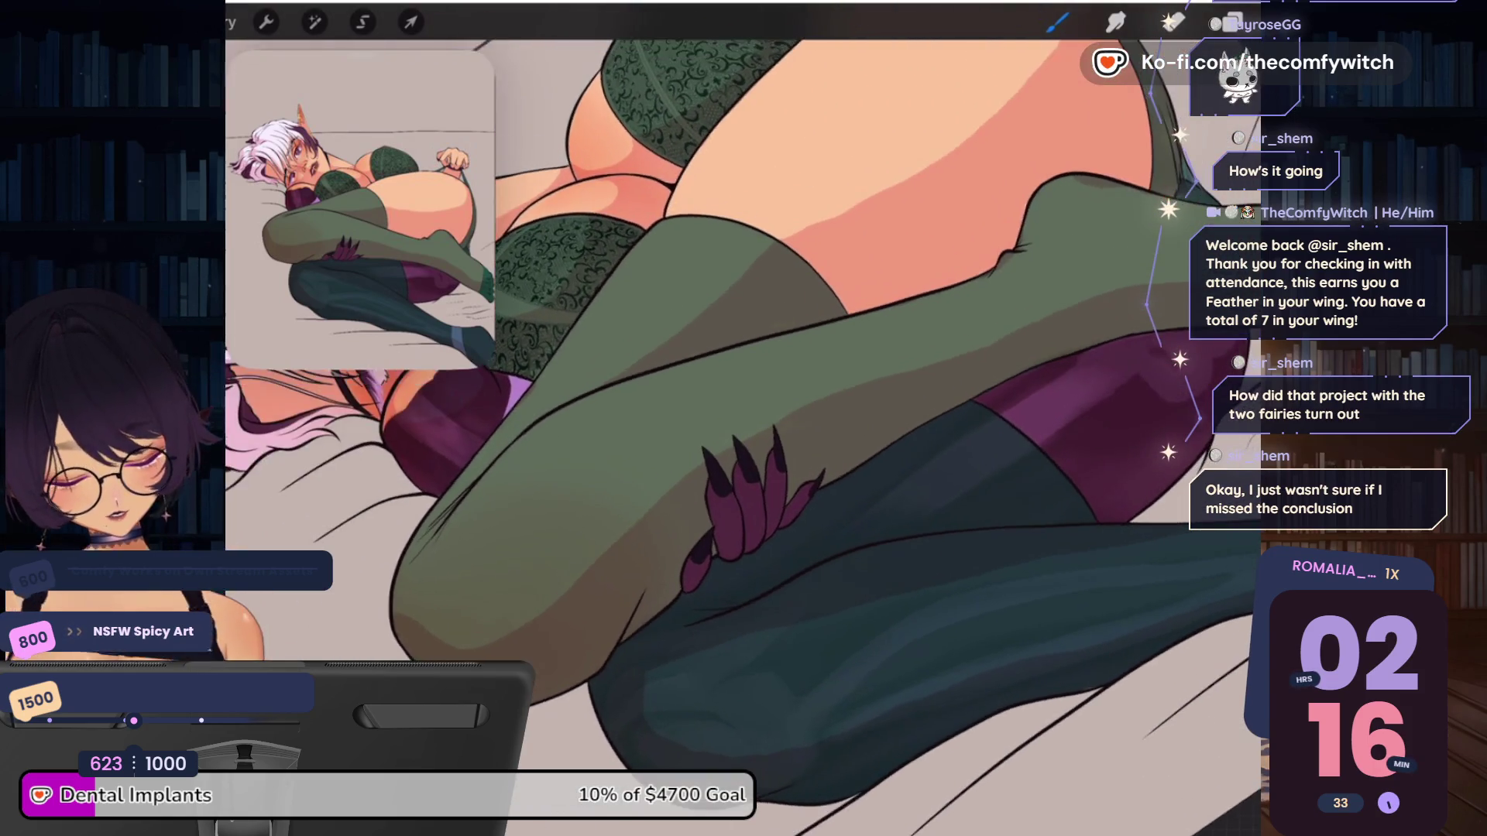
scroll(743, 418, down, 2)
scroll(743, 419, up, 2)
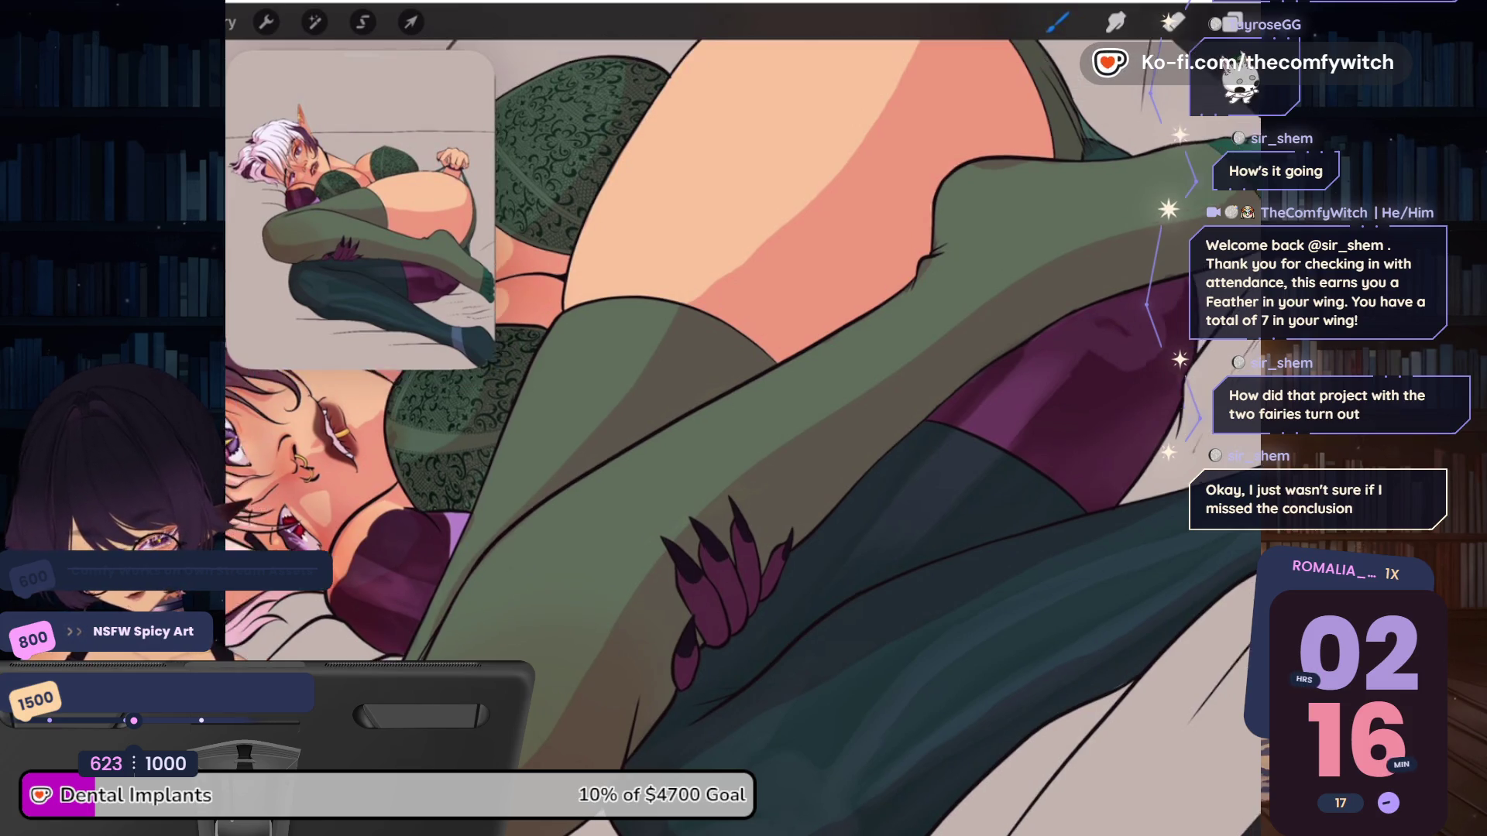
scroll(743, 418, down, 5)
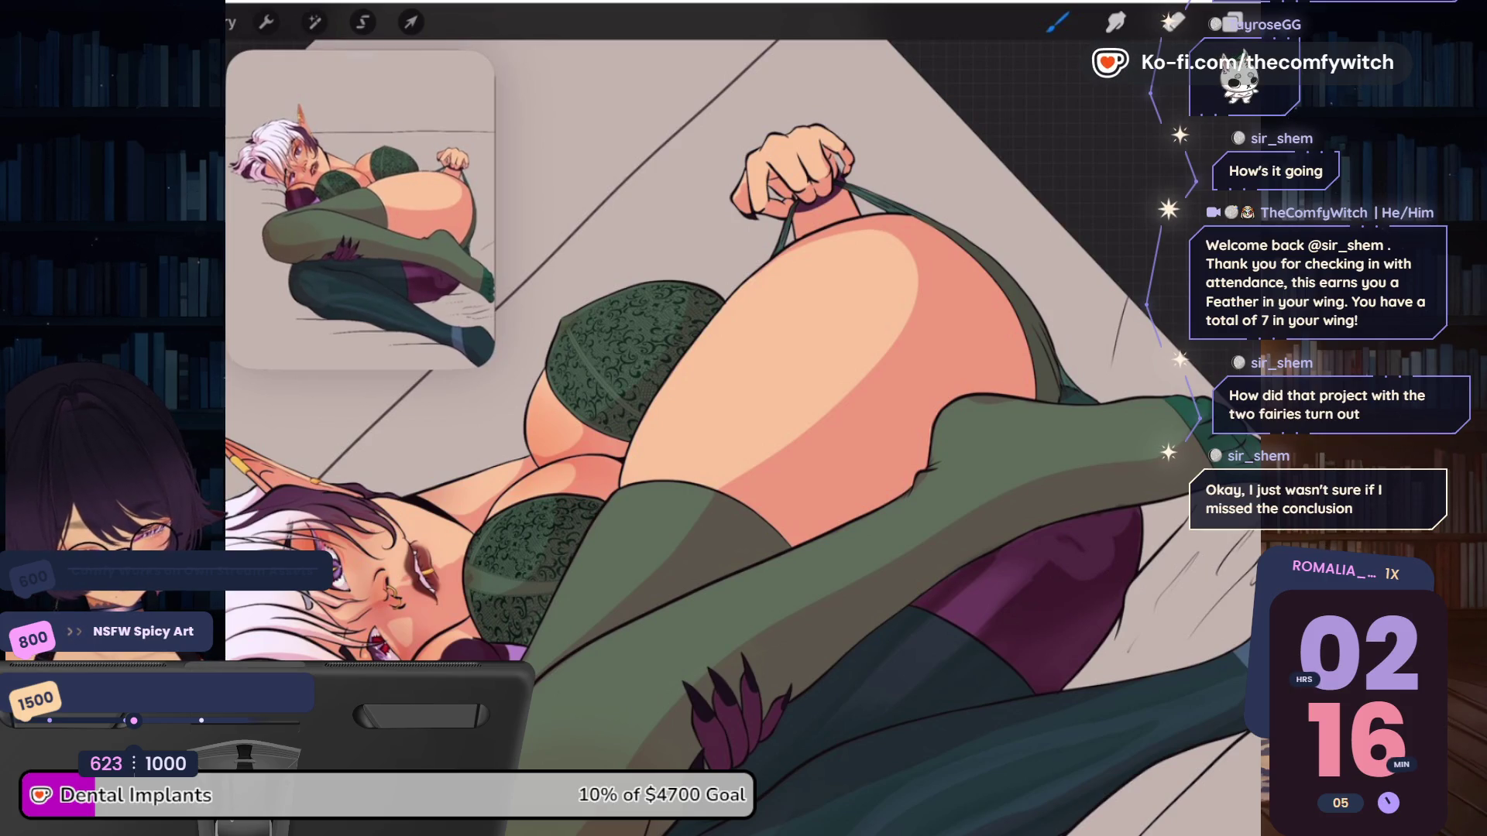
scroll(744, 418, up, 3)
scroll(744, 419, up, 3)
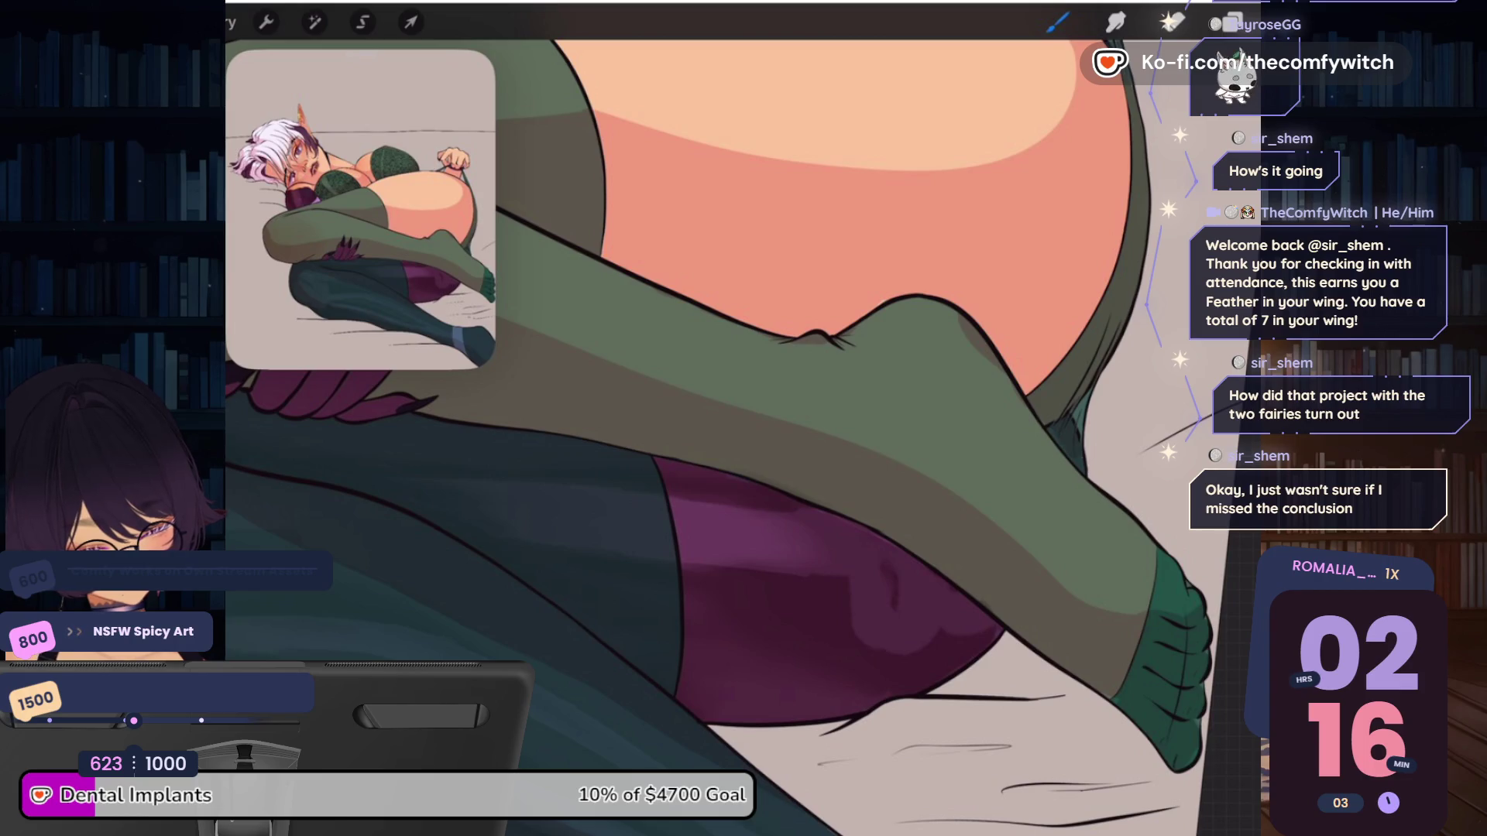
scroll(744, 419, down, 5)
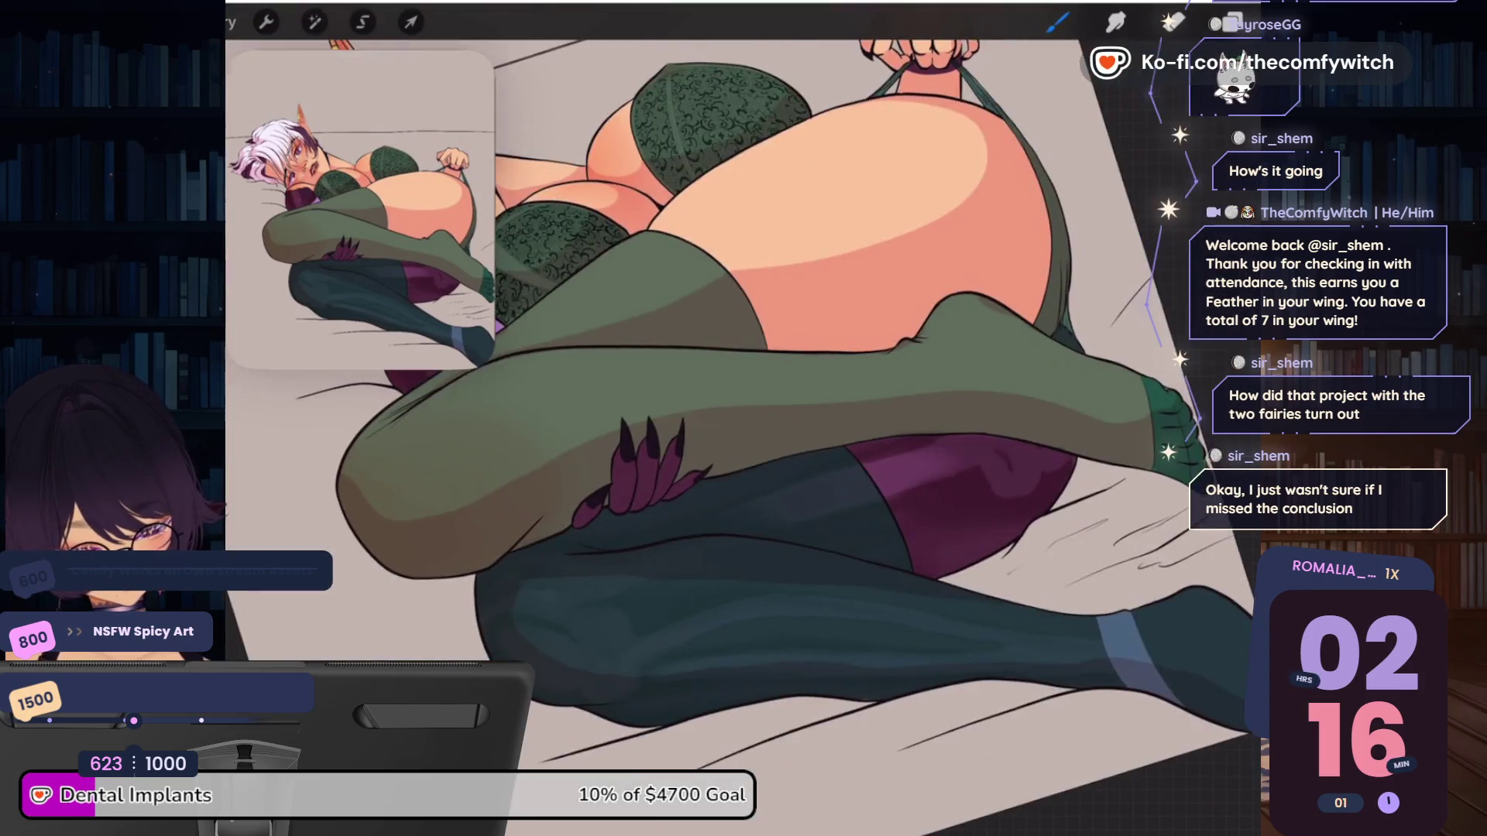
scroll(745, 419, down, 1)
key(e)
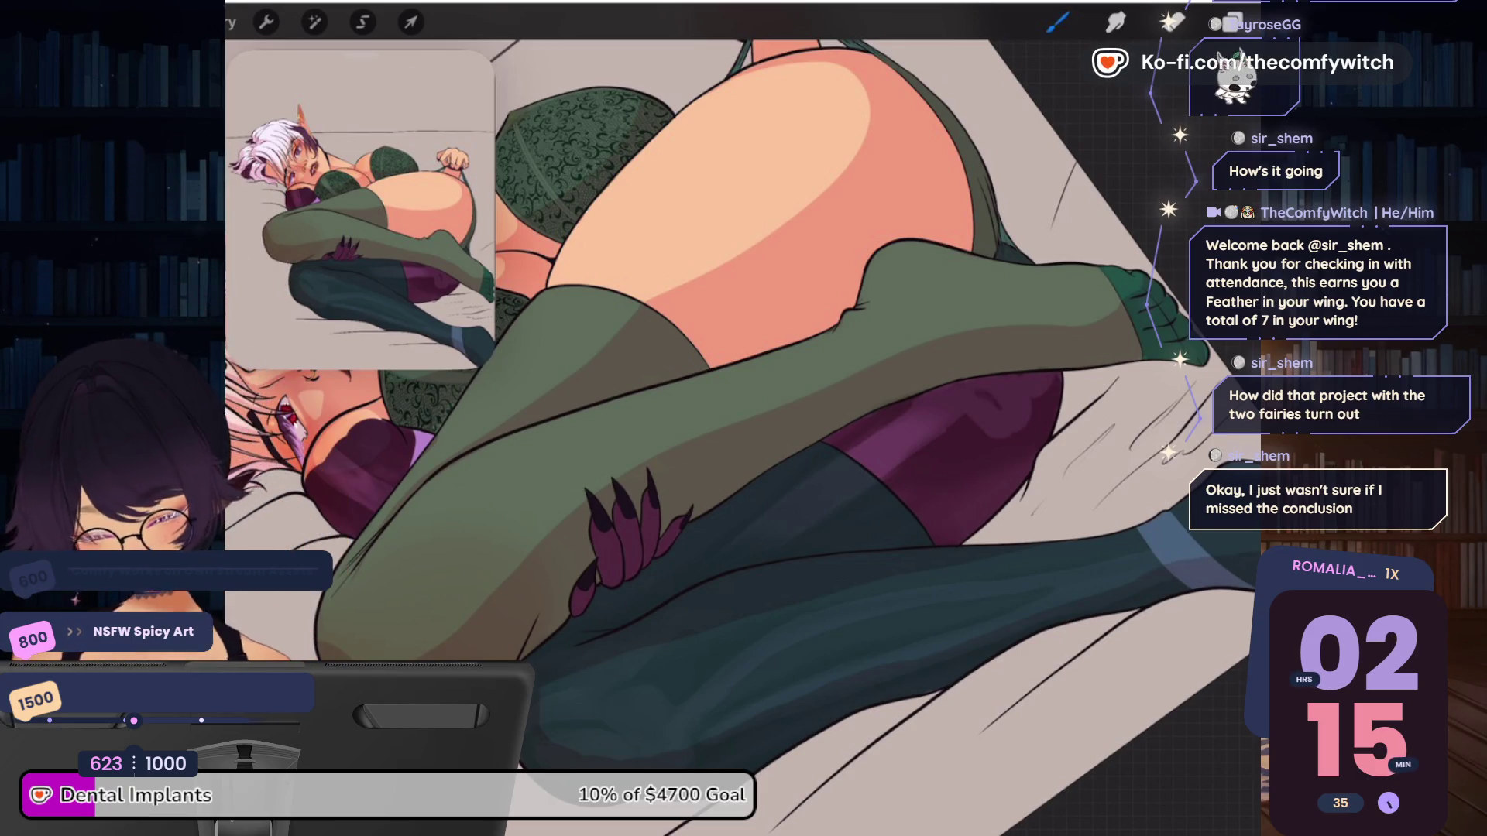
scroll(776, 311, up, 5)
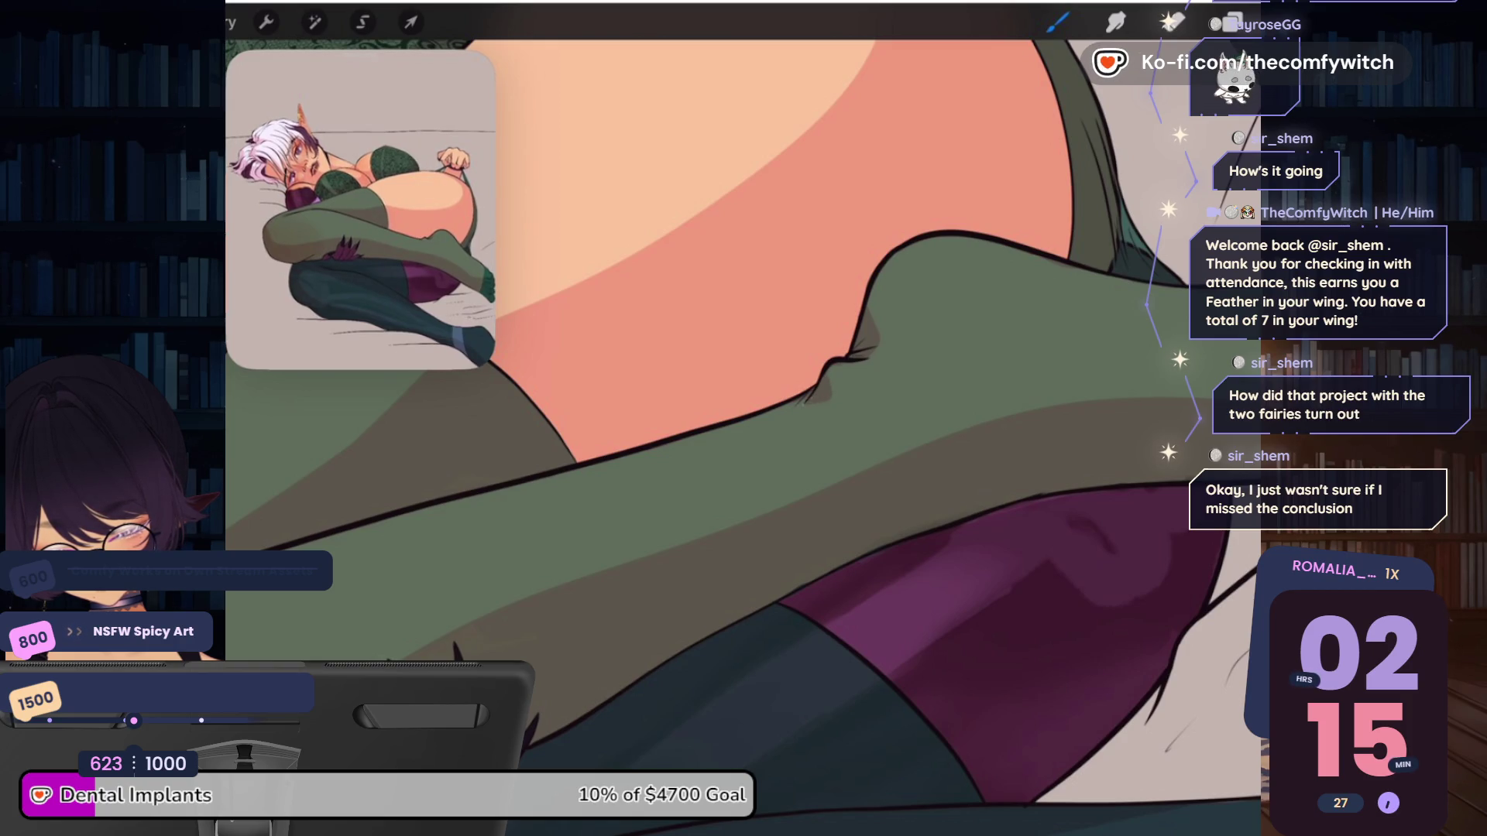
scroll(743, 388, down, 5)
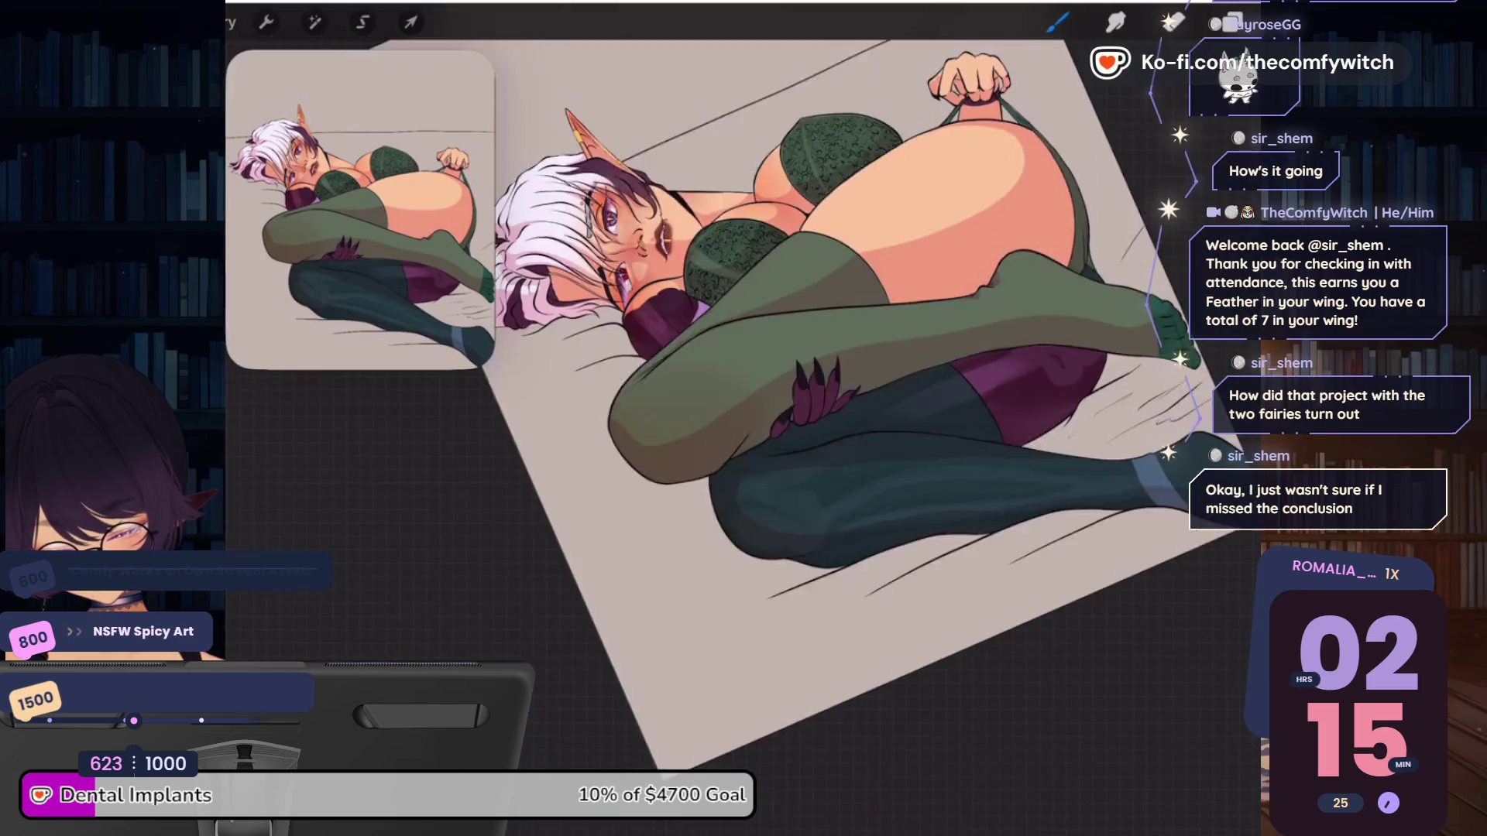
Select the Eraser and zoom around the stocking legs to inspect the shading
scroll(775, 387, up, 5)
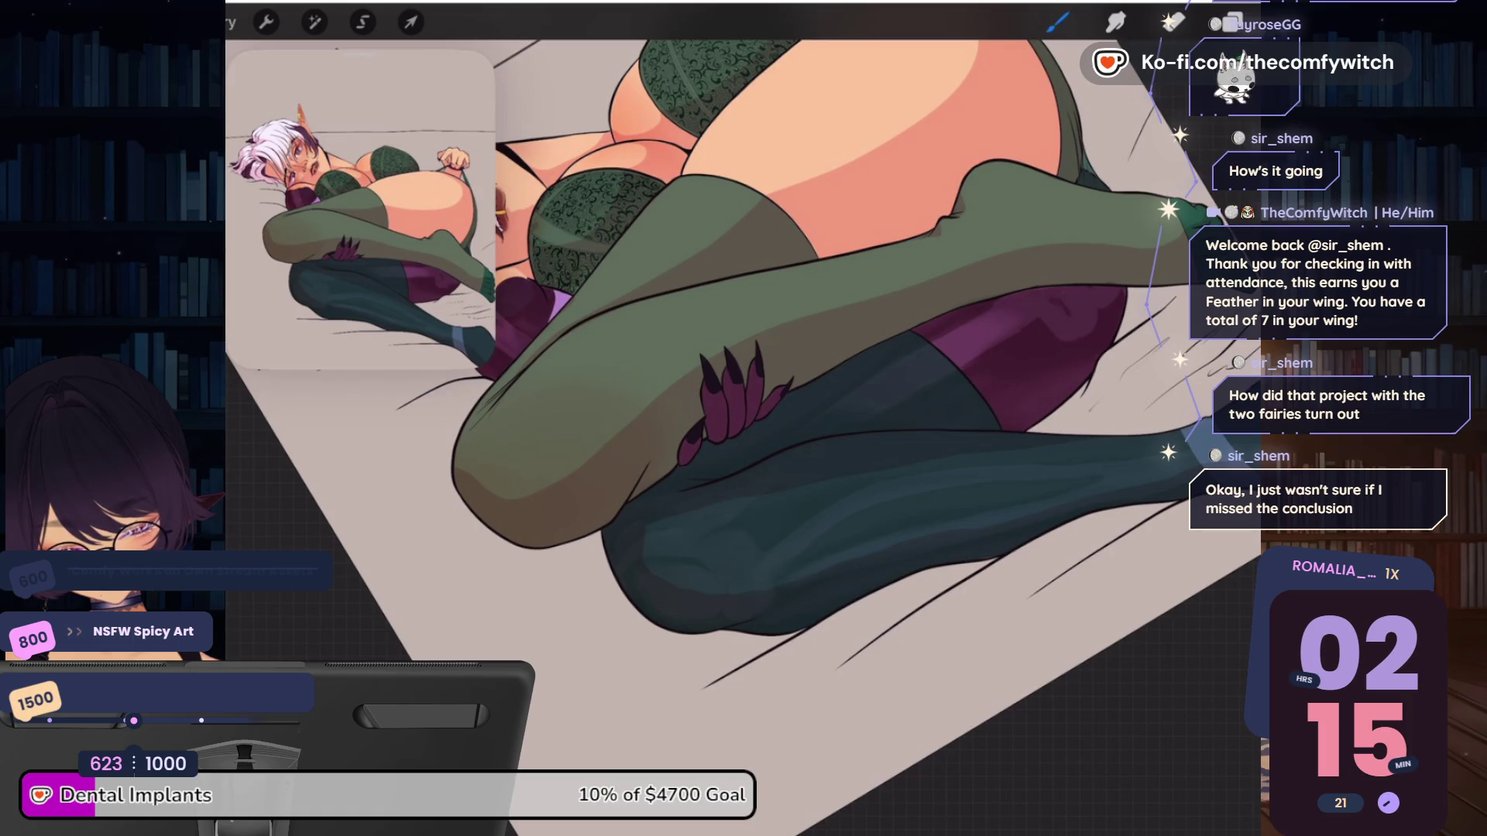
scroll(655, 361, up, 3)
scroll(655, 361, up, 2)
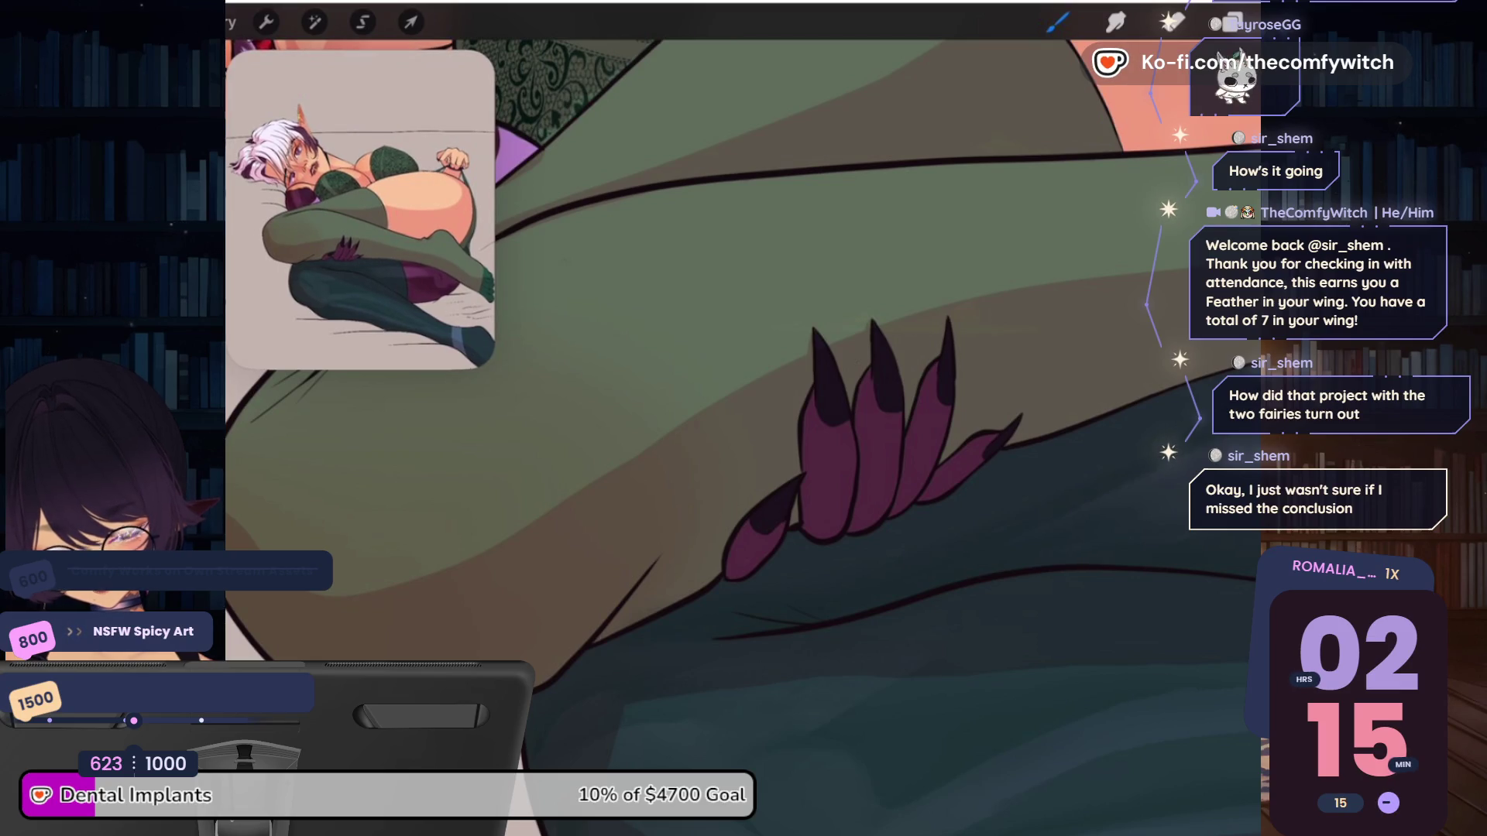
key(e)
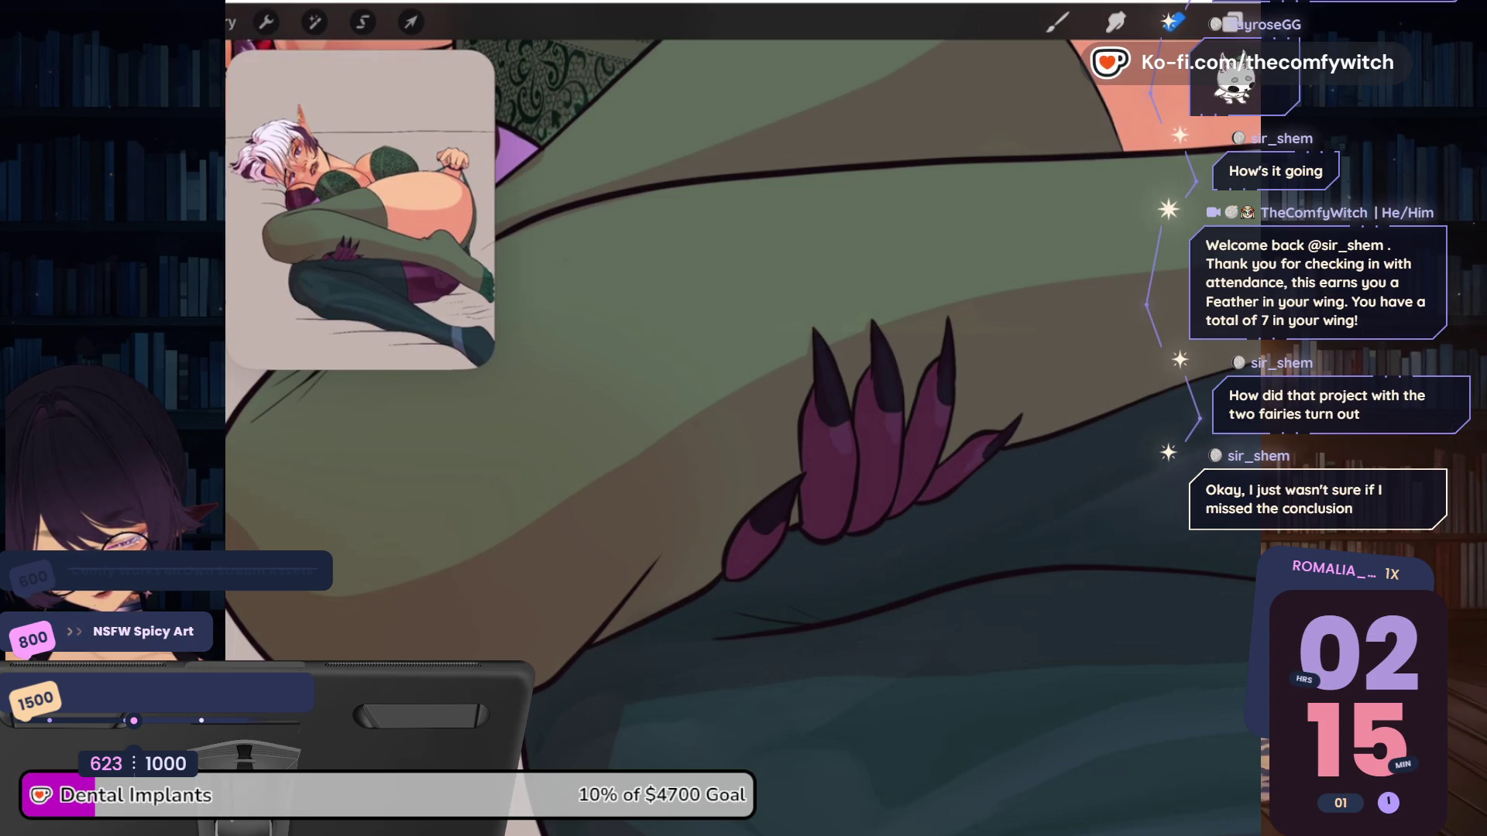
scroll(743, 419, down, 5)
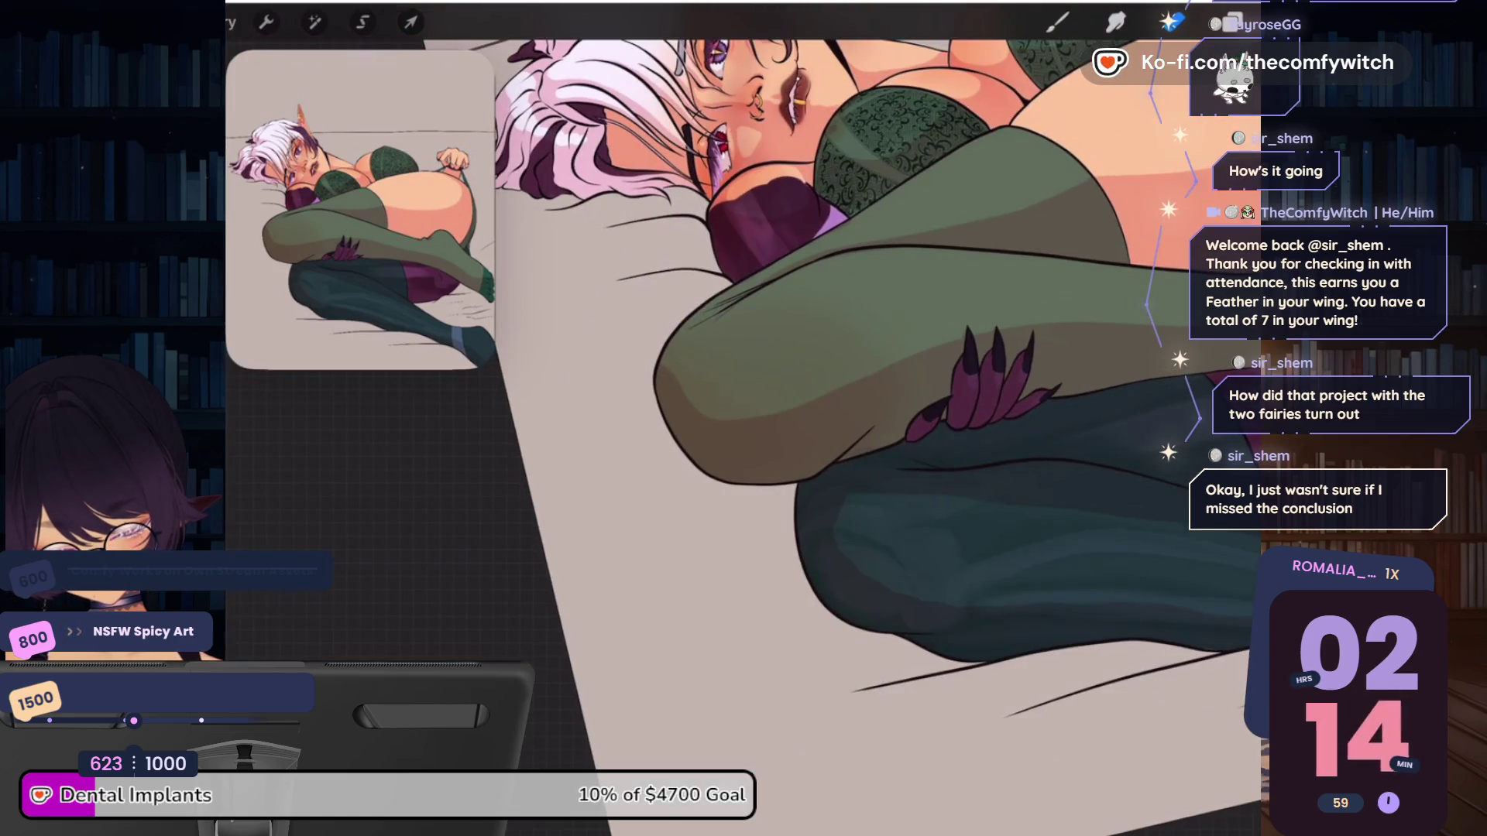
scroll(743, 418, up, 3)
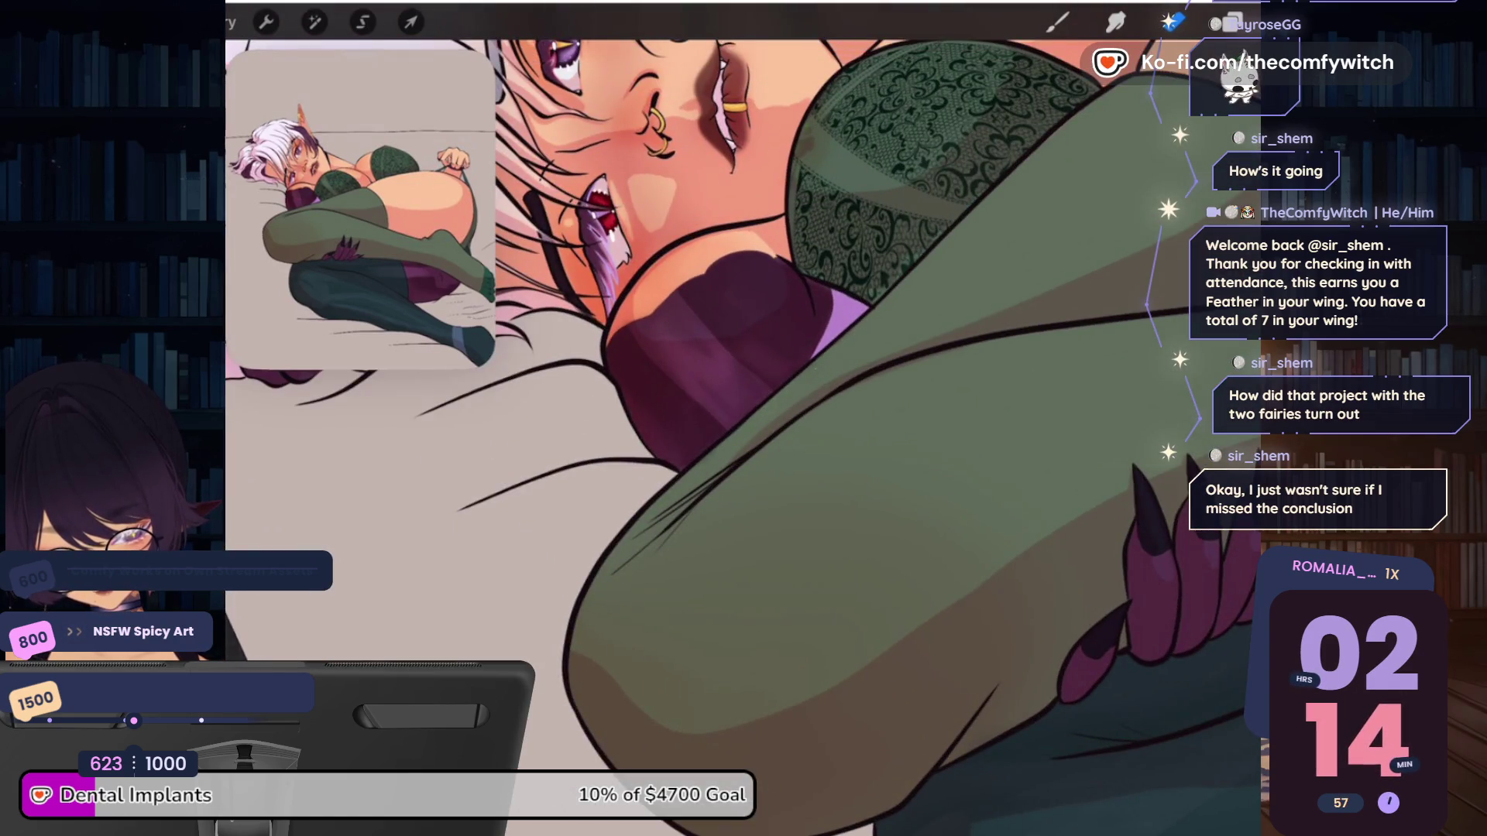
scroll(743, 418, down, 2)
scroll(744, 419, down, 3)
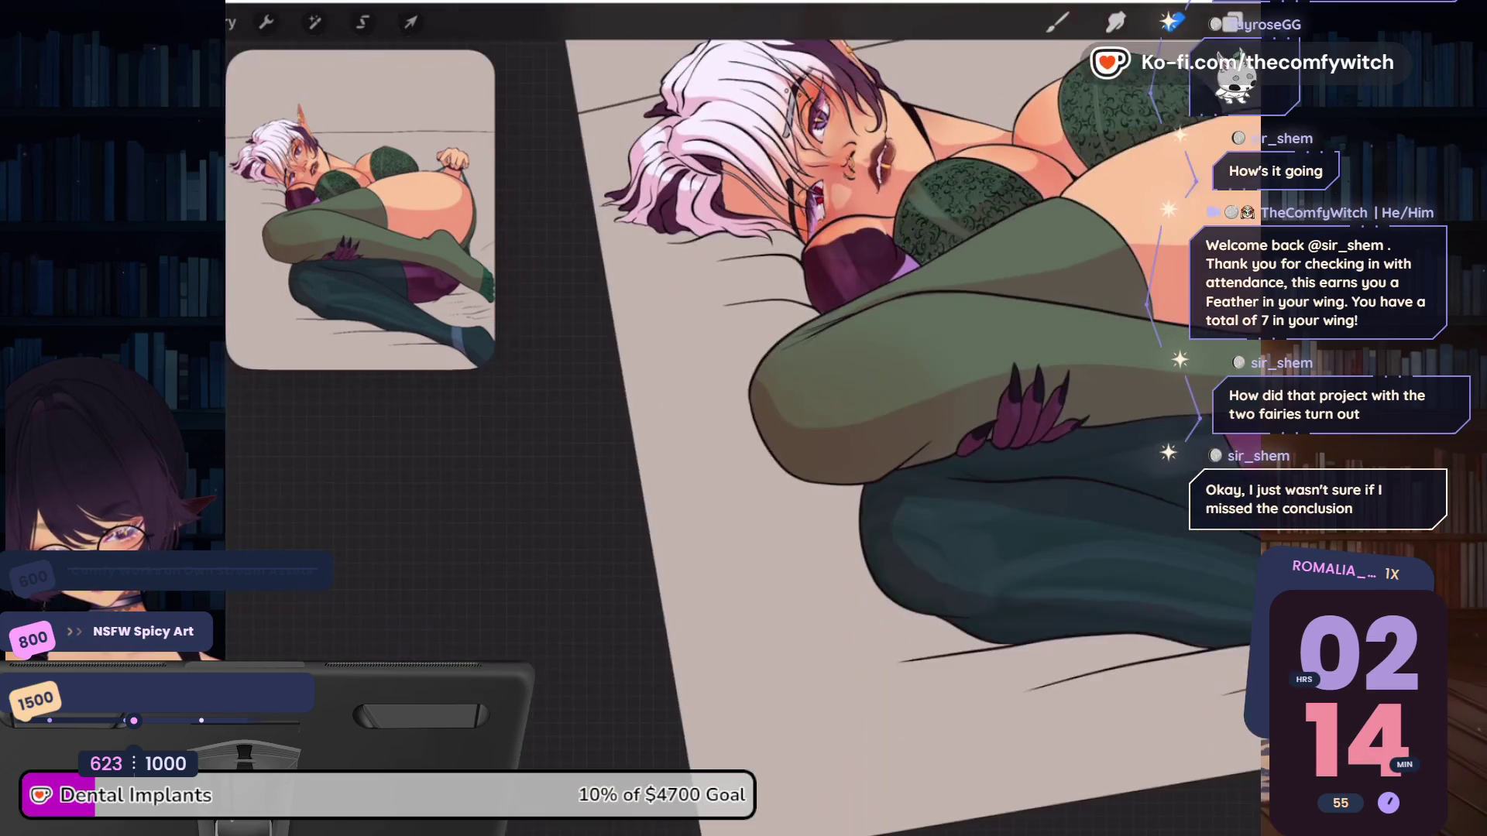
scroll(743, 418, down, 1)
scroll(745, 419, up, 2)
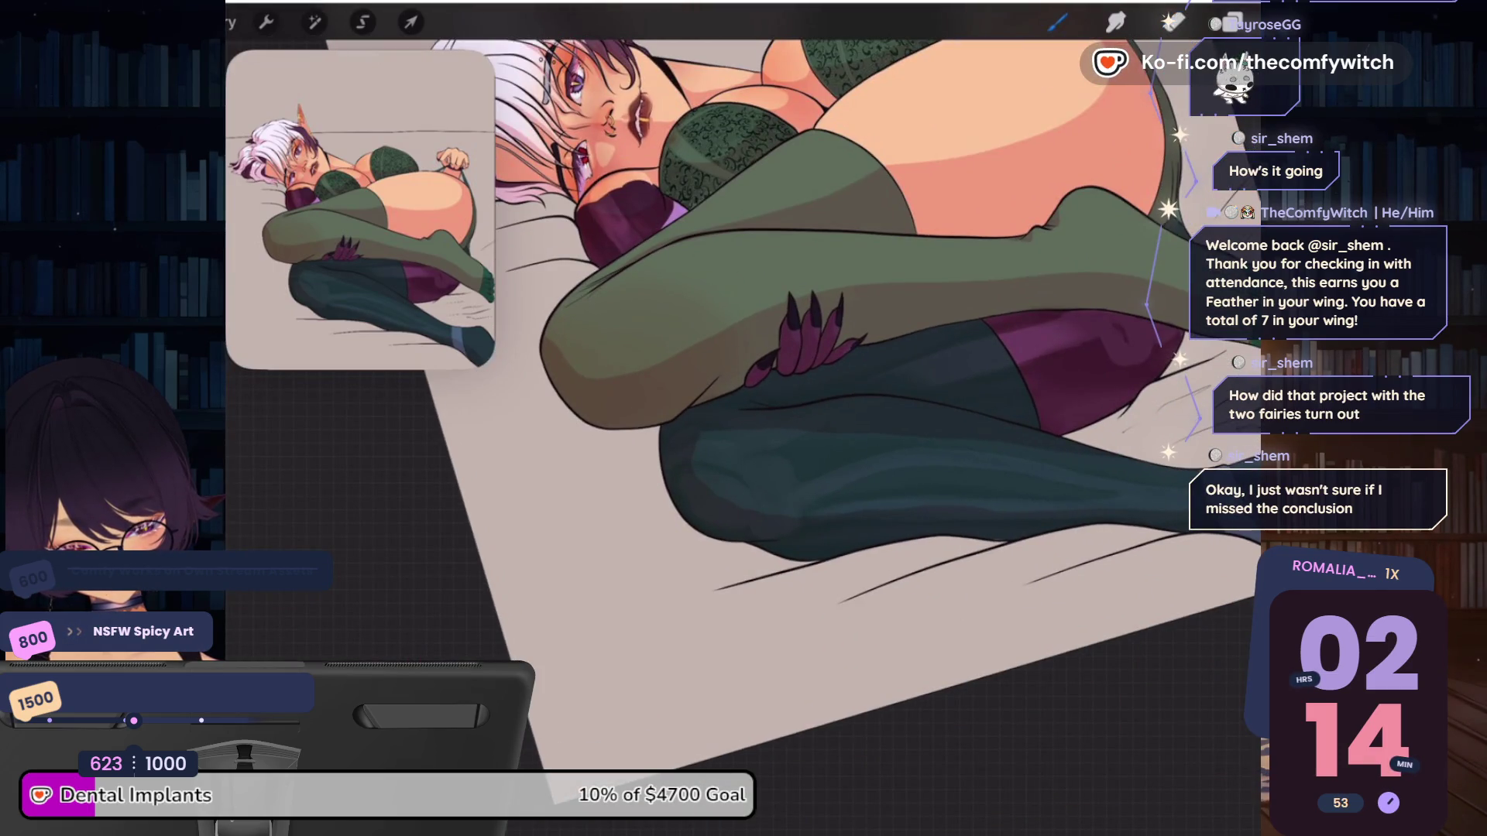
scroll(744, 419, up, 1)
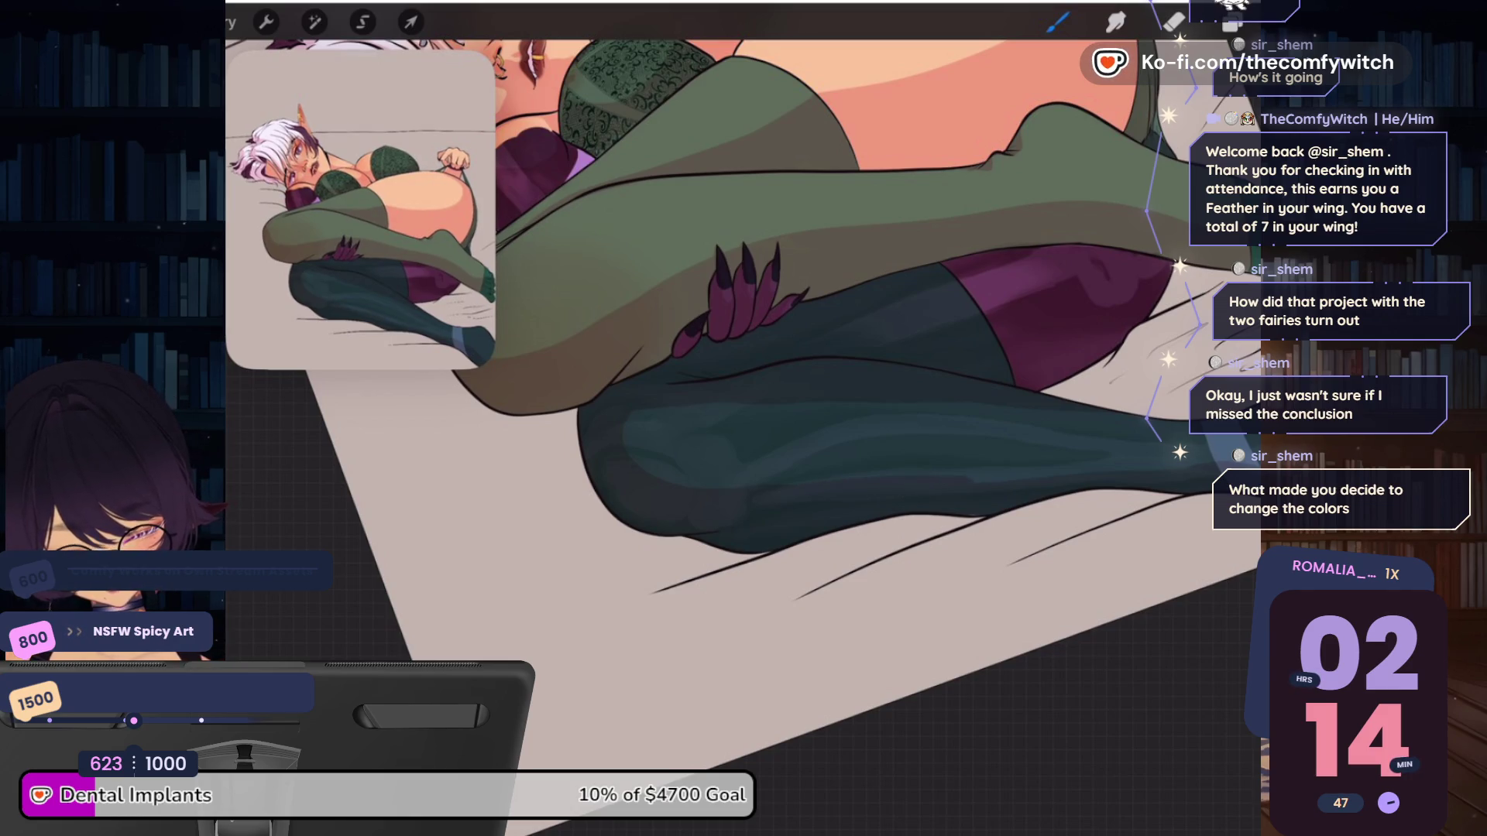
scroll(774, 388, down, 3)
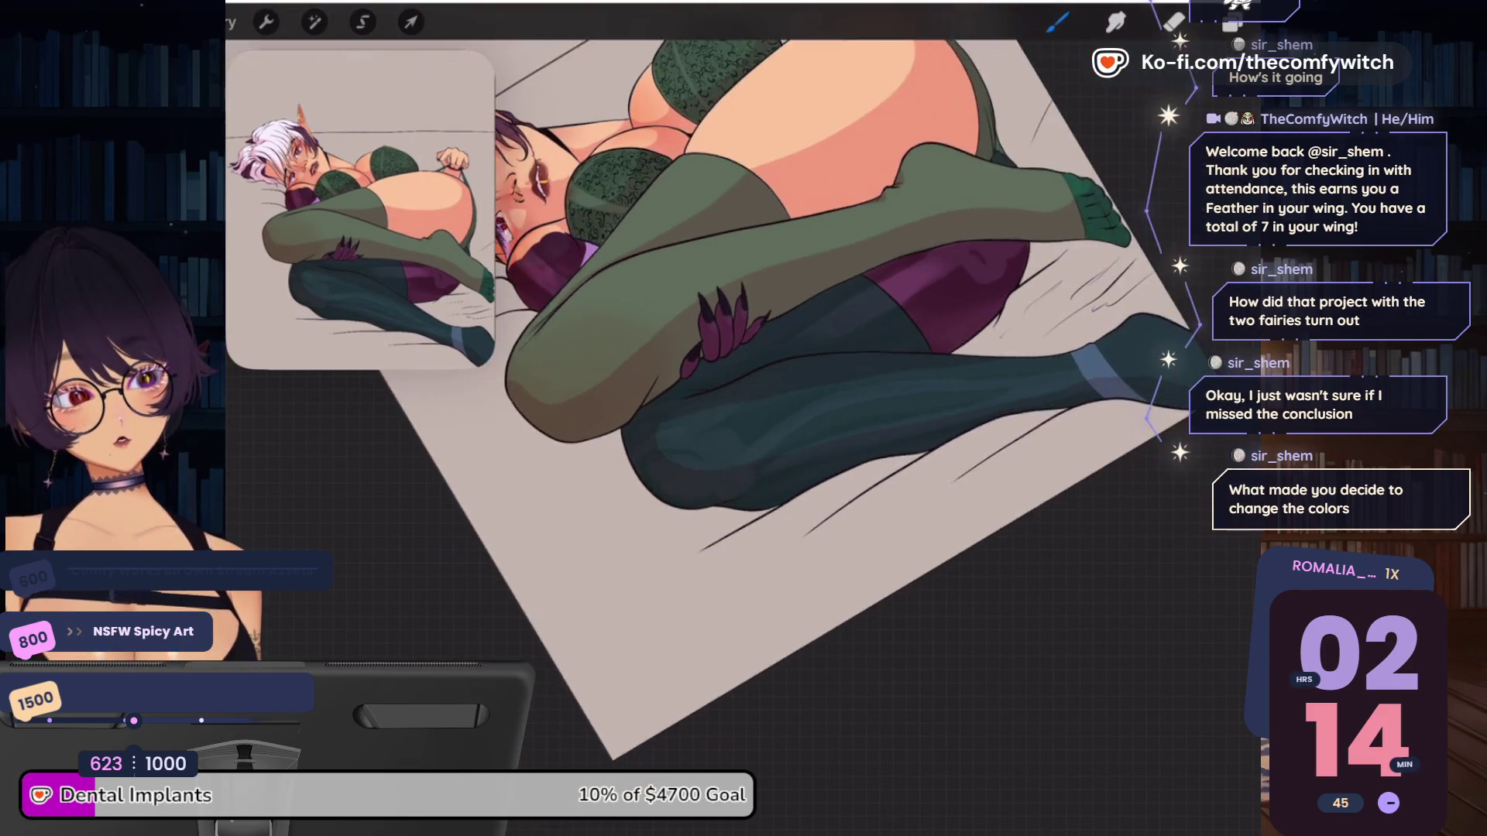
scroll(775, 387, up, 2)
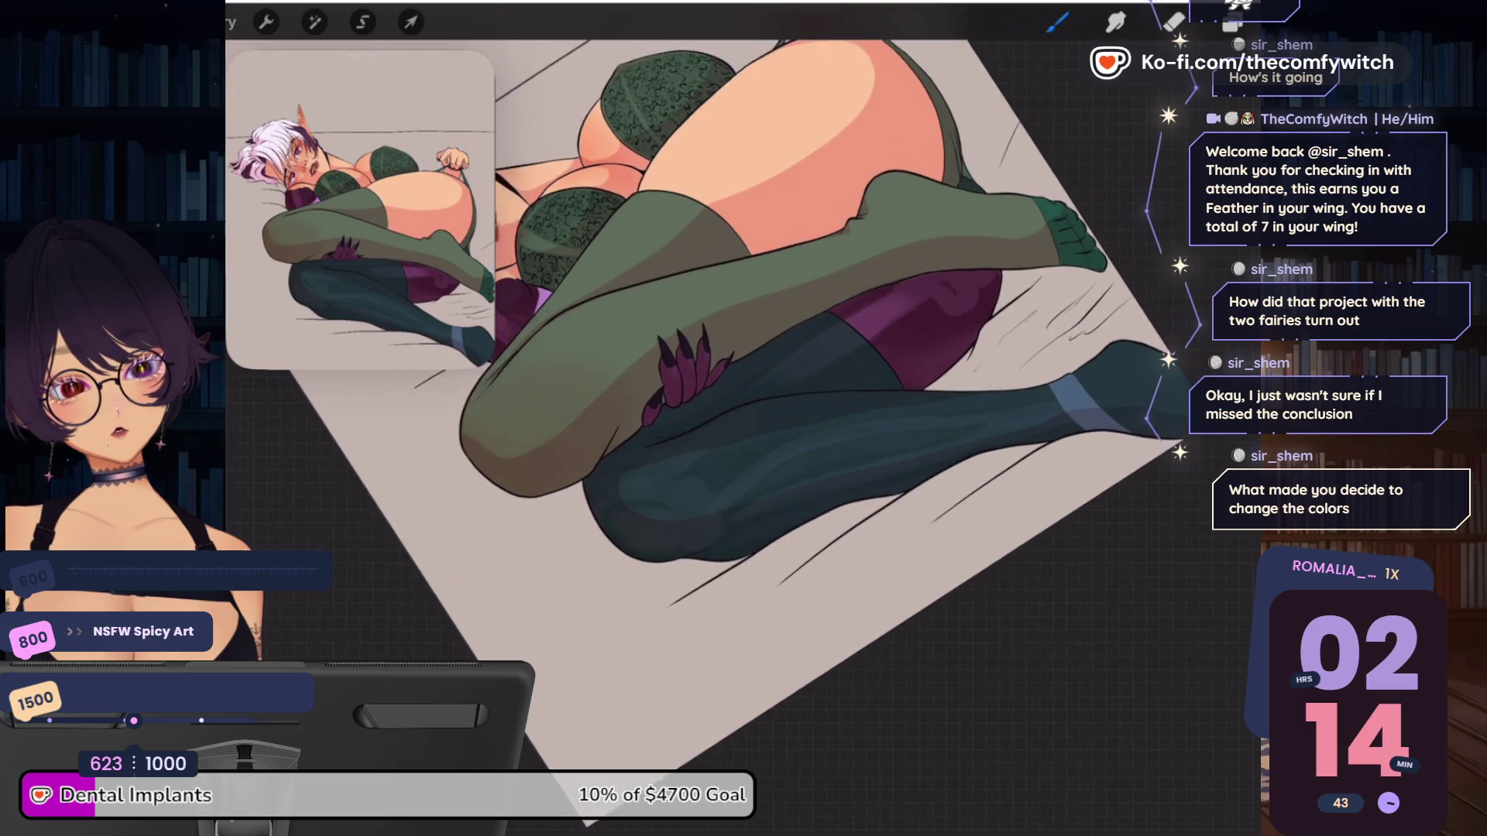
scroll(775, 387, up, 1)
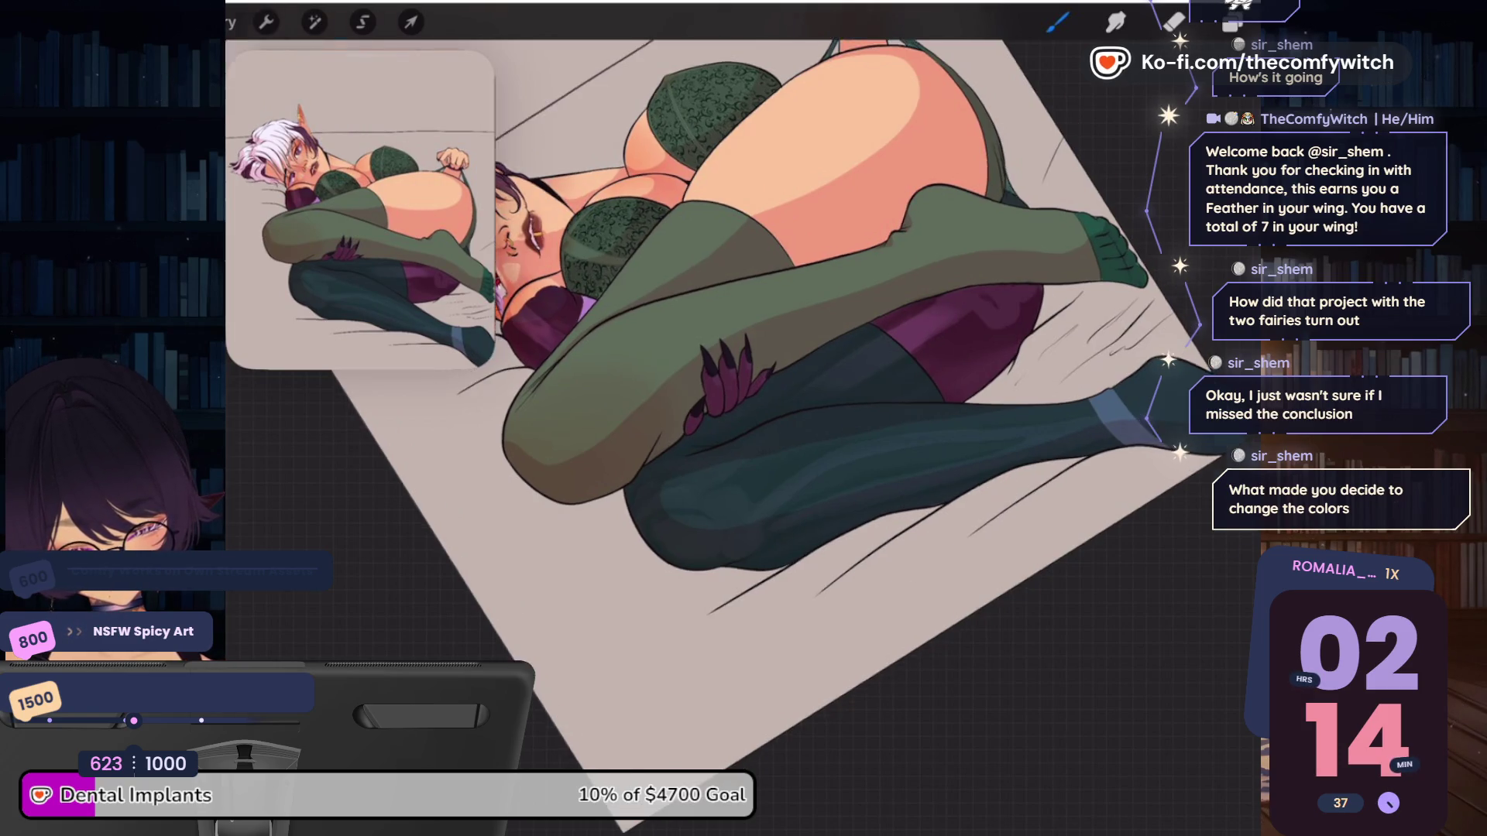
scroll(775, 386, up, 5)
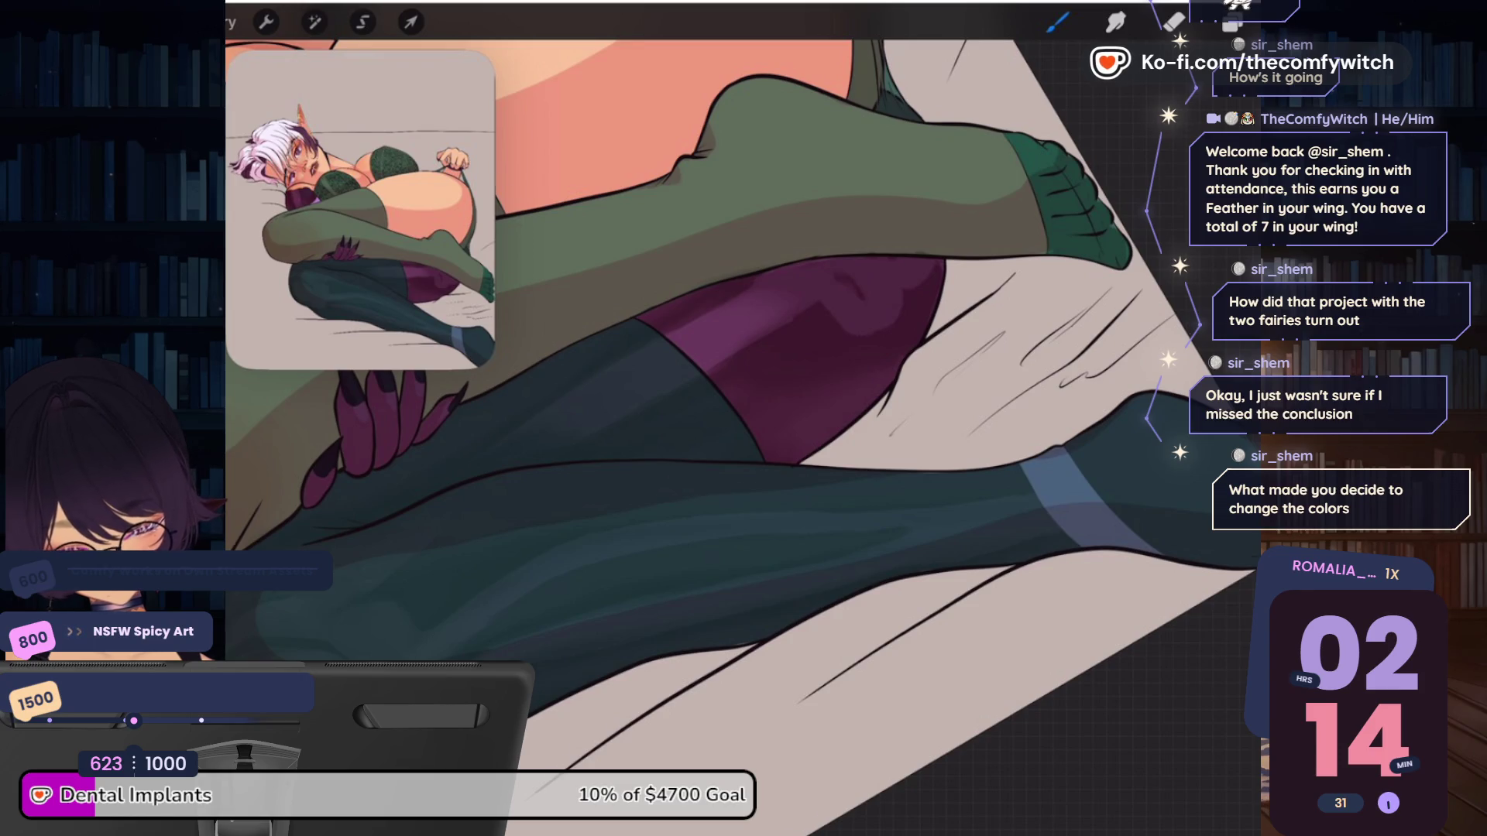
scroll(743, 434, down, 5)
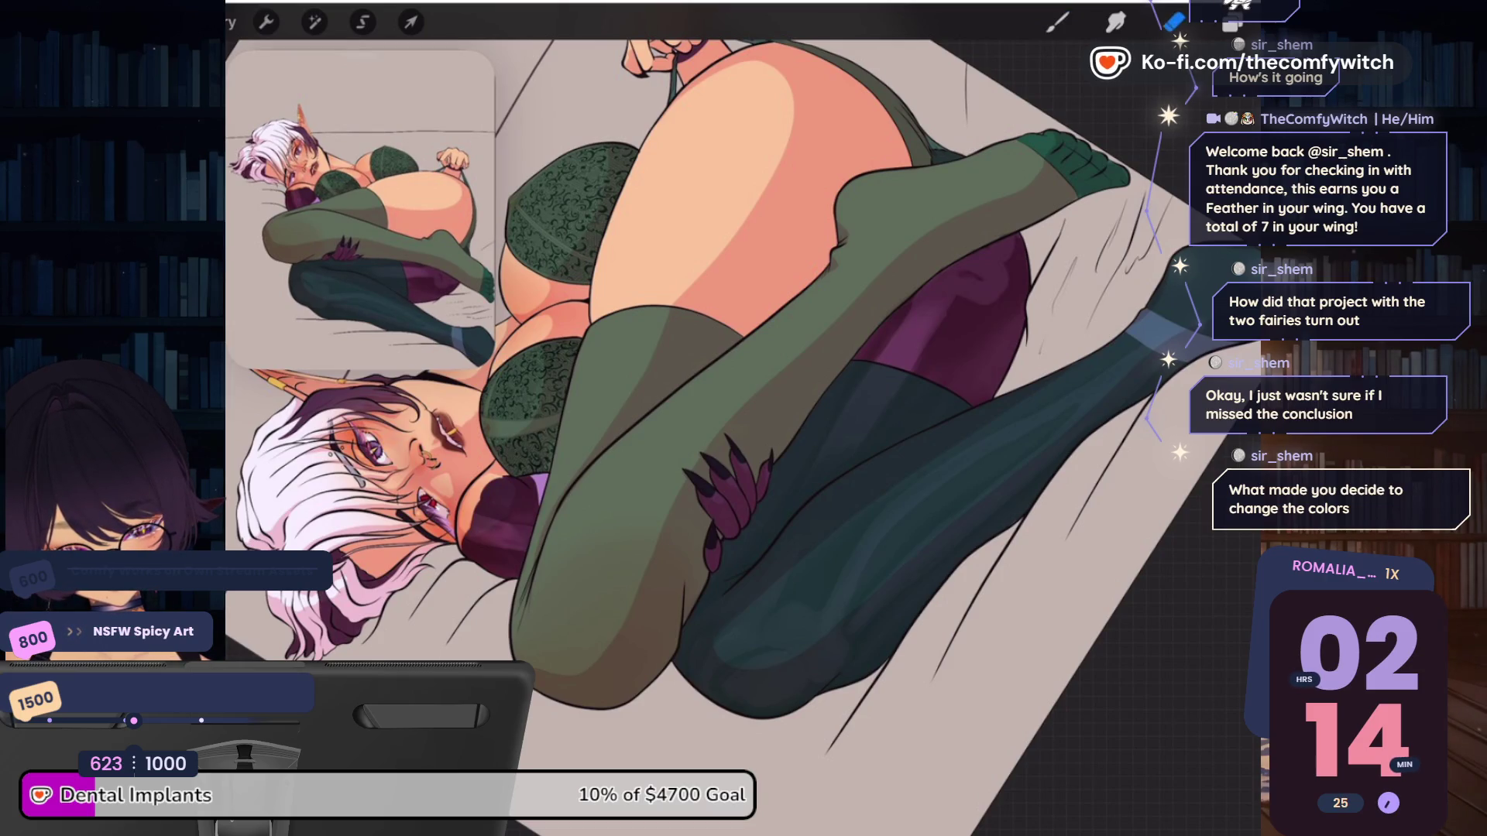
Switch to Smudge with a Brush Library brush at 20% size, viewing the face and chest
double_click(1115, 22)
click(1115, 22)
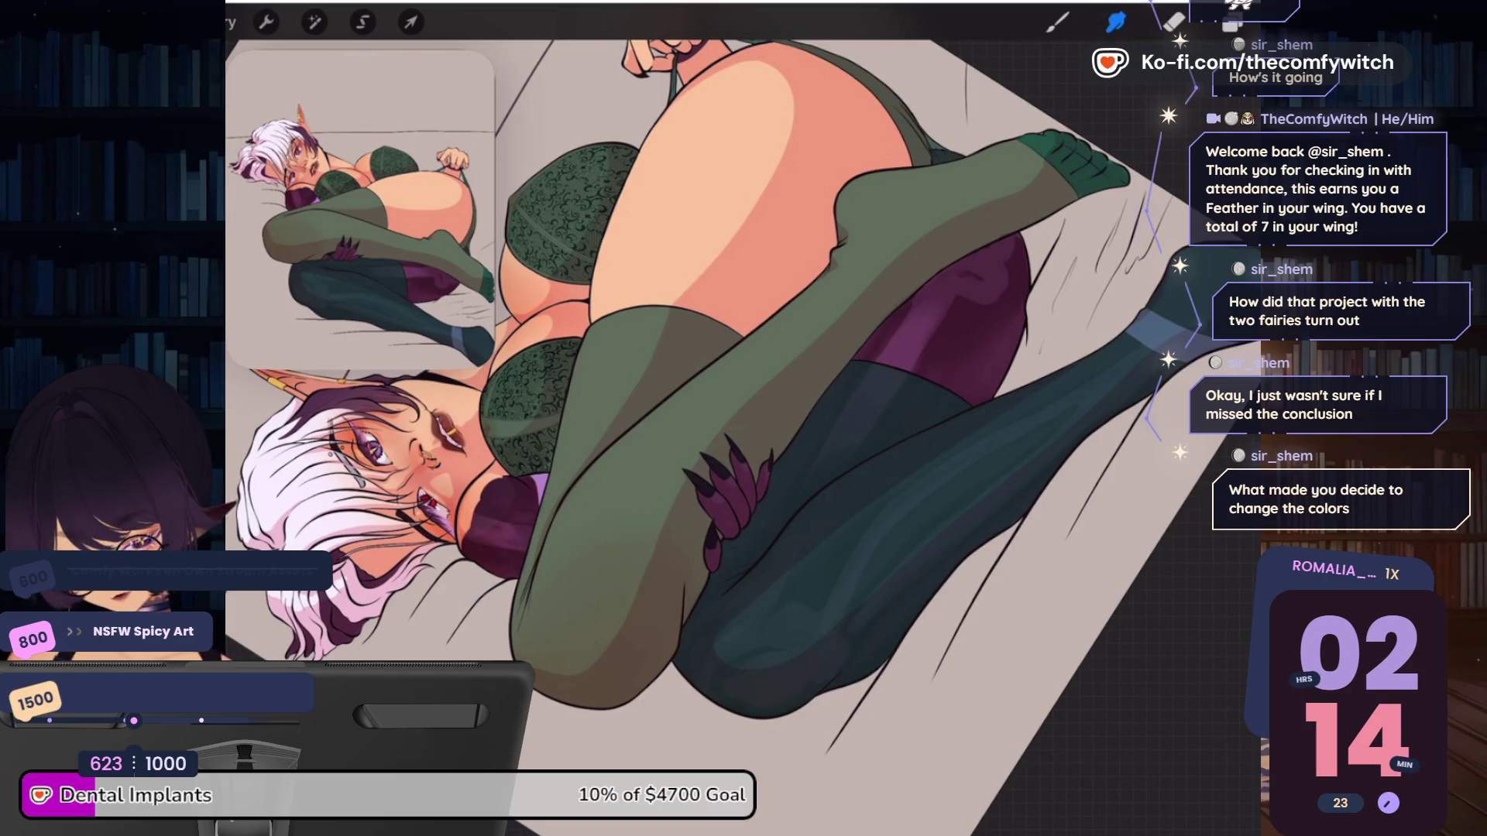
drag(233, 333, 233, 349)
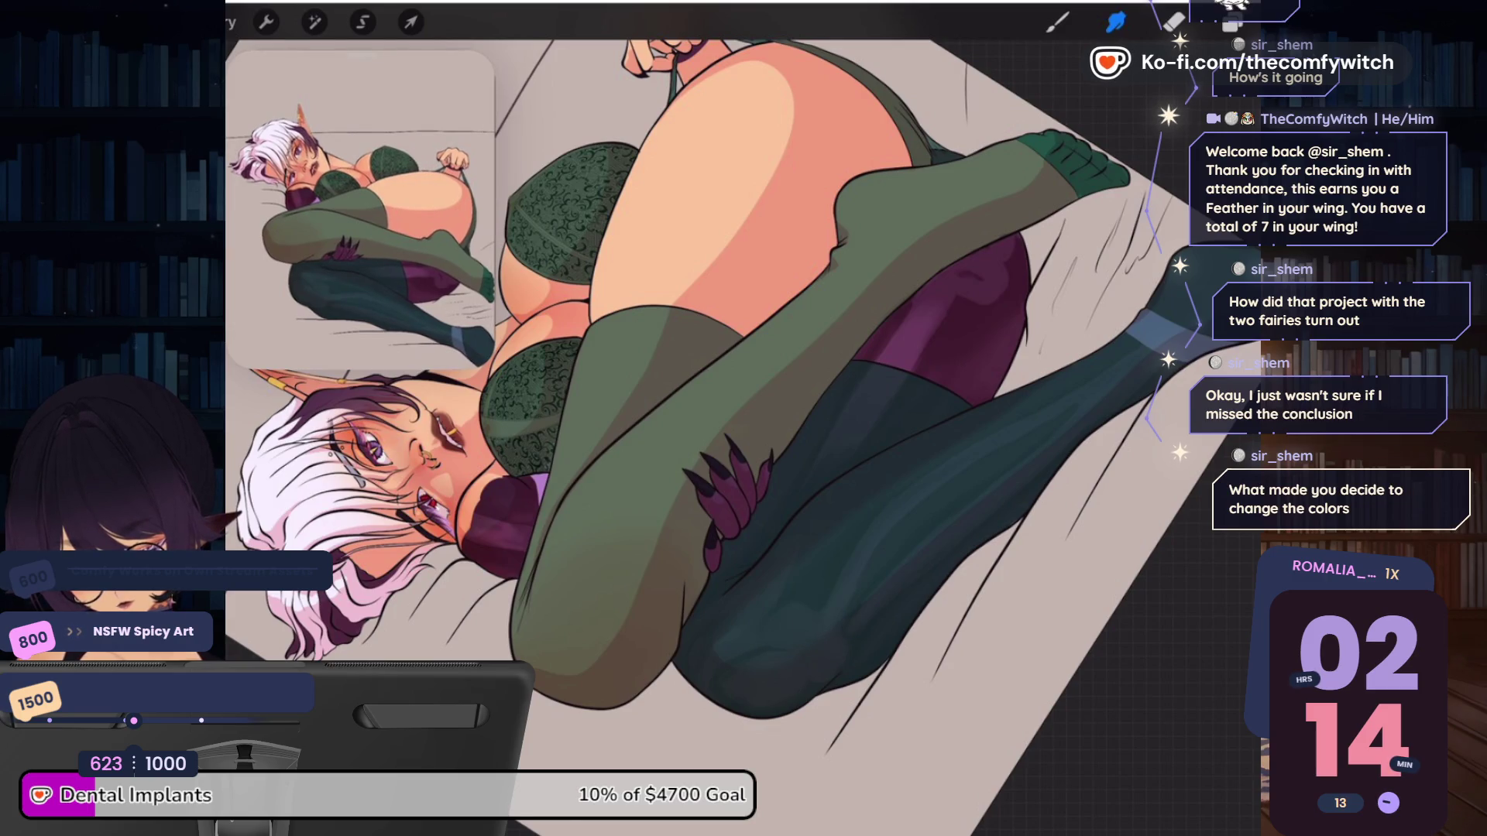
scroll(743, 419, down, 5)
scroll(743, 418, up, 5)
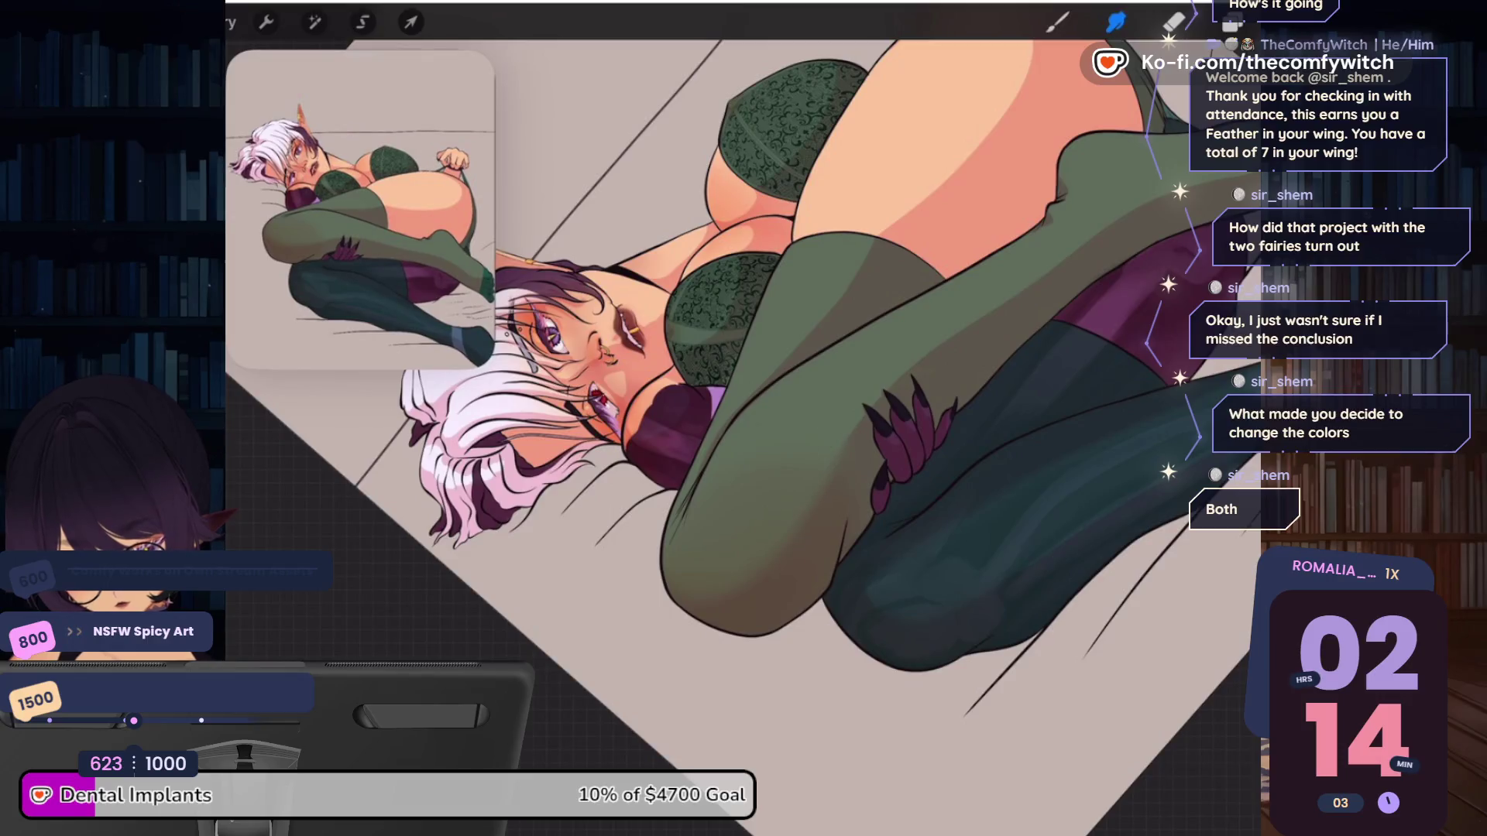
scroll(743, 418, down, 5)
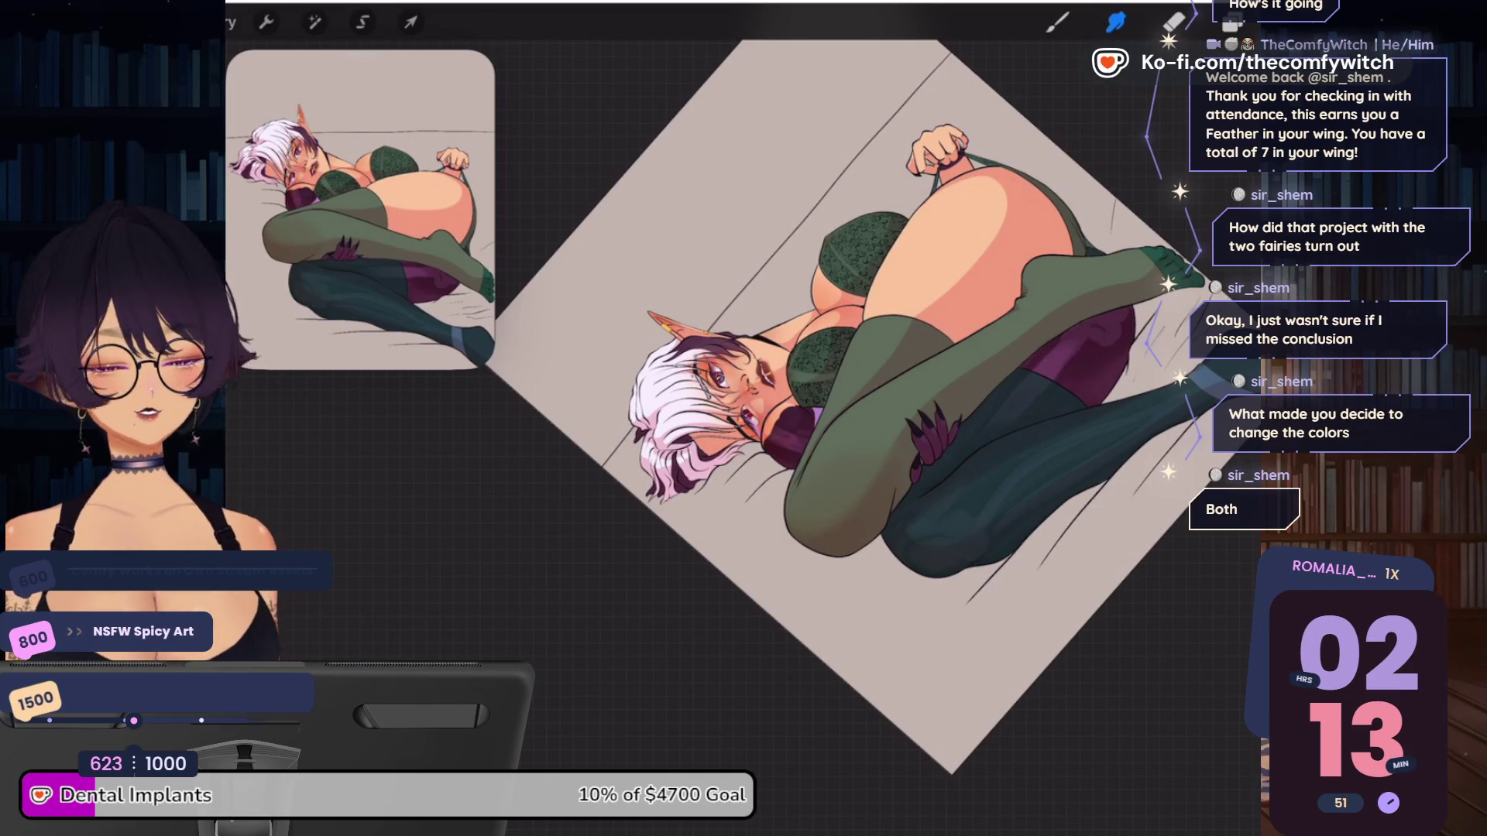
scroll(744, 418, up, 5)
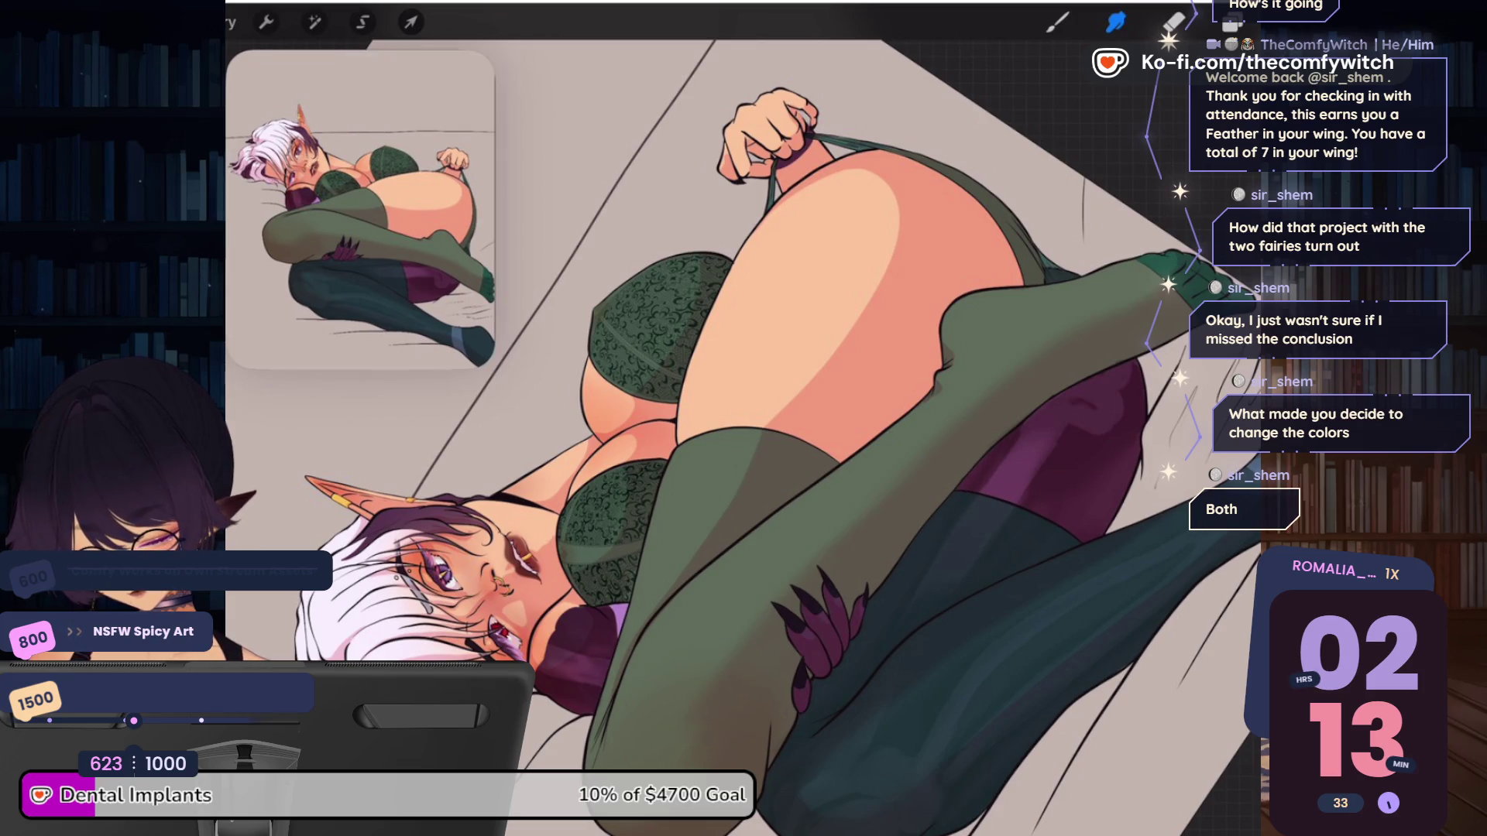
drag(434, 573, 596, 488)
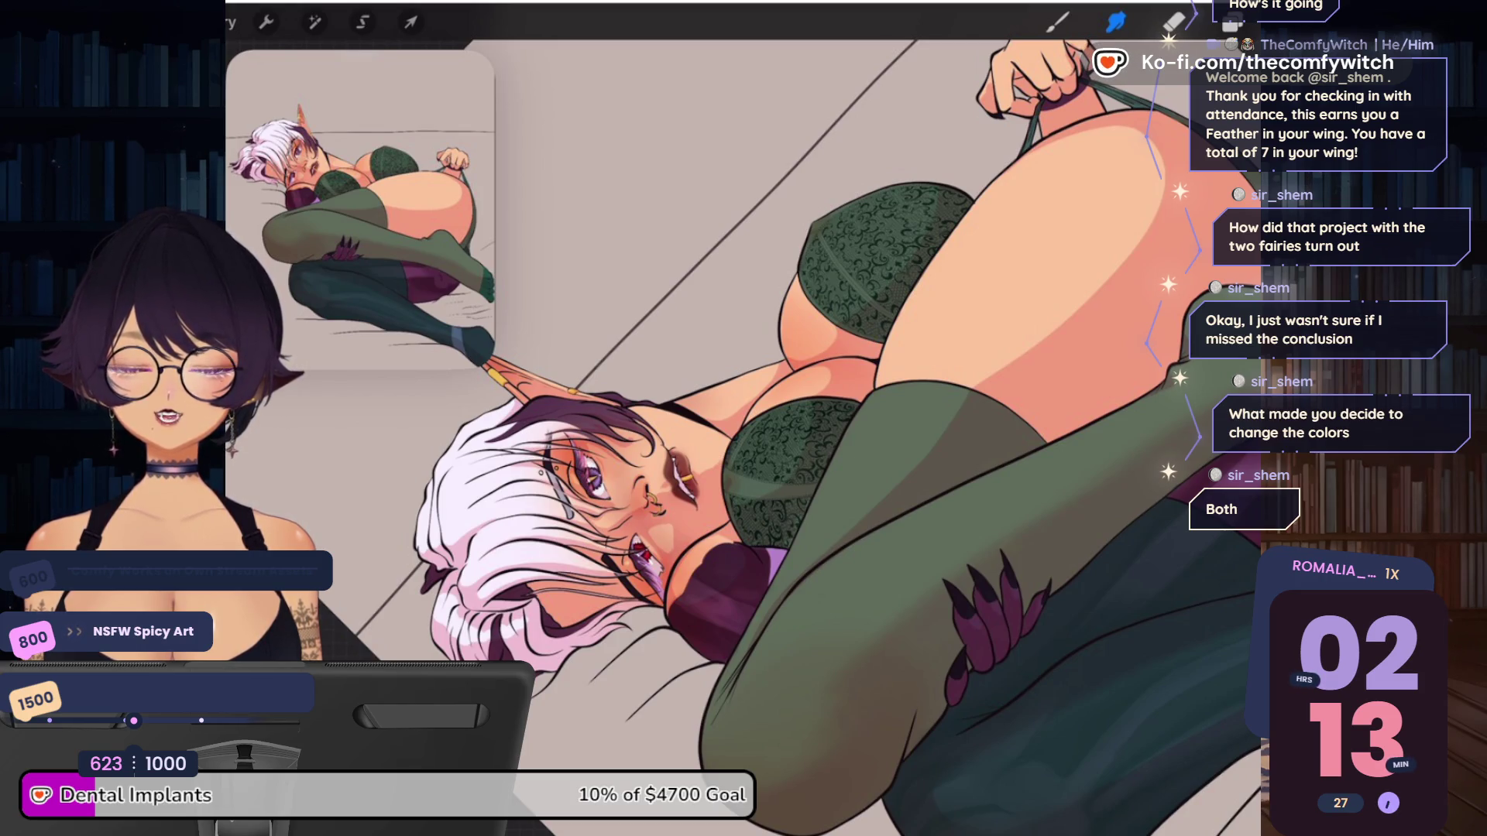
Smudge a darker stroke over the lace bra and set the smudge size to 11%
scroll(743, 434, up, 5)
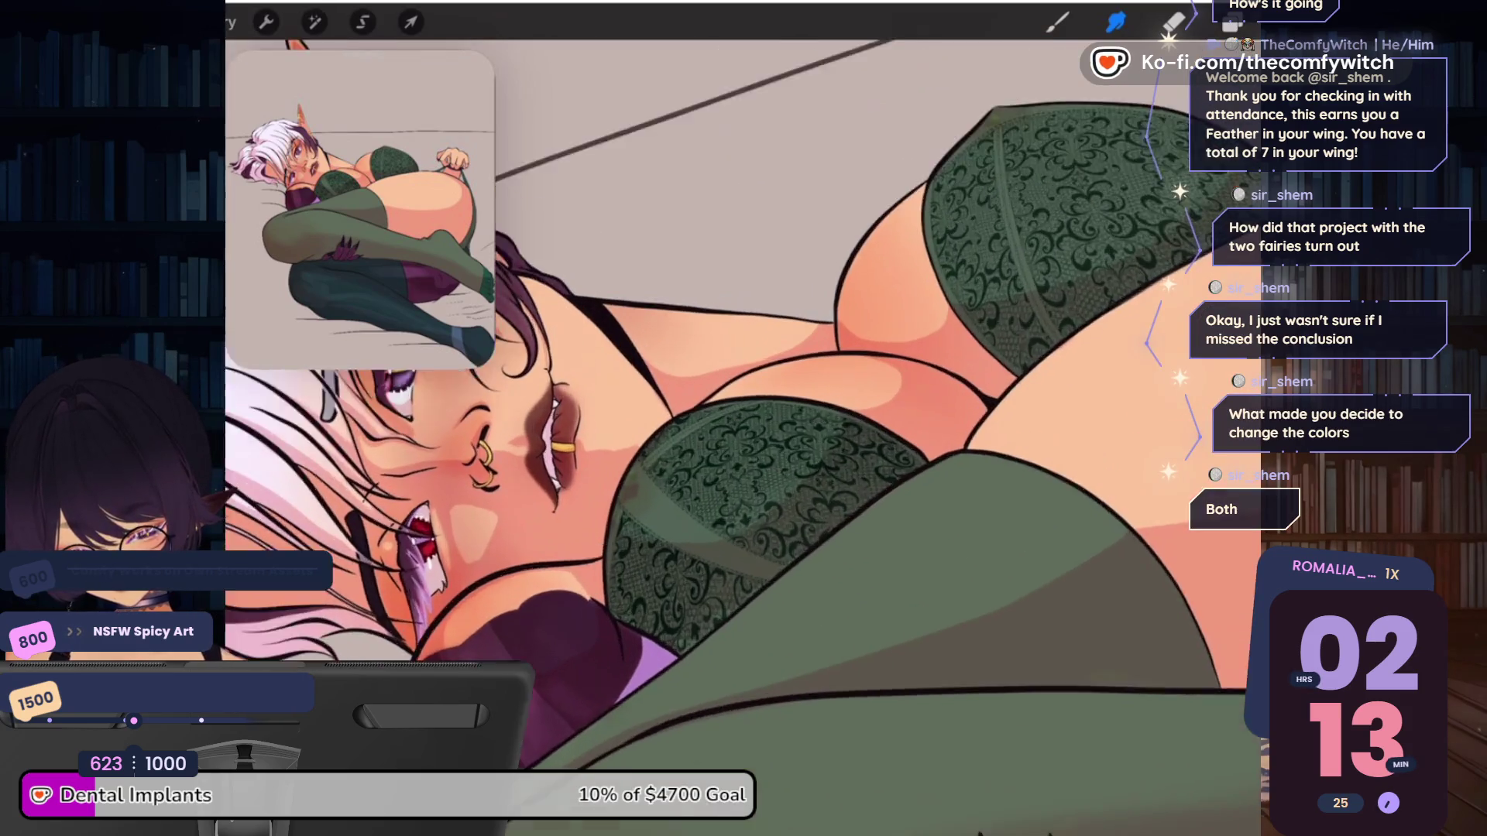
scroll(743, 442, up, 3)
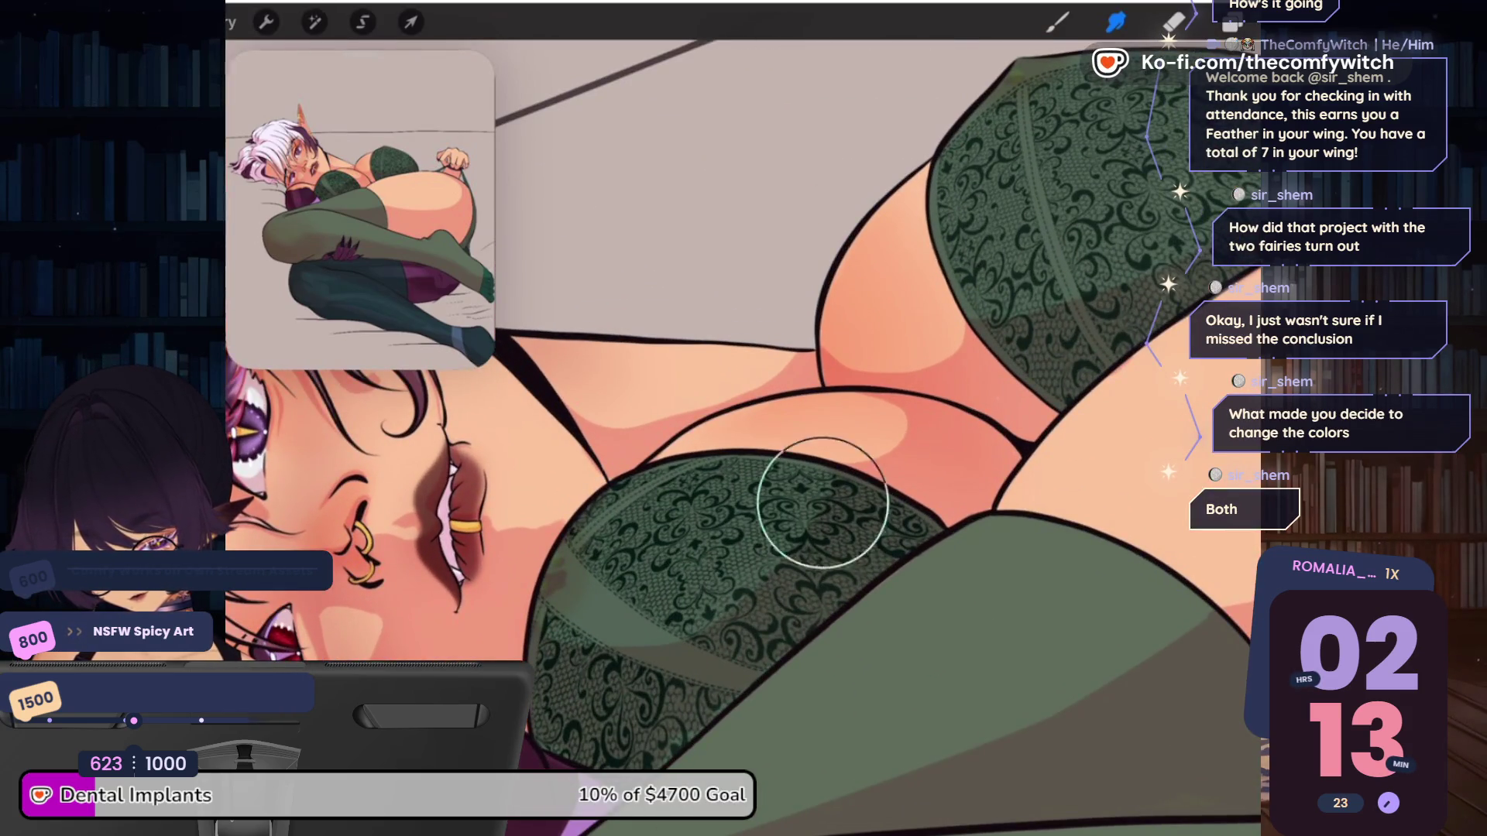
drag(690, 615, 605, 674)
drag(233, 334, 232, 318)
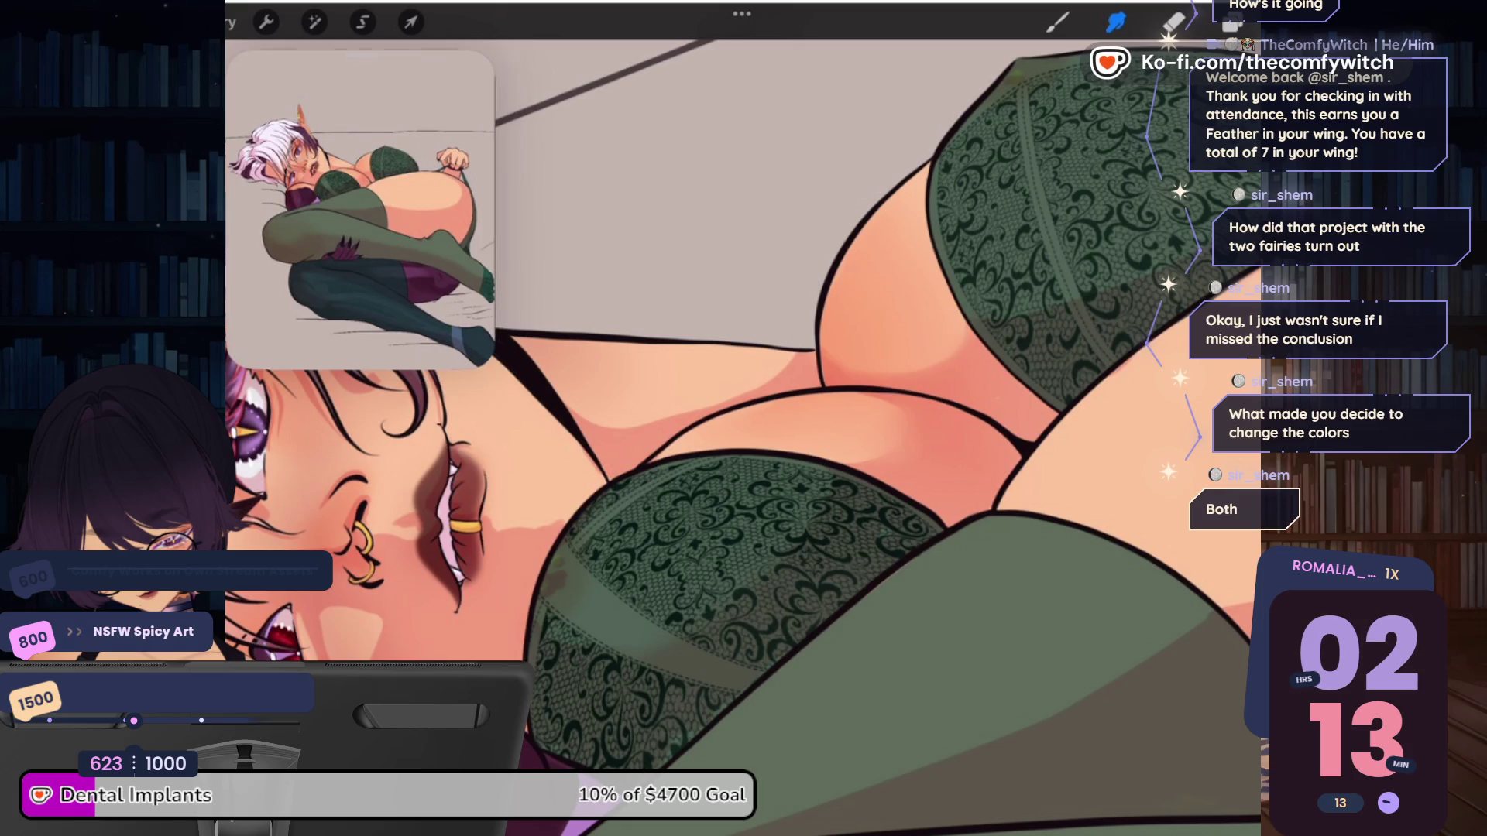
Switch back to the Brush and undo the last paint stroke
key(b)
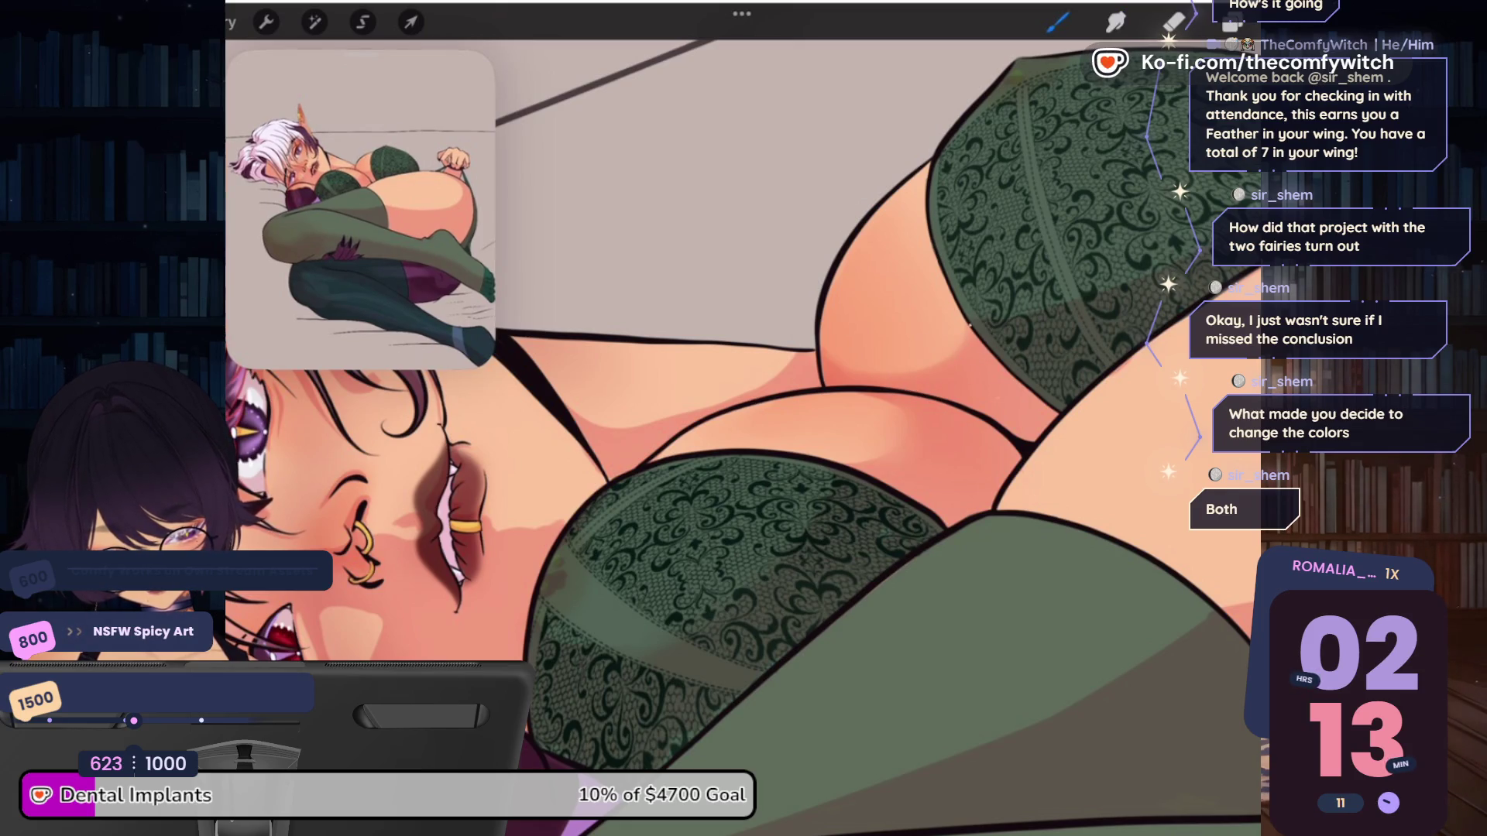
key(ctrl+z)
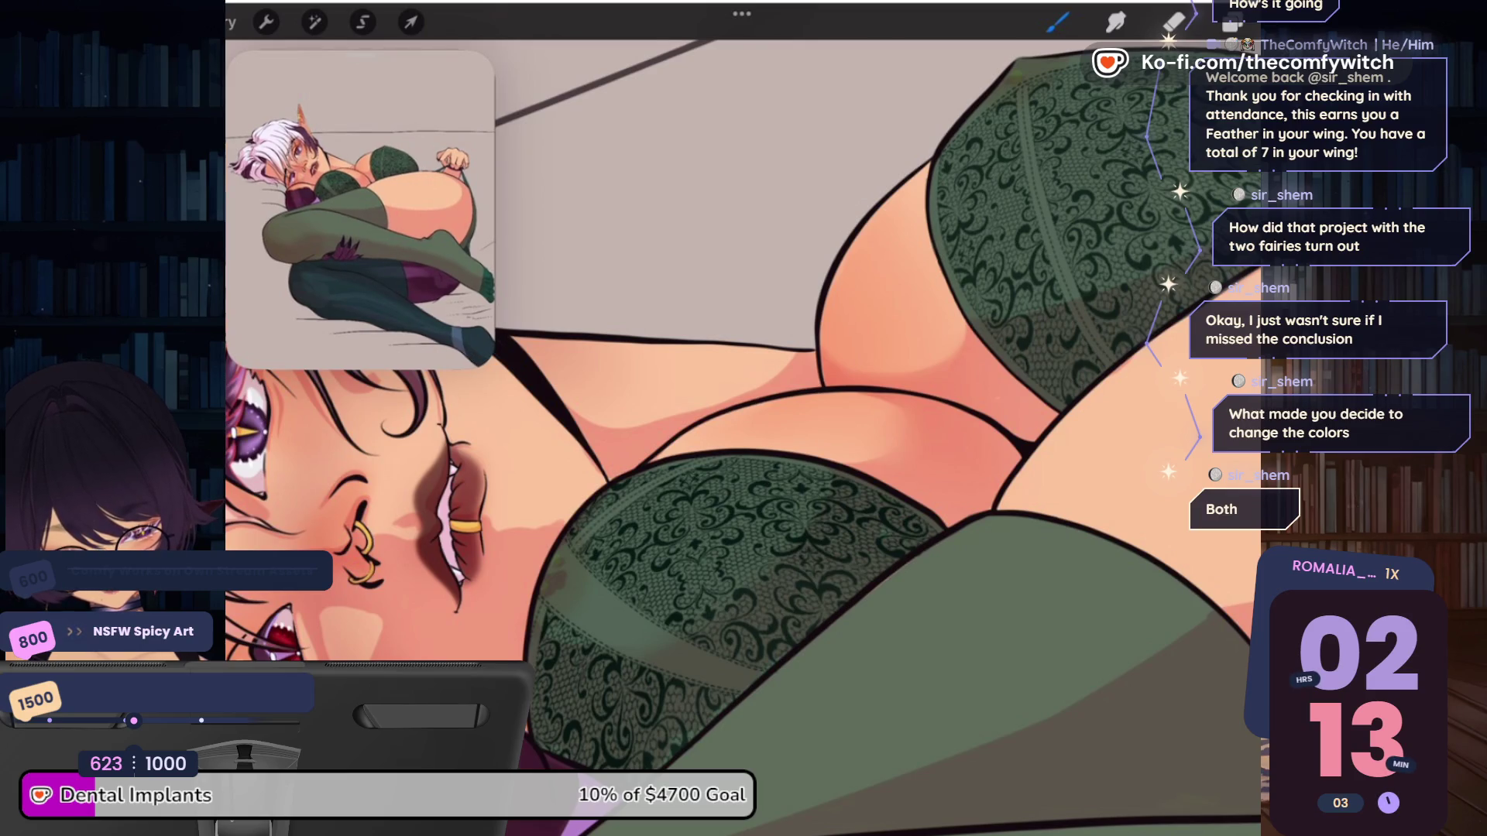
scroll(742, 438, down, 3)
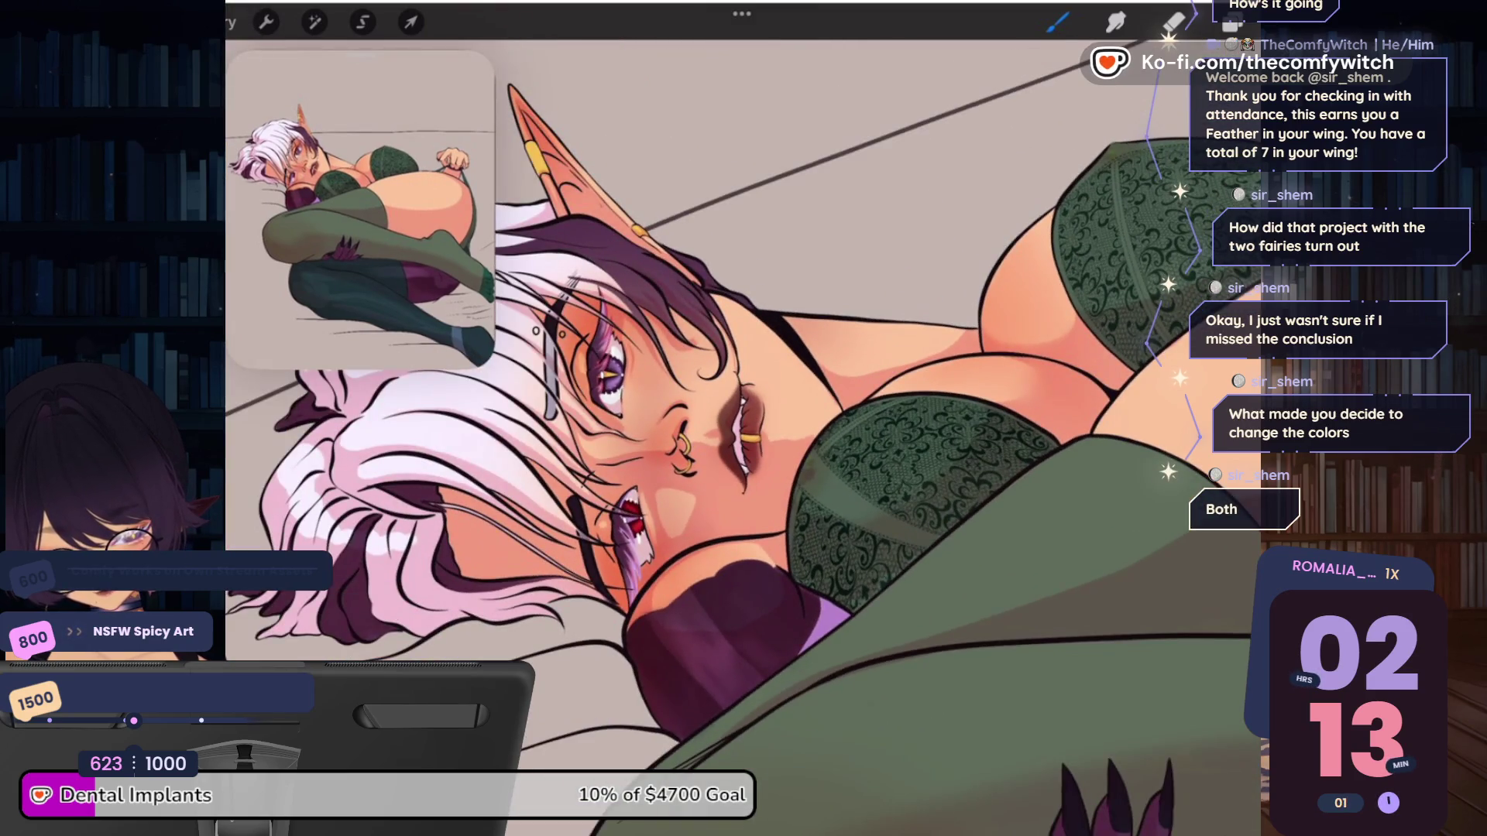
Select Smudge and reduce its size from 5% down to 3% for the cheek
scroll(743, 437, up, 3)
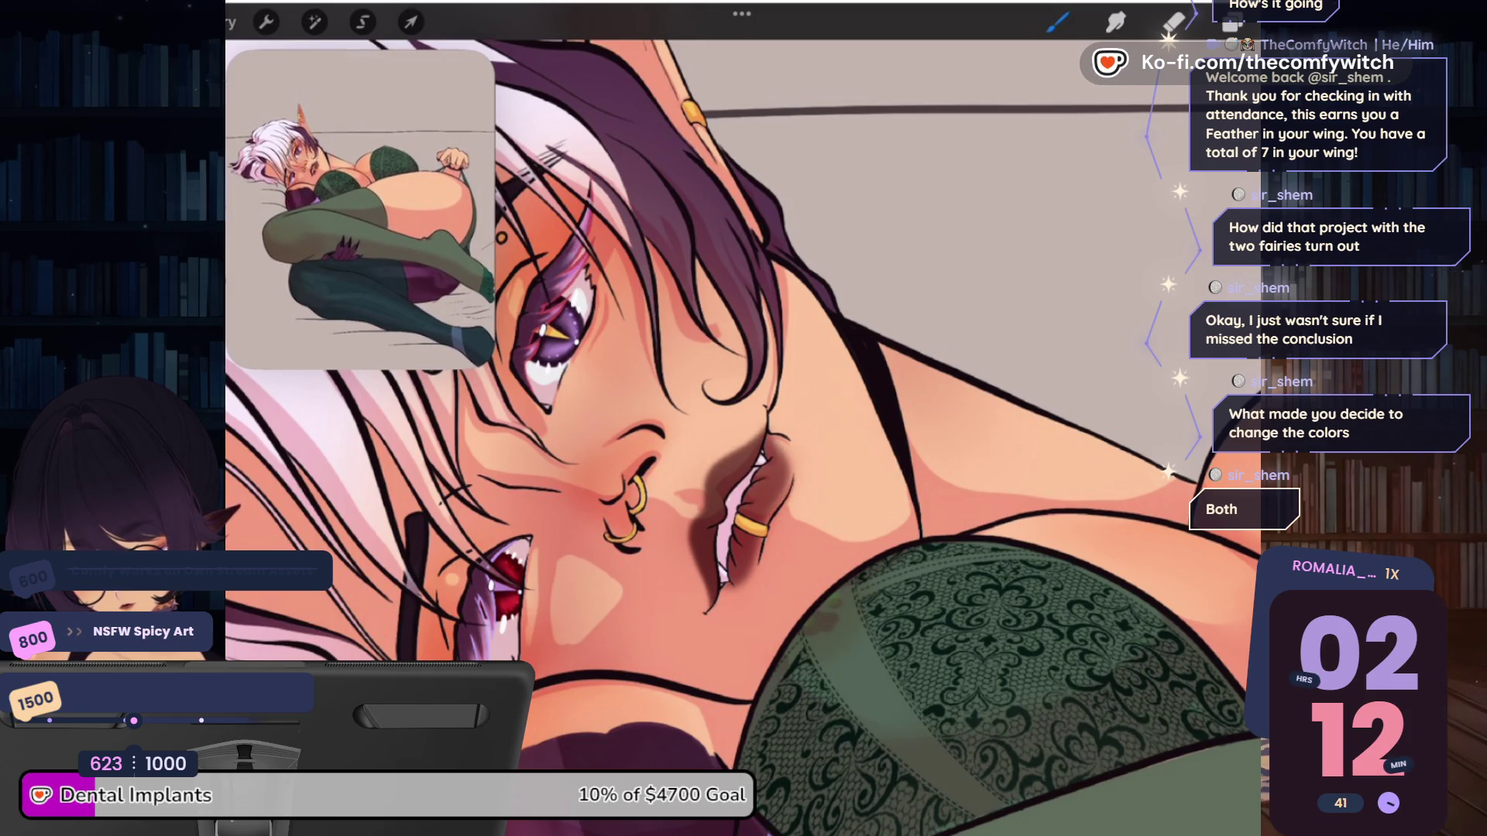
scroll(775, 418, down, 5)
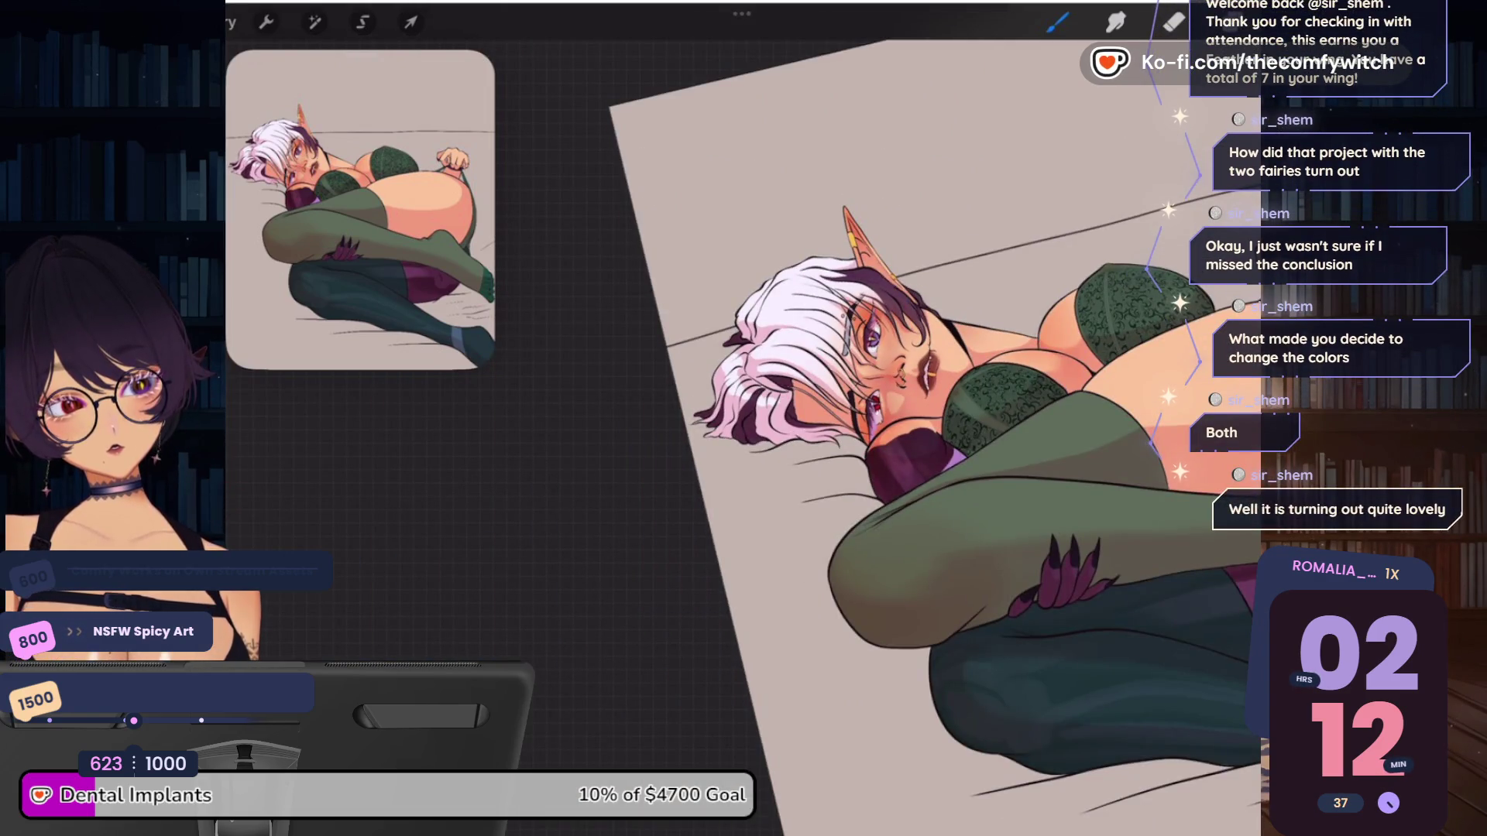
key(s)
scroll(743, 419, up, 5)
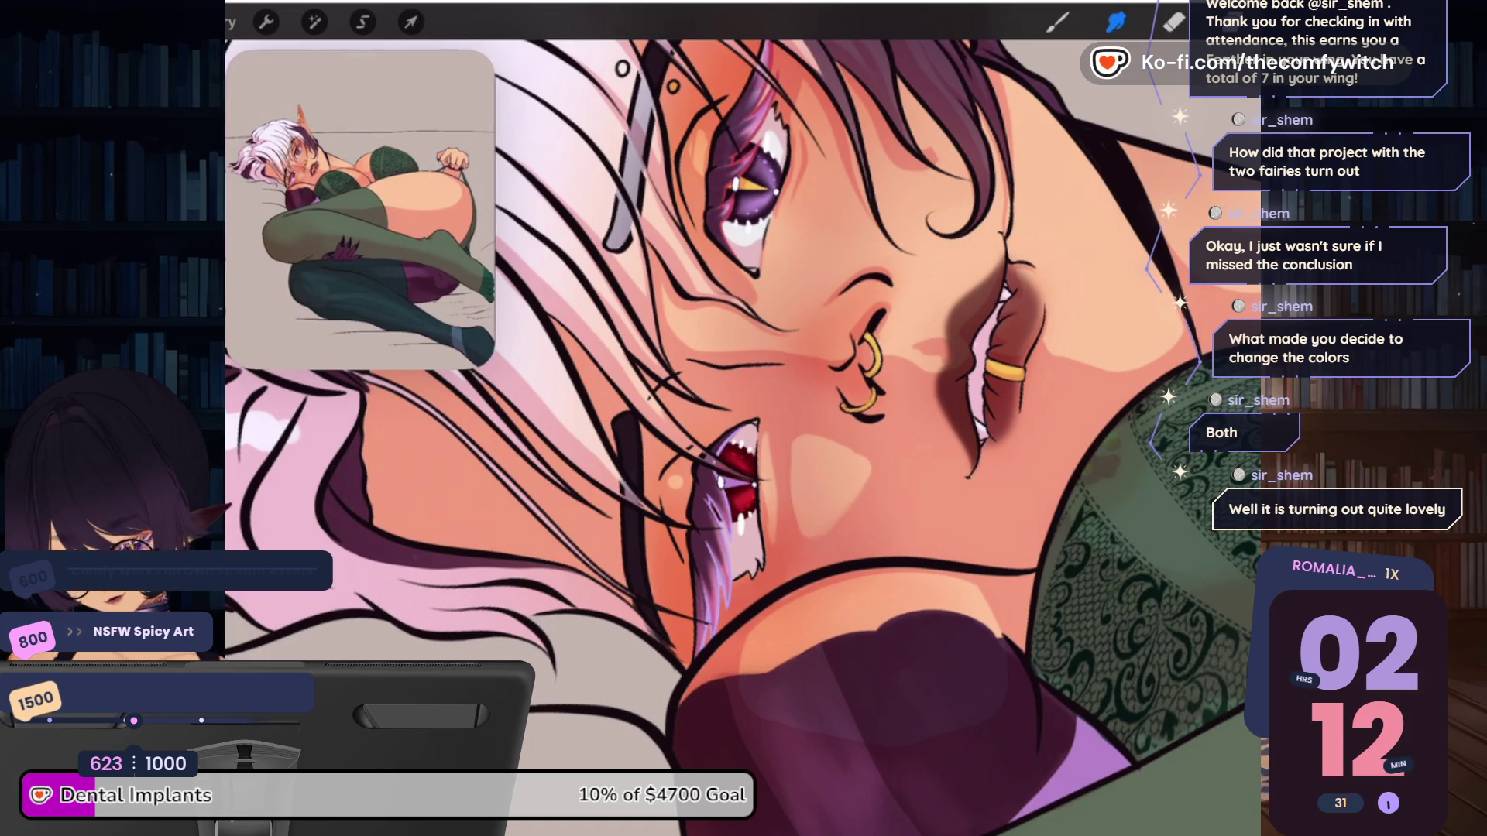
click(237, 311)
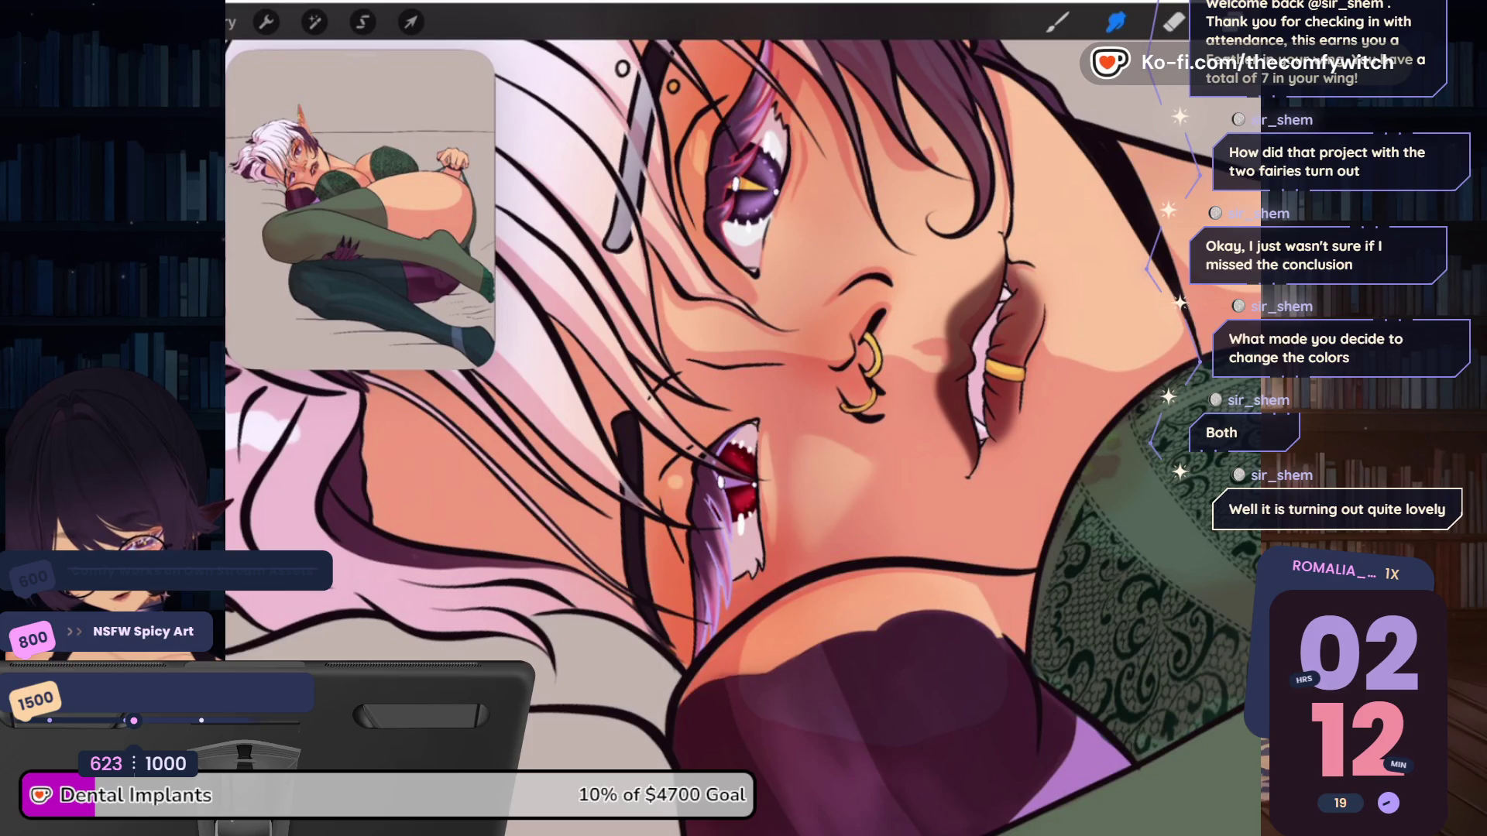
drag(226, 341, 227, 333)
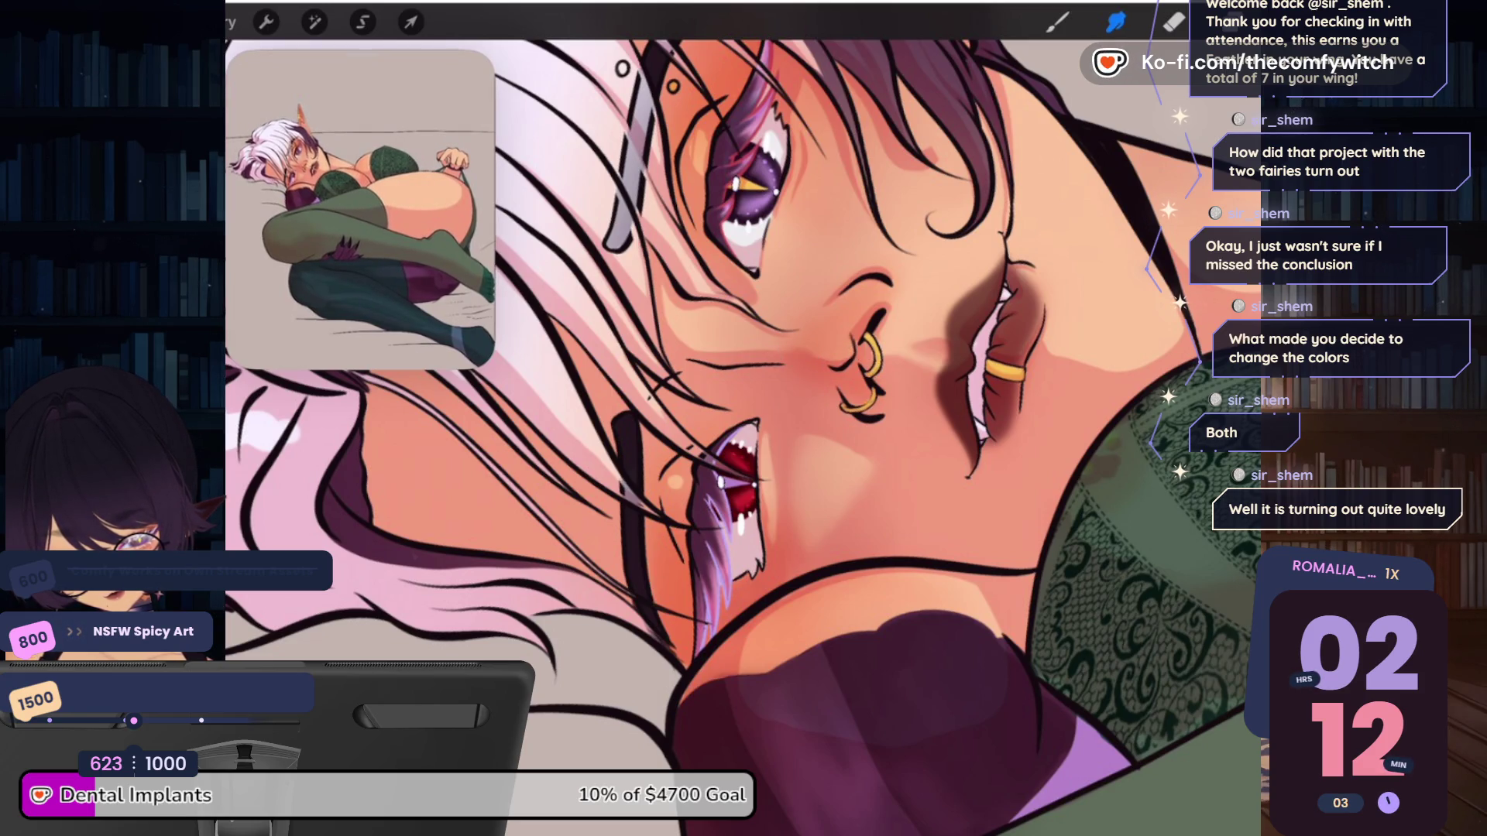
drag(233, 311, 232, 333)
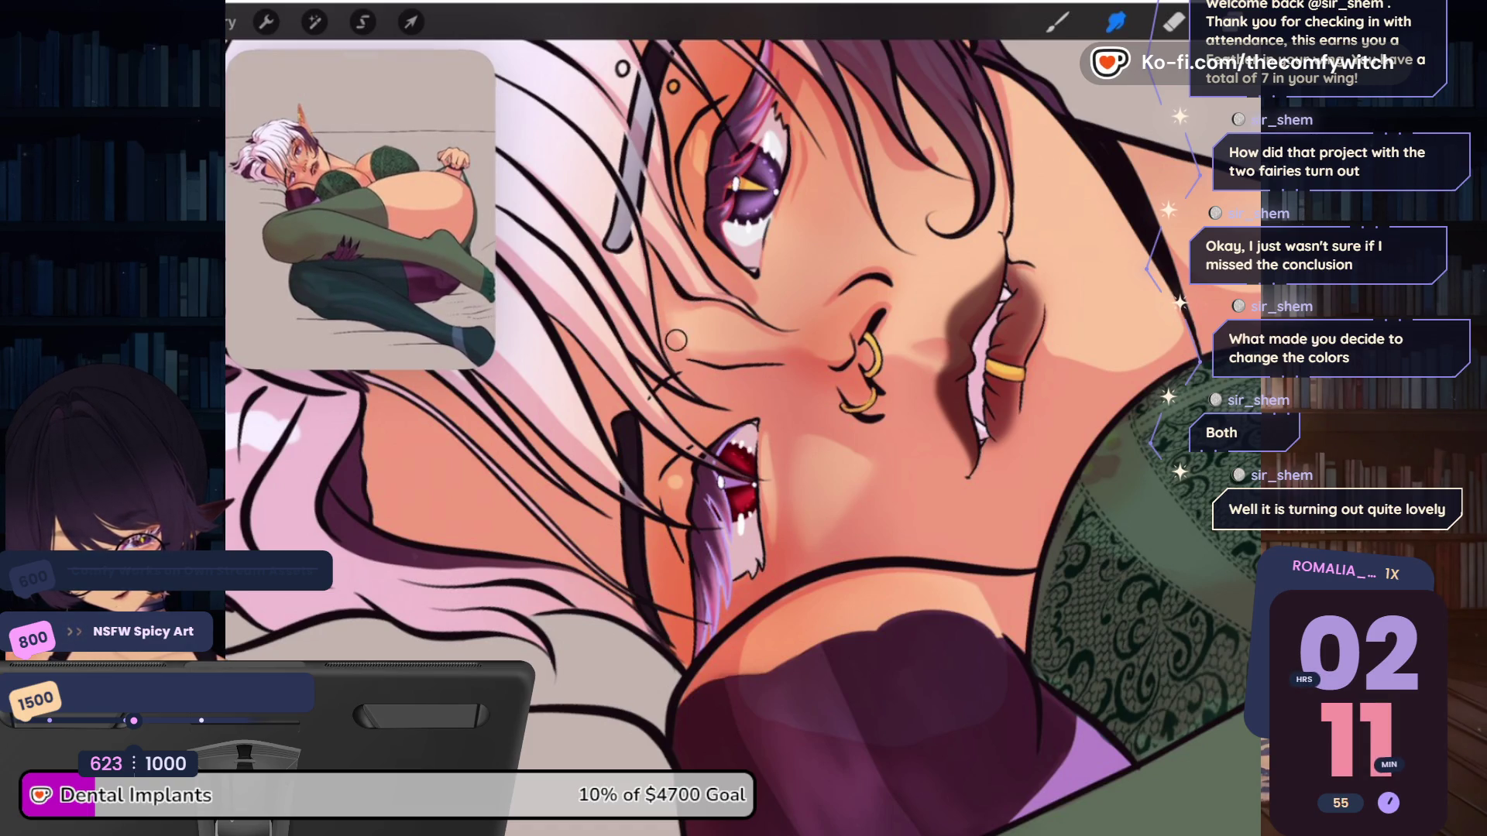
scroll(677, 340, down, 5)
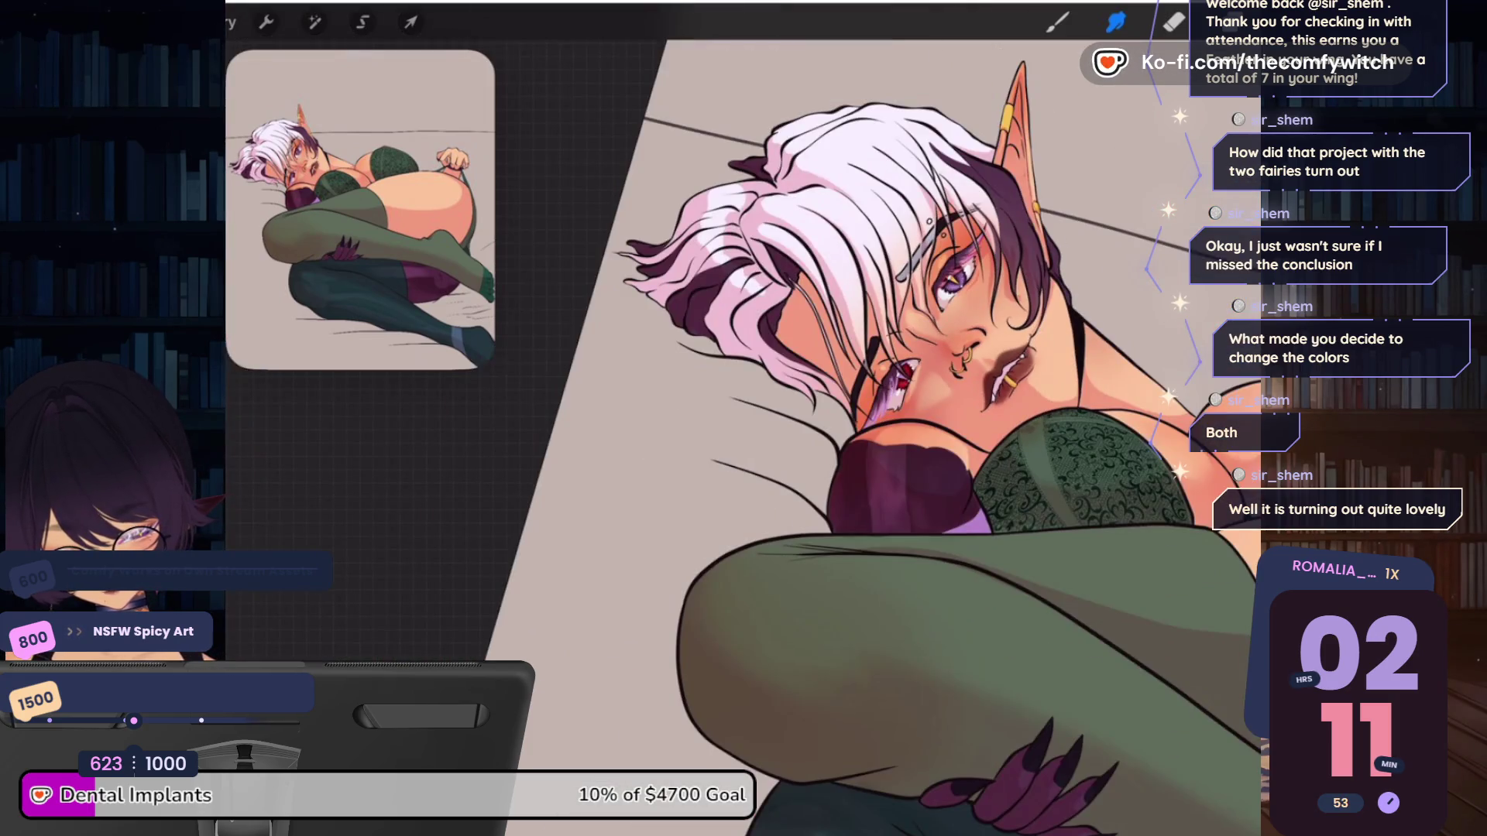
Blend the cheek, neck and chest shading with the Smudge tool at 3% size
scroll(929, 349, up, 5)
drag(240, 341, 240, 329)
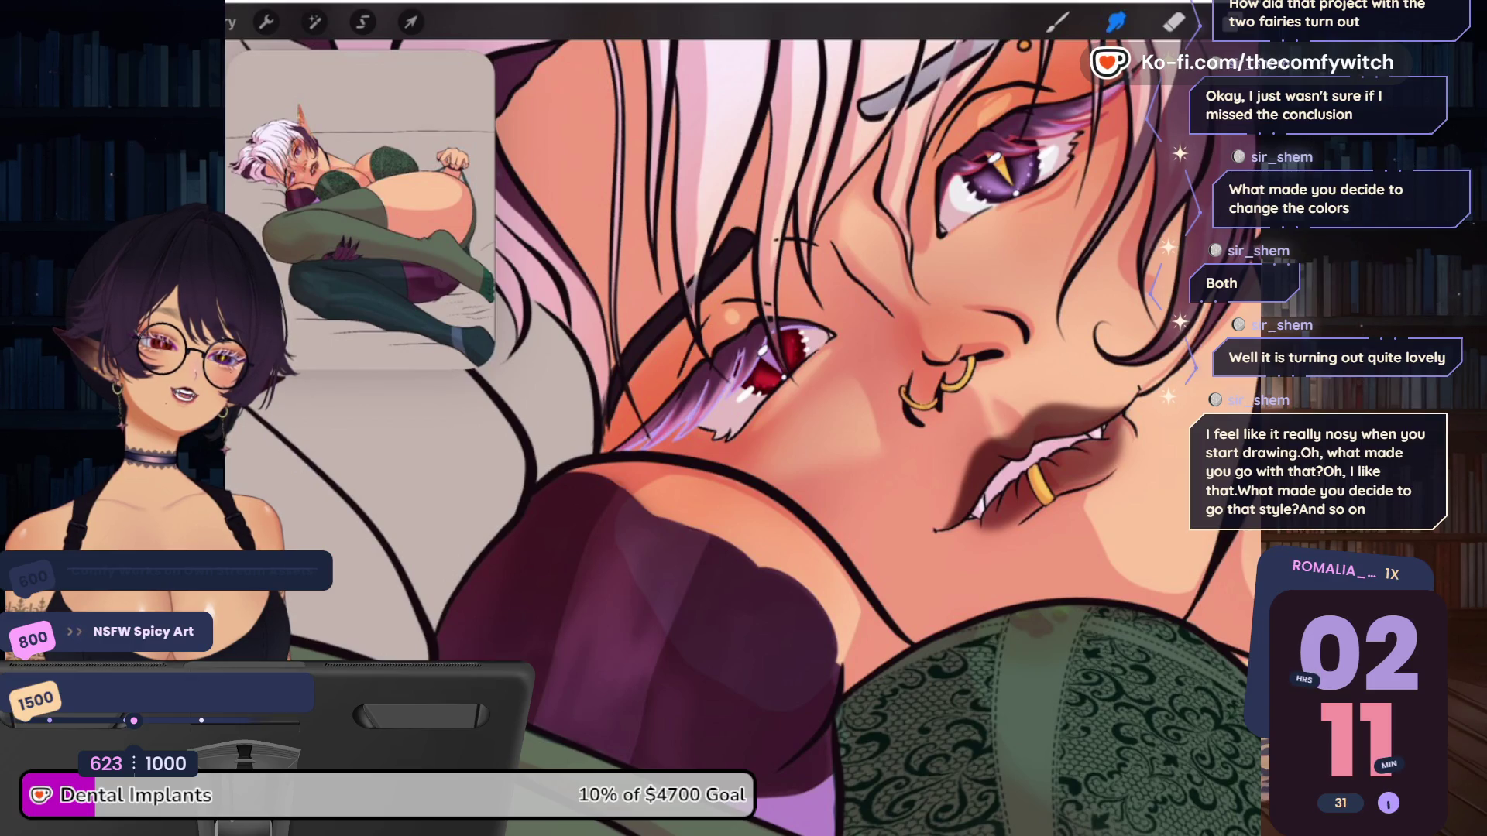
scroll(743, 418, down, 3)
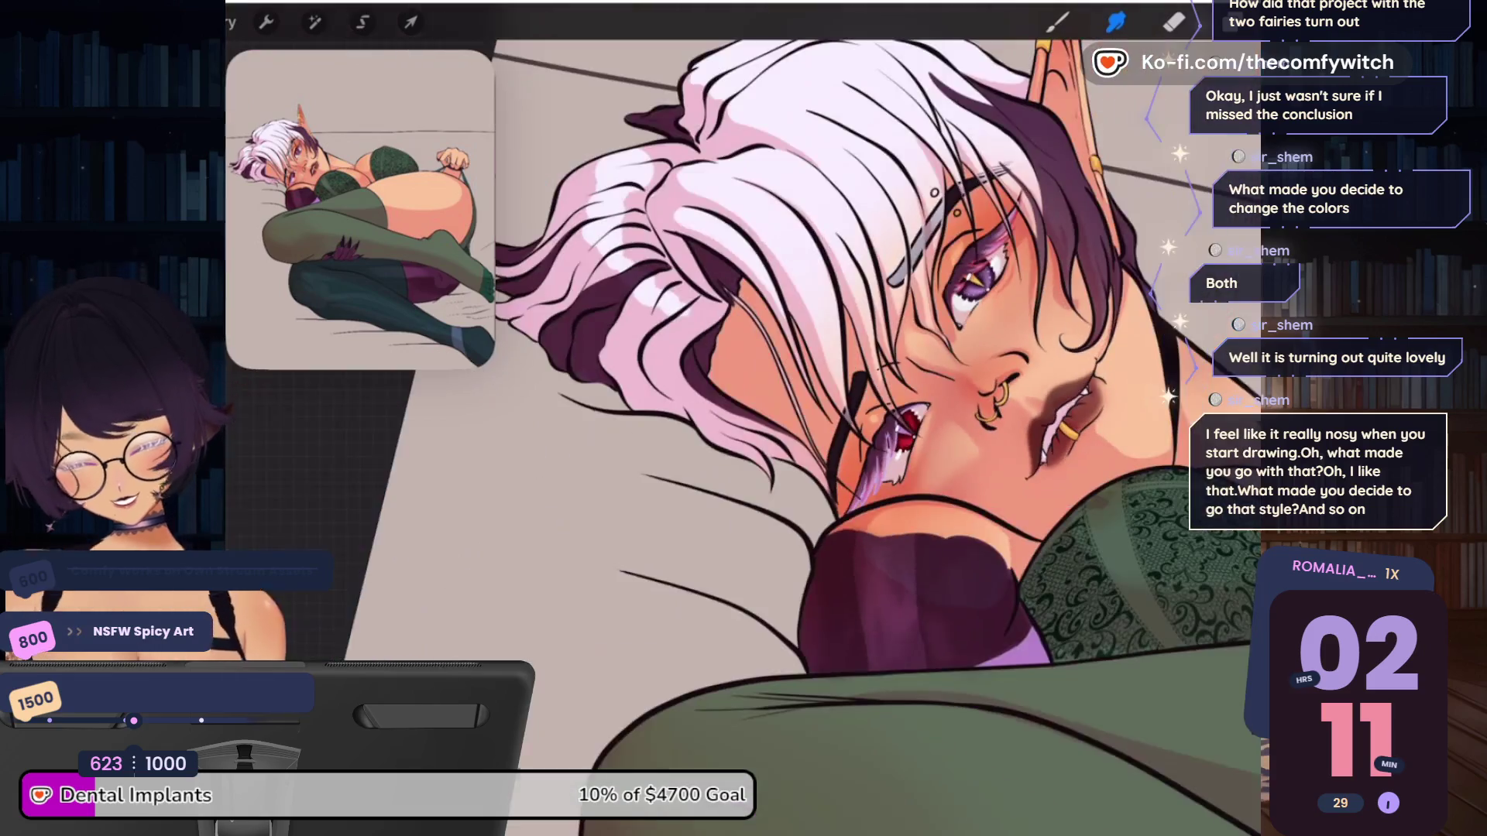
scroll(743, 418, down, 1)
click(236, 334)
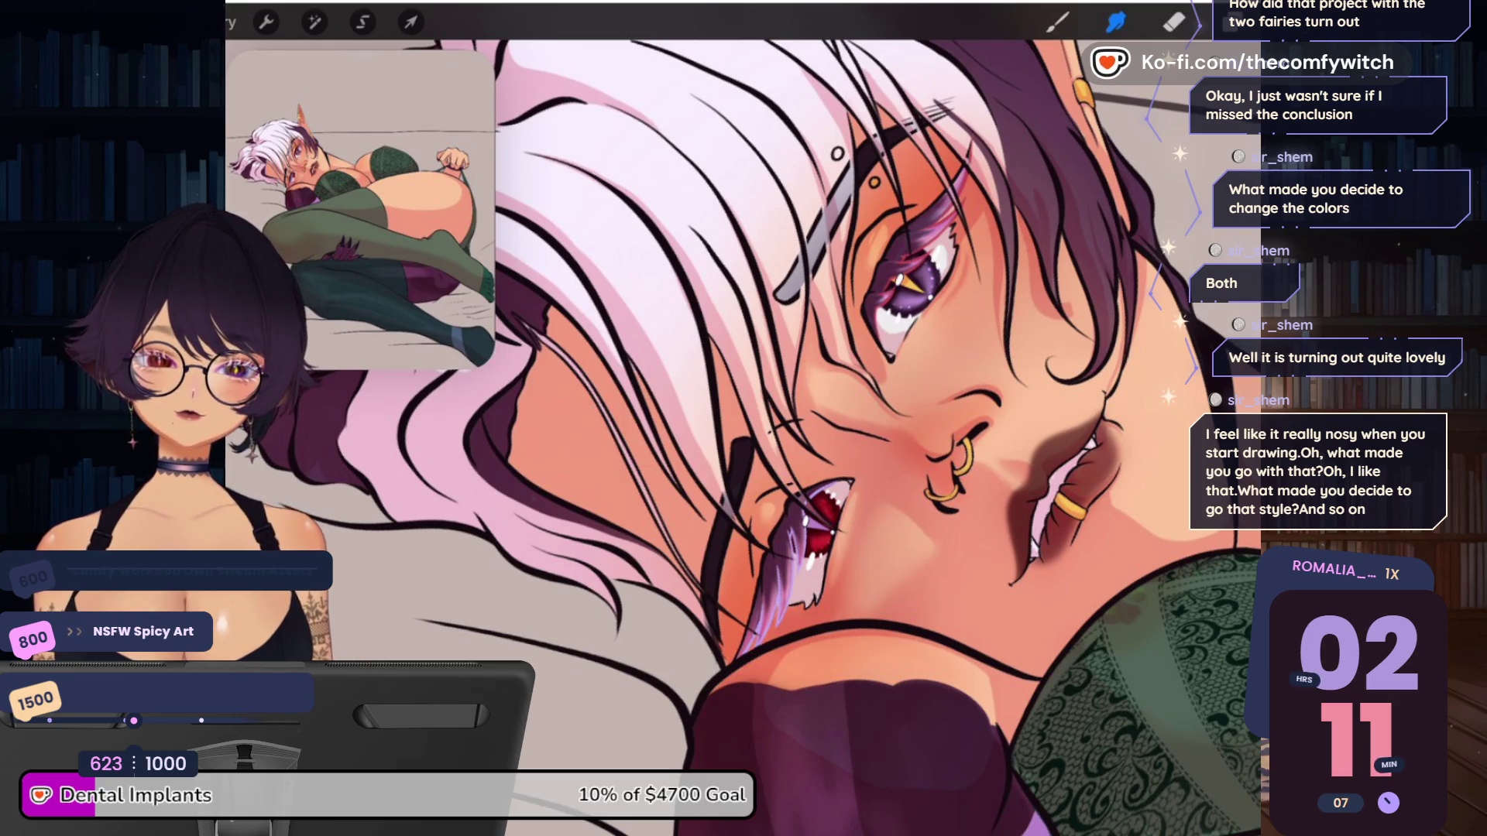
scroll(775, 433, down, 3)
scroll(775, 433, down, 3)
scroll(775, 433, down, 2)
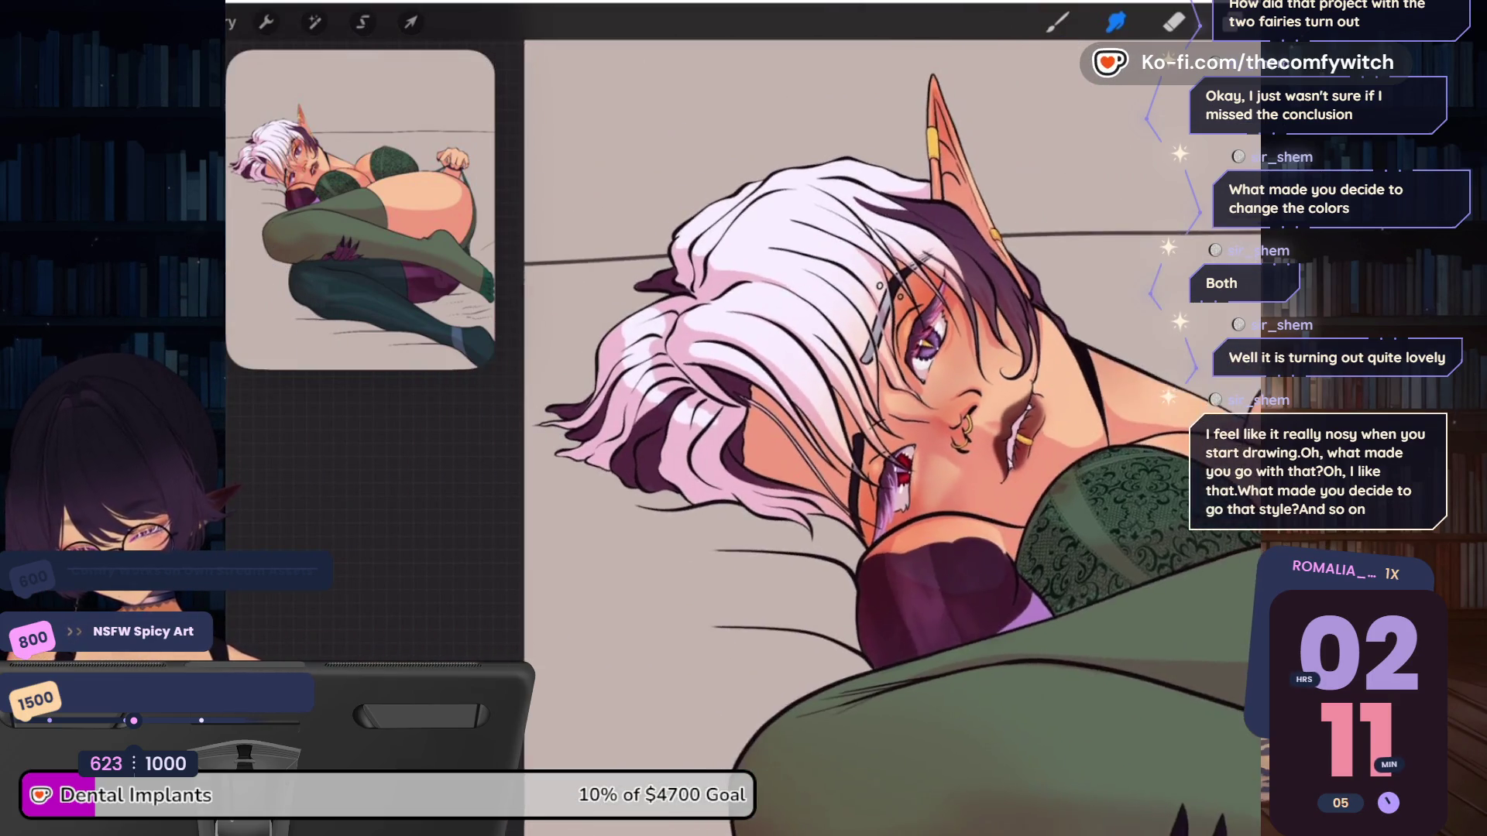
scroll(814, 433, up, 3)
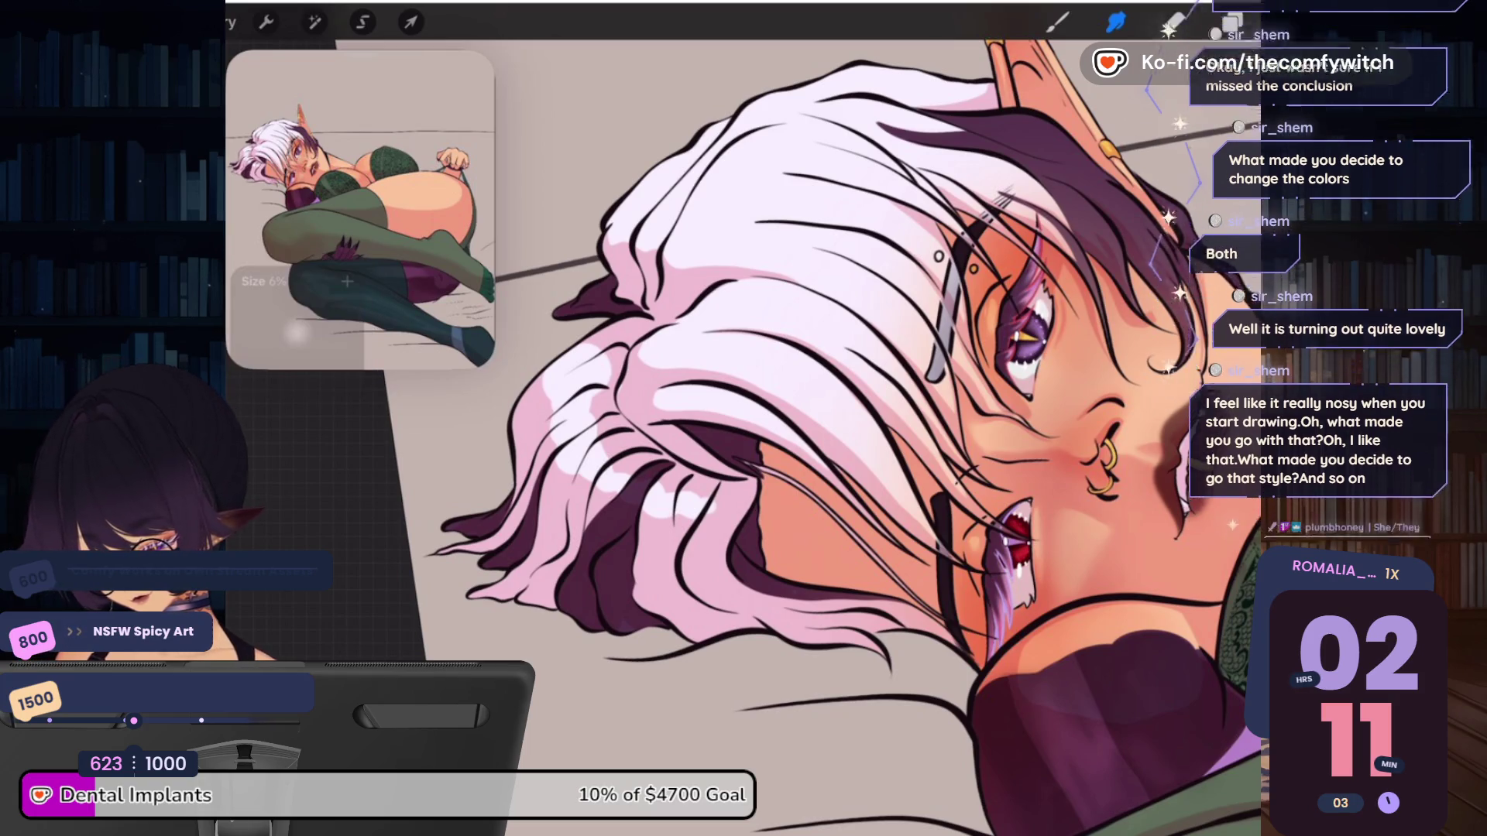
scroll(821, 434, down, 2)
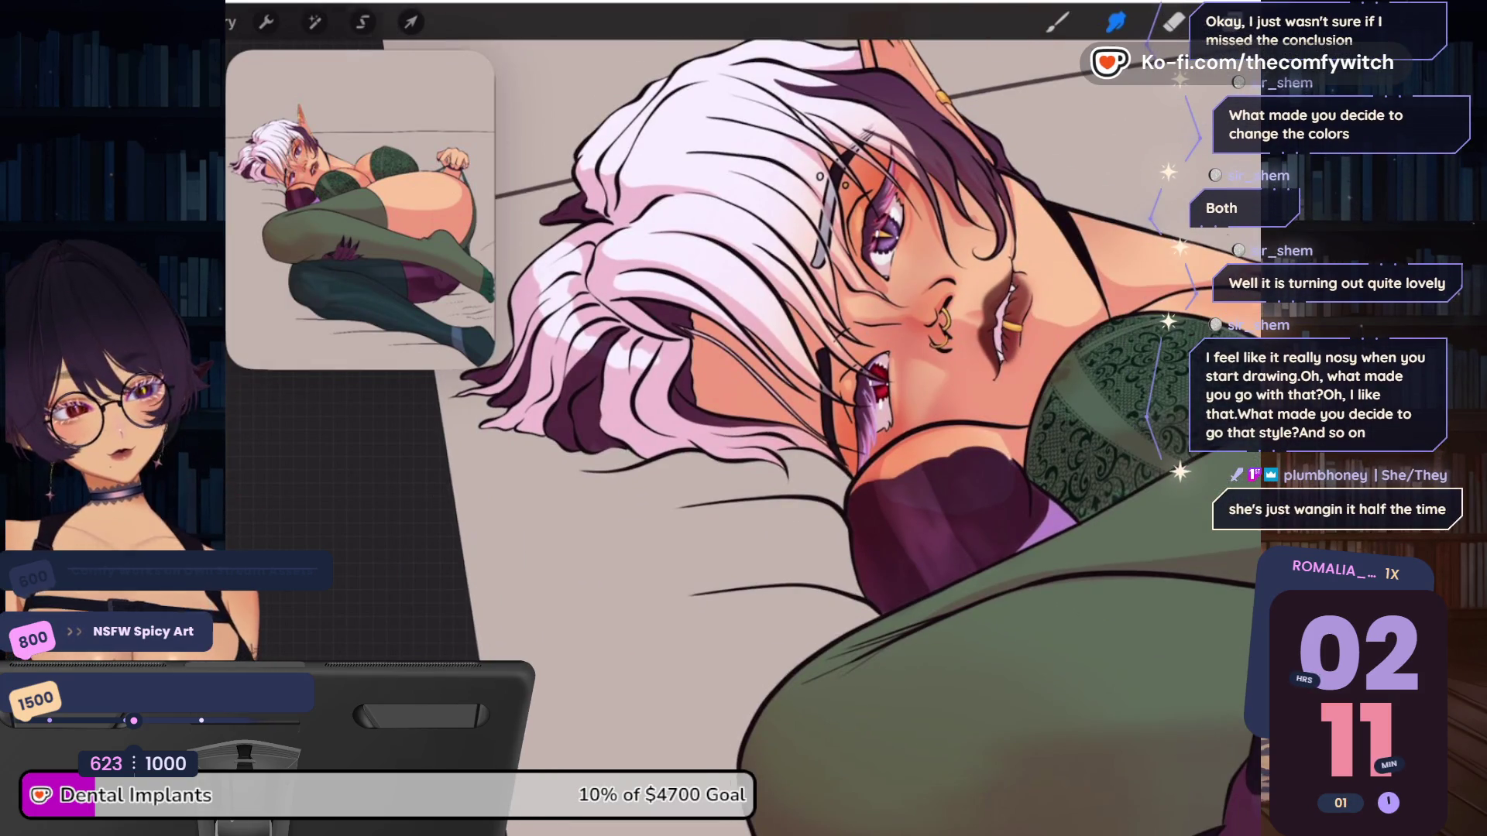
scroll(821, 433, down, 3)
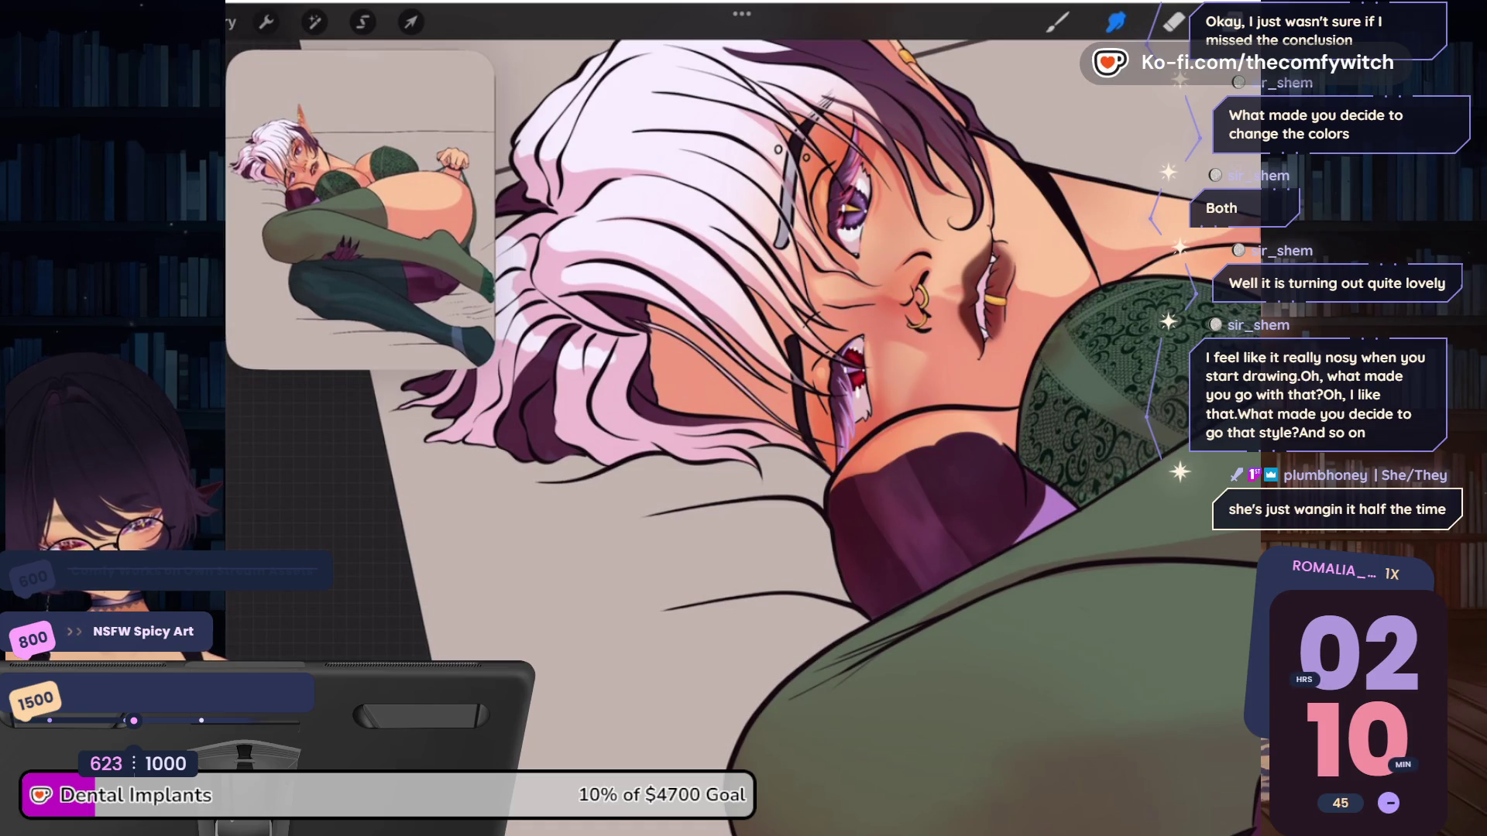
scroll(743, 418, right, 10)
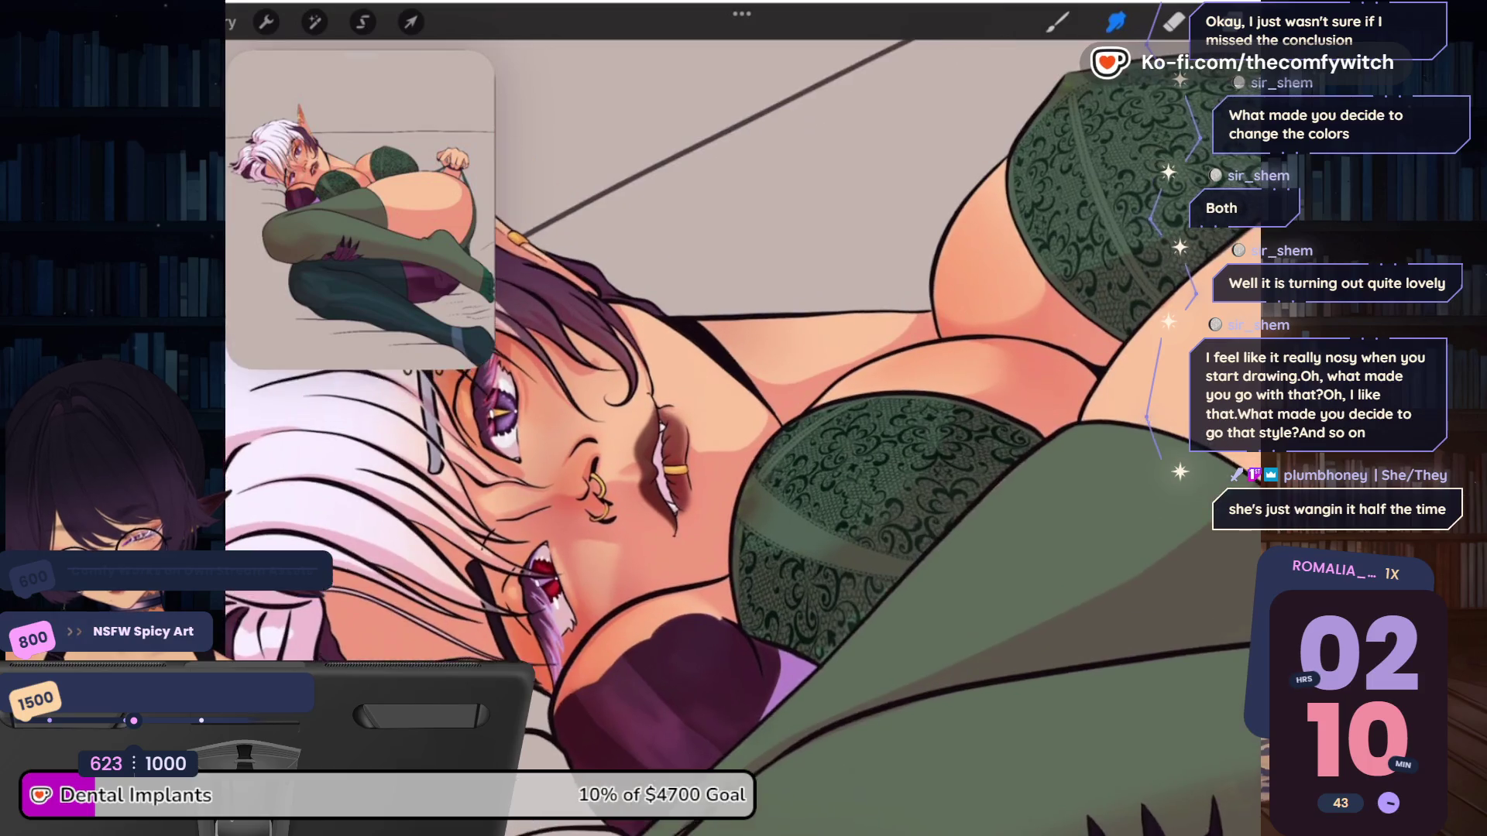
Smudge a lighter stroke over the shading on the upper hip
scroll(743, 433, down, 5)
scroll(744, 433, up, 5)
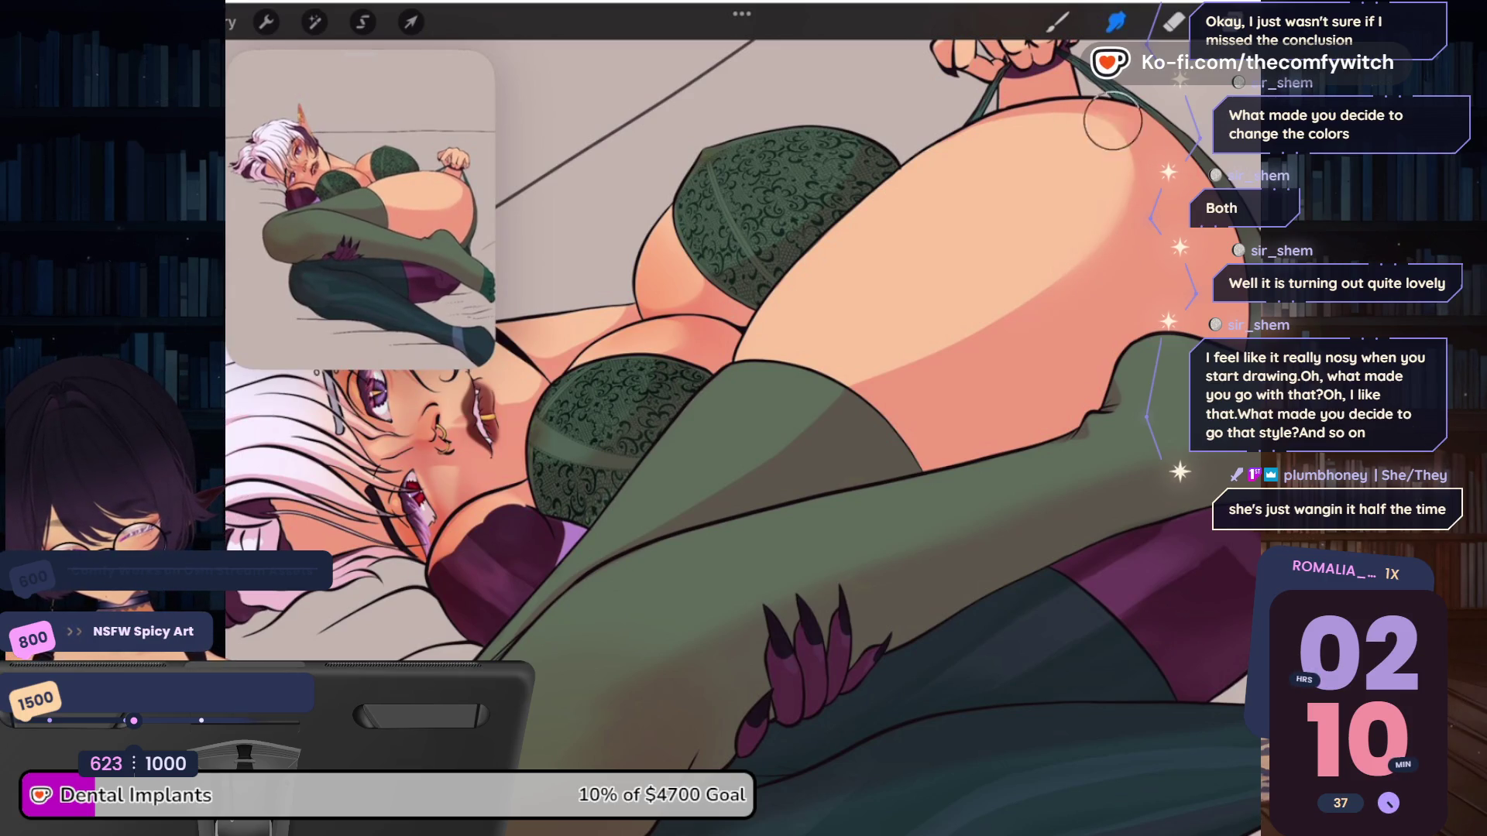
drag(1027, 325, 898, 357)
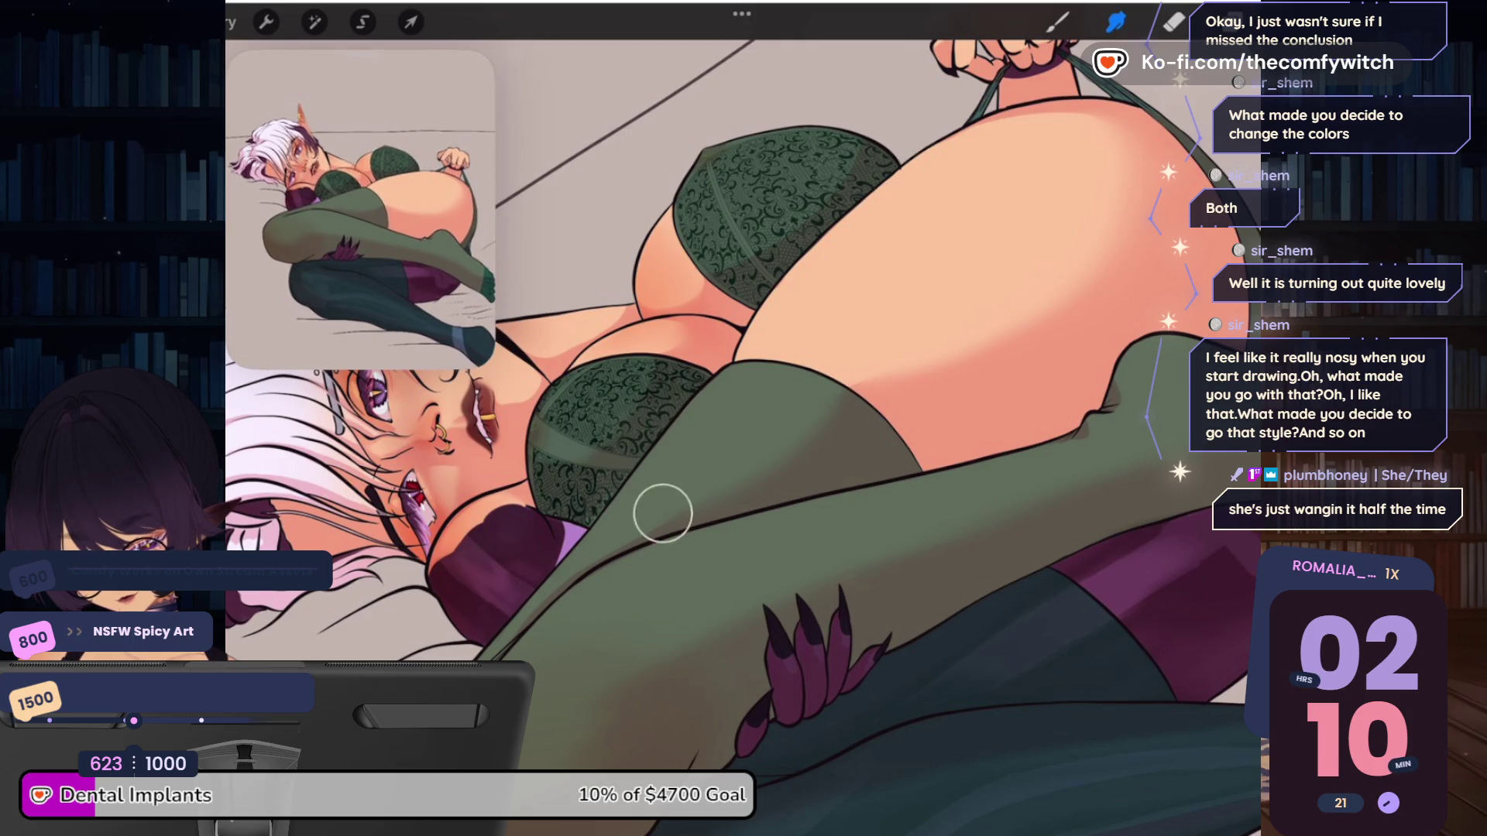
Bring the view back to the chest and set the brush size to 10%
scroll(743, 419, down, 5)
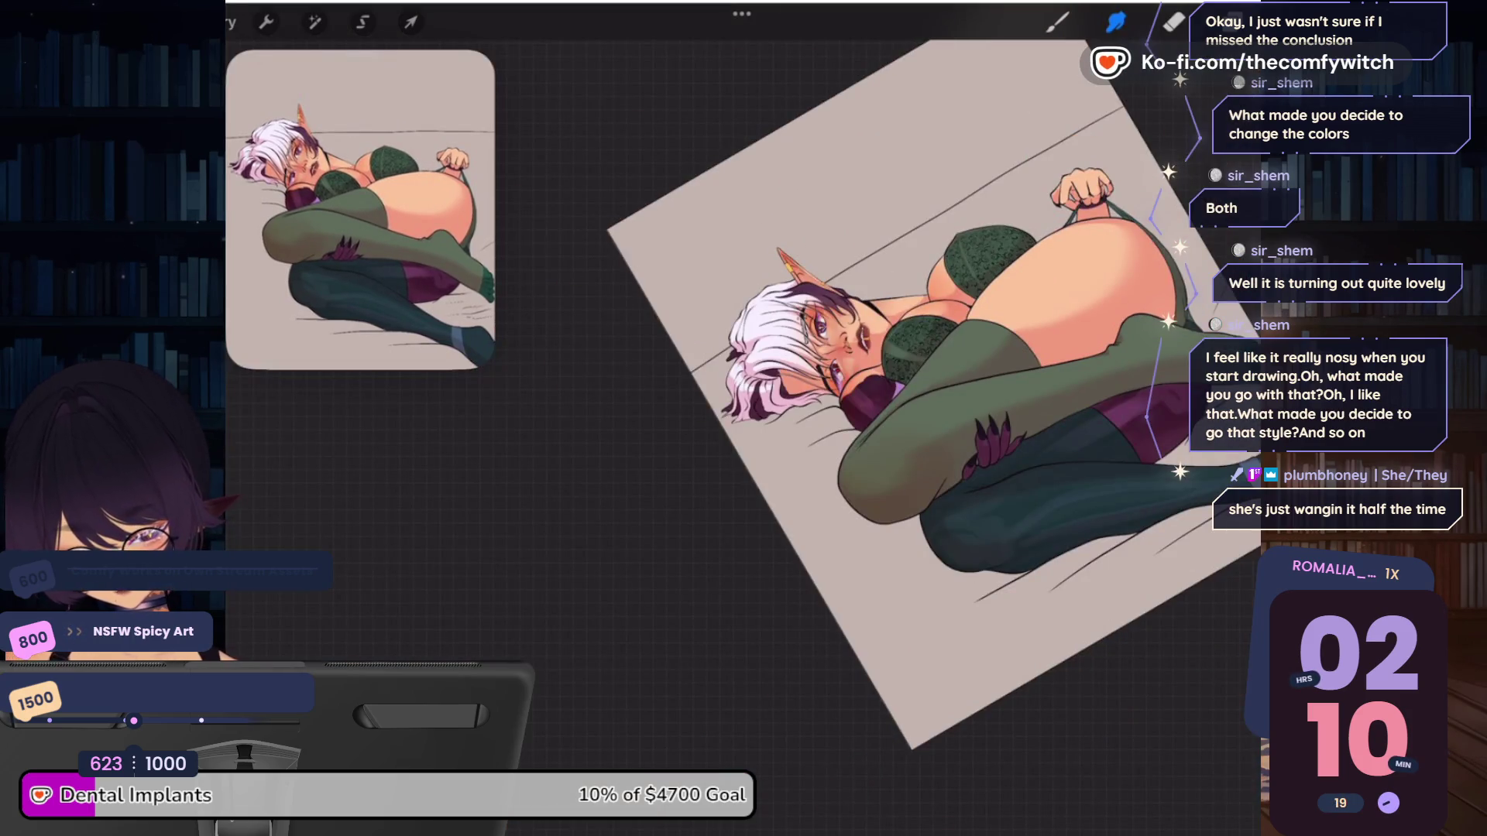
scroll(743, 418, up, 5)
scroll(744, 418, up, 3)
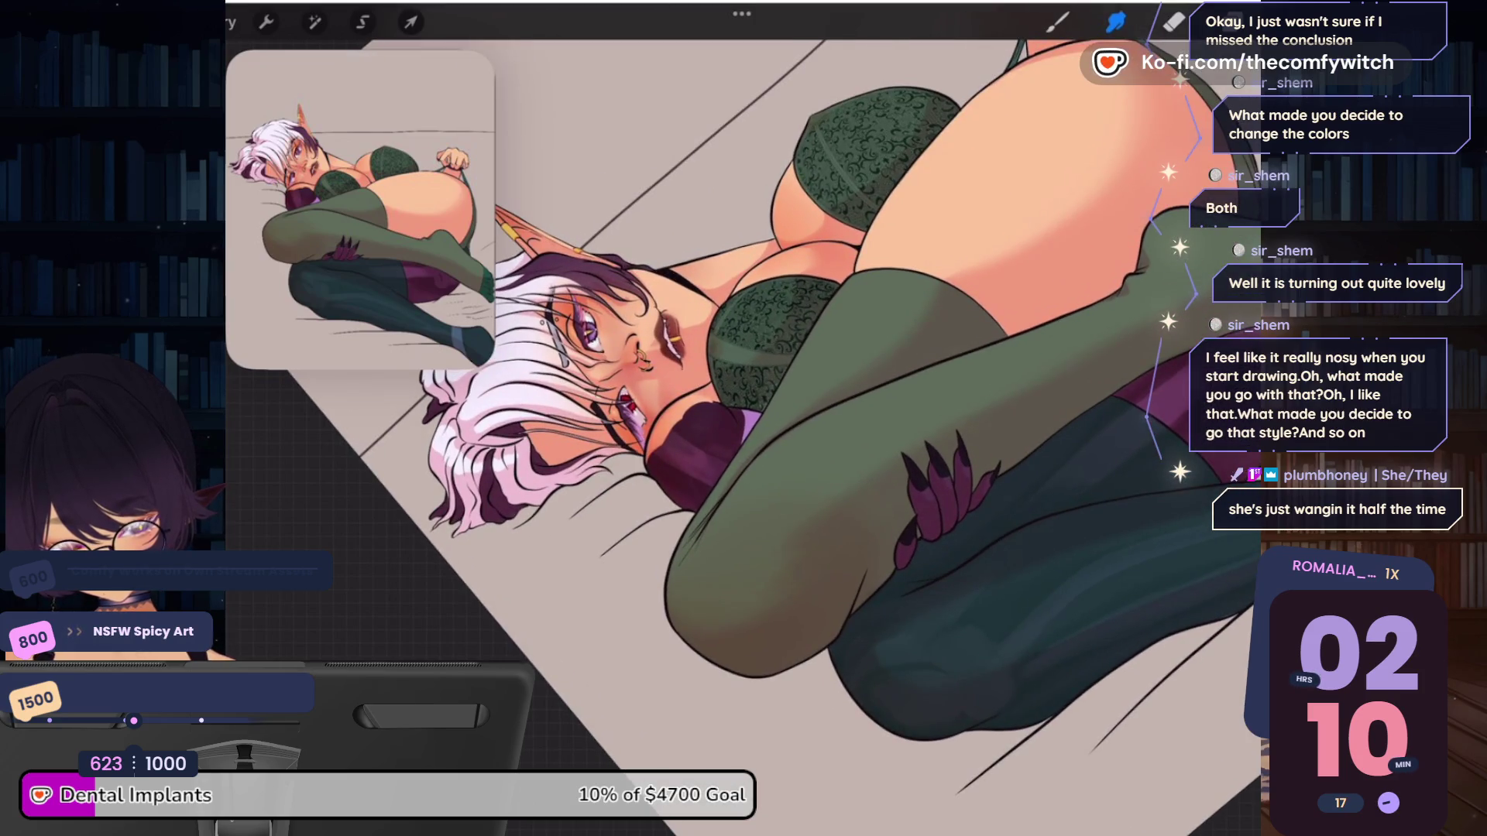
scroll(744, 418, up, 2)
scroll(744, 419, up, 2)
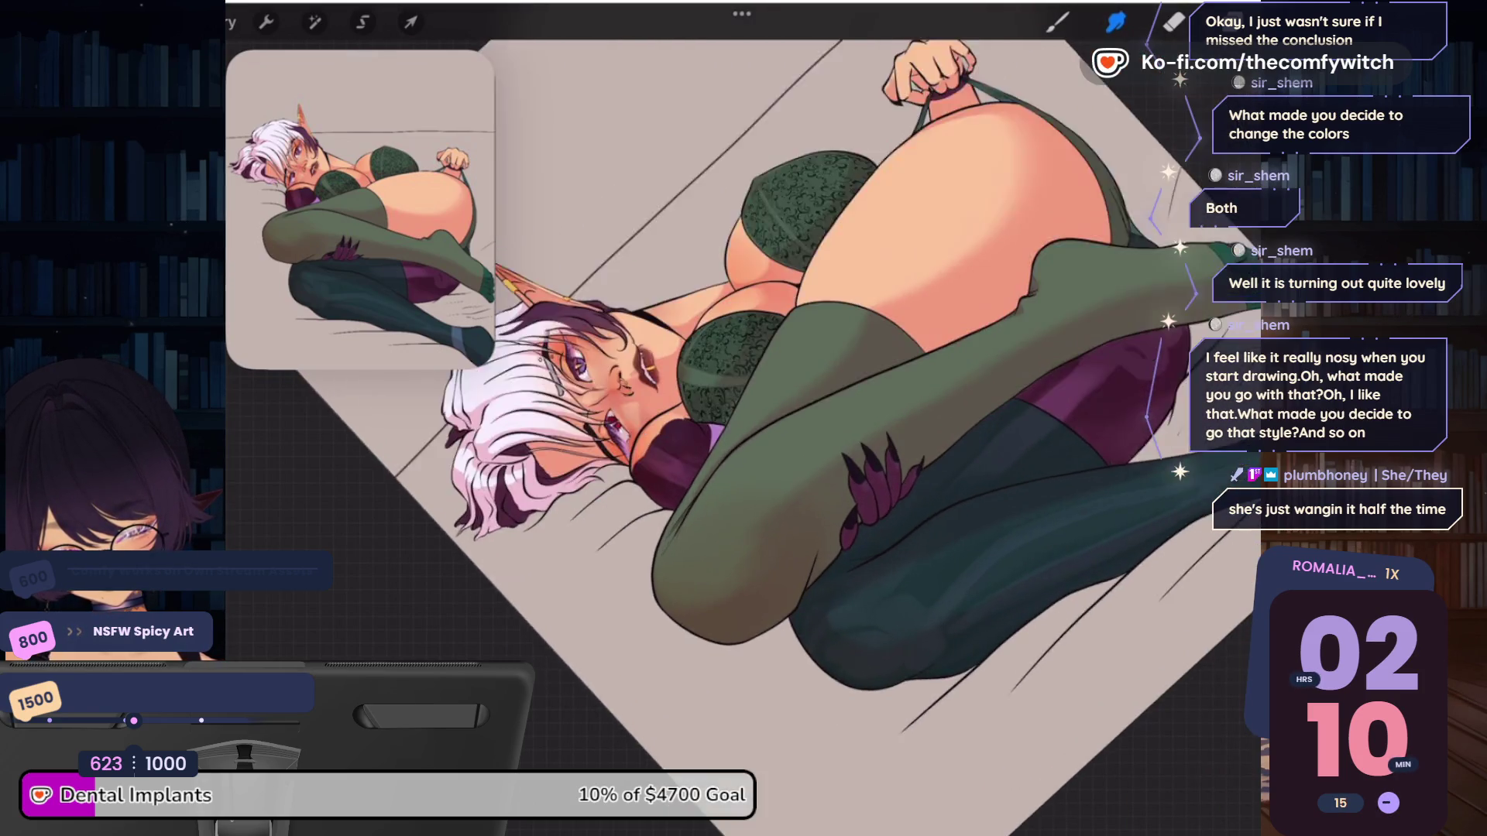
scroll(744, 418, up, 2)
scroll(743, 419, up, 2)
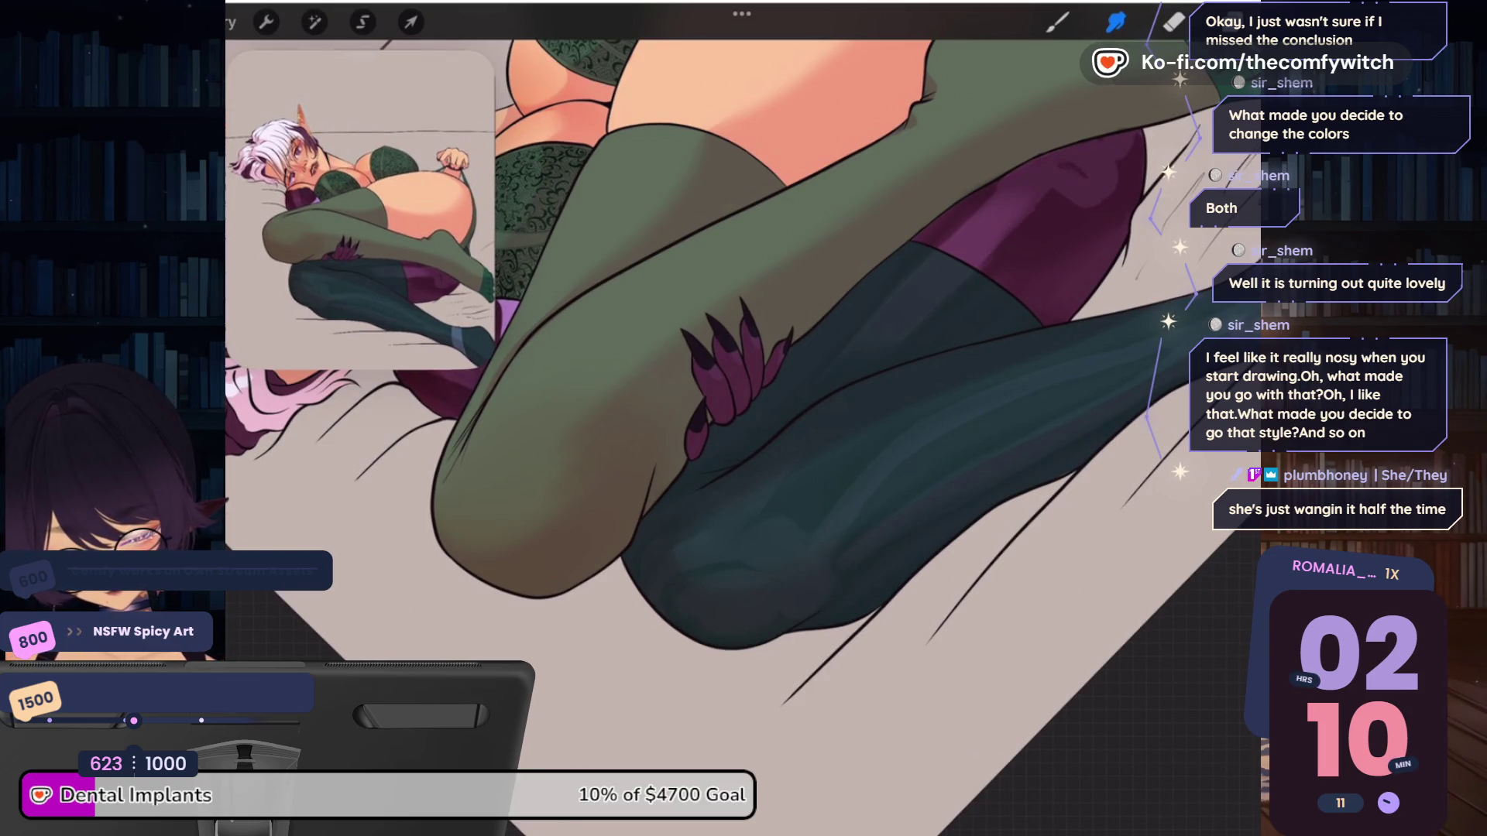
scroll(743, 418, down, 3)
scroll(744, 418, up, 3)
scroll(743, 419, up, 2)
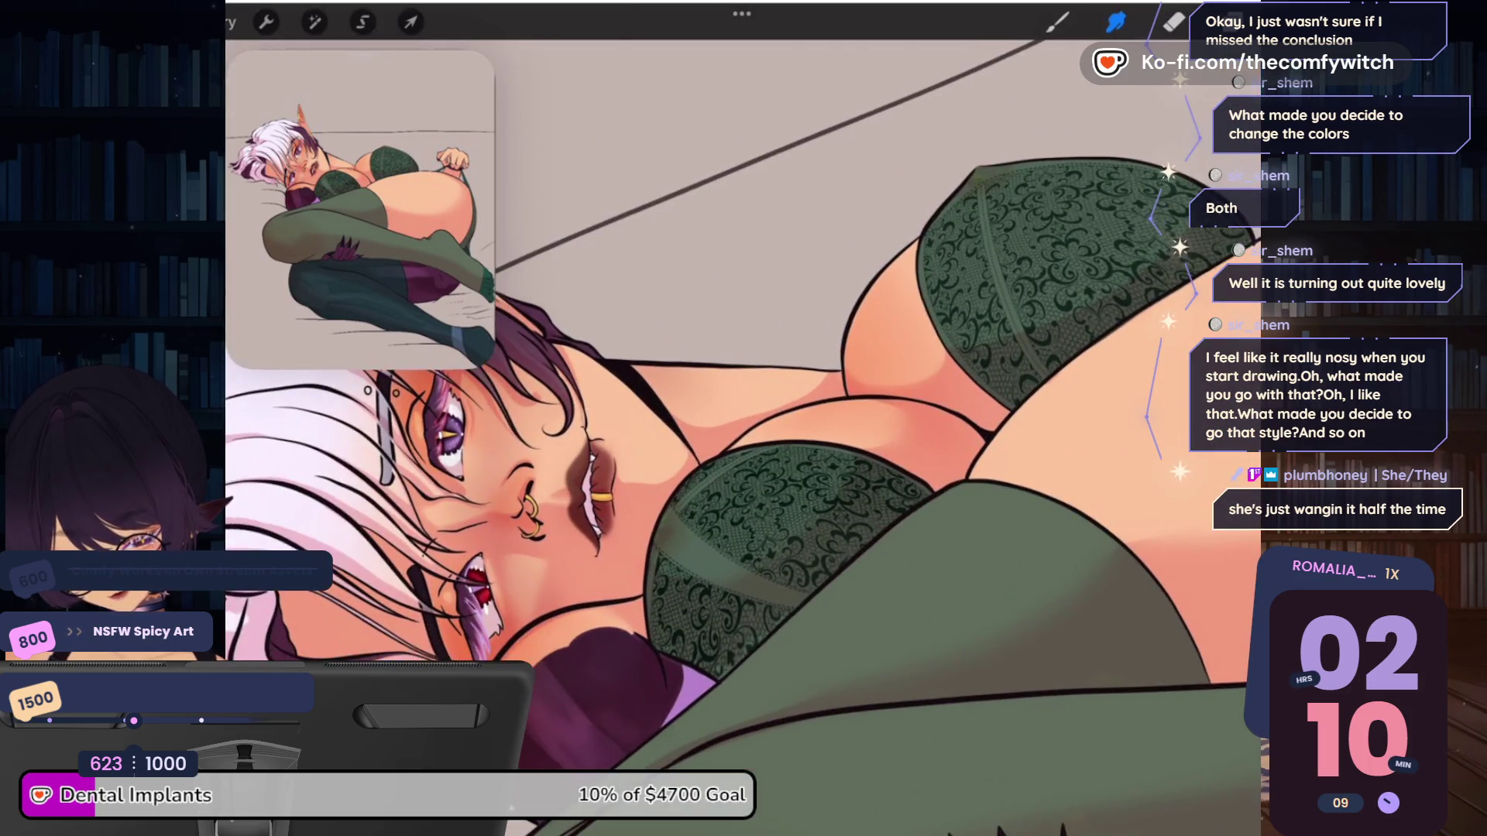
scroll(744, 418, up, 1)
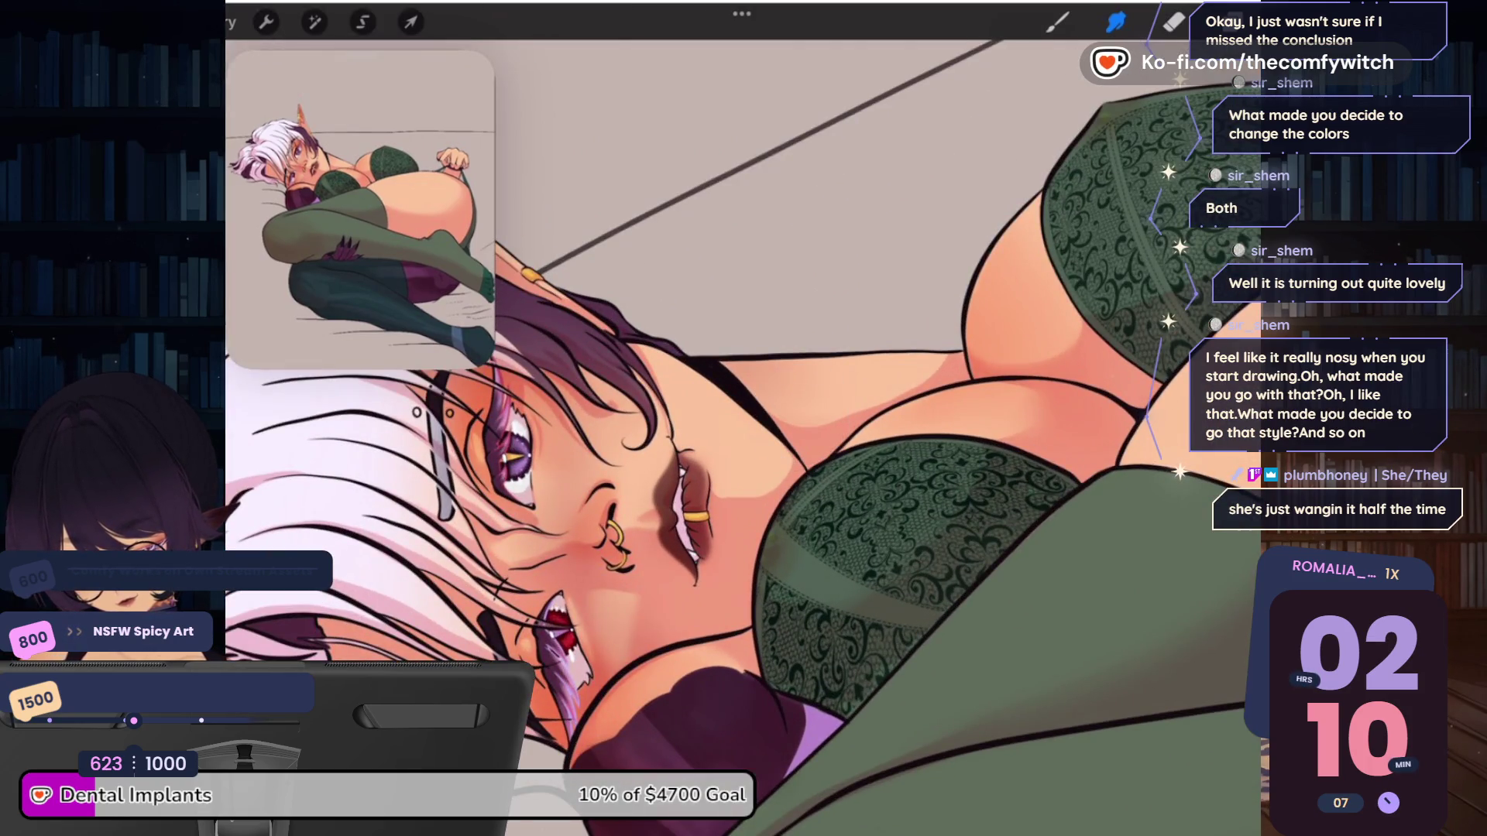
drag(233, 294, 233, 306)
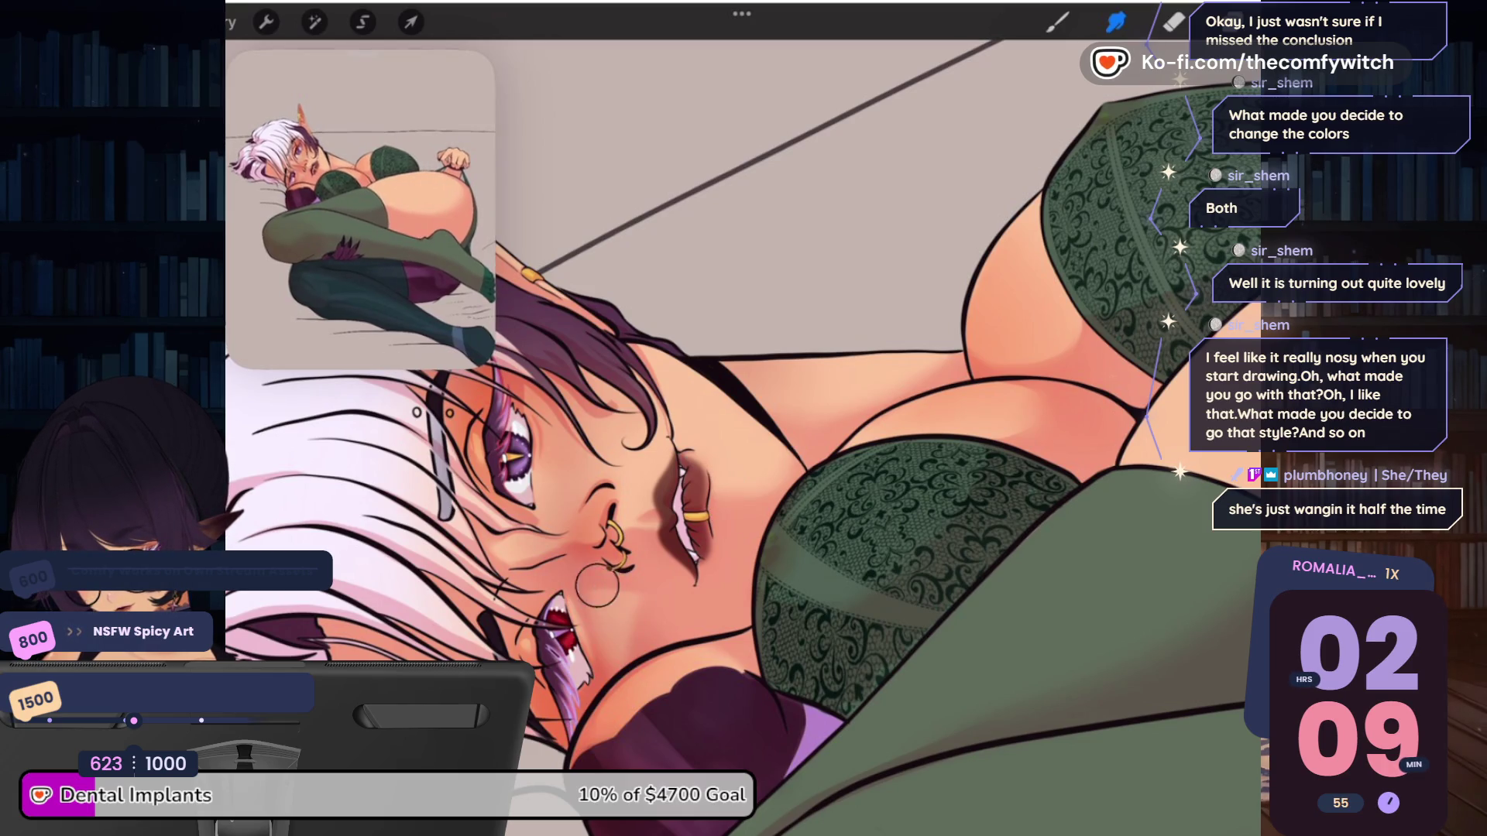
Paint a small dark freckle on the cheek near the nose piercings
key(b)
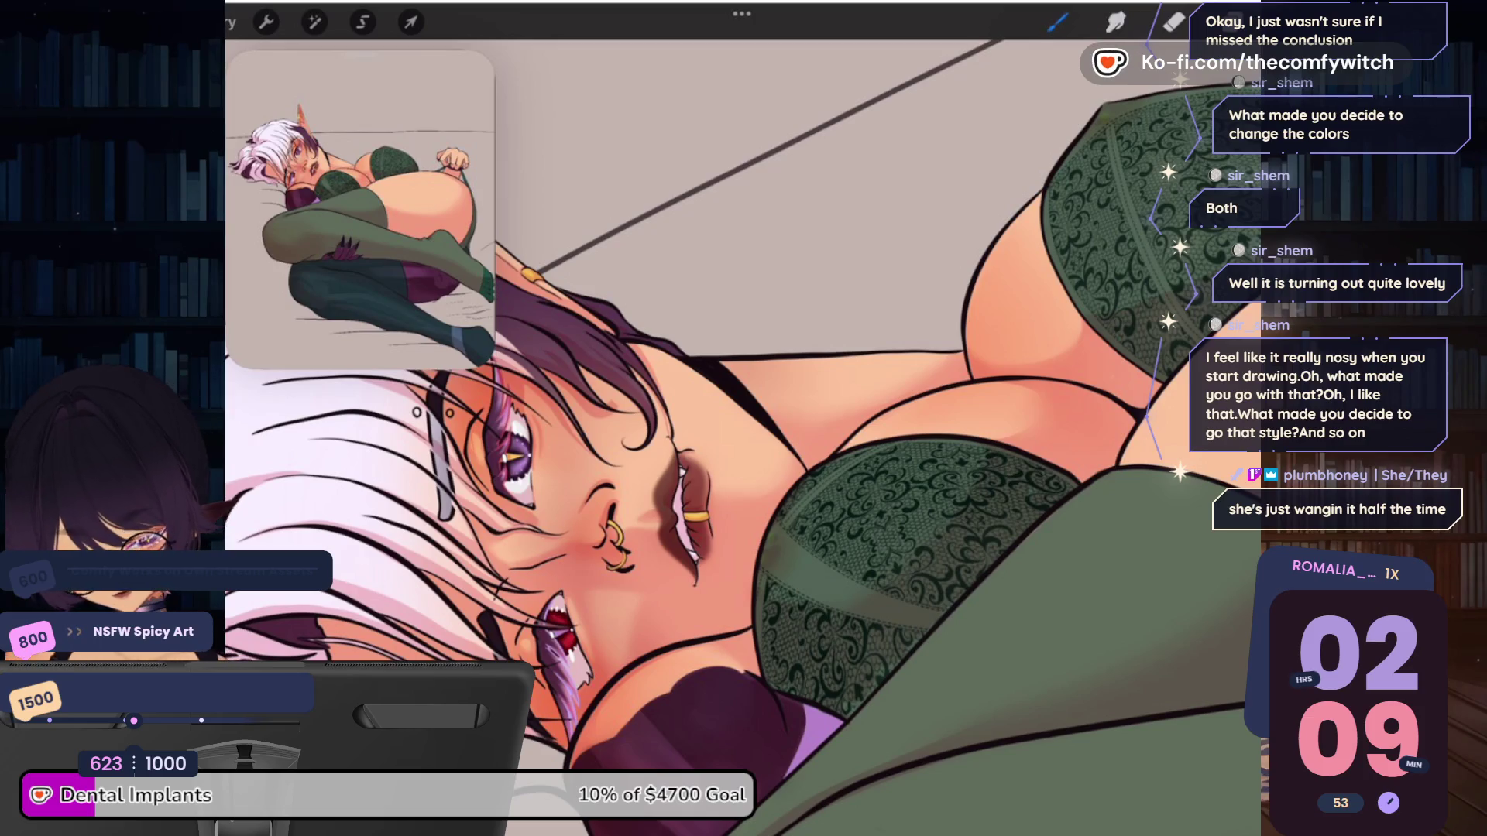
scroll(373, 456, up, 3)
click(619, 519)
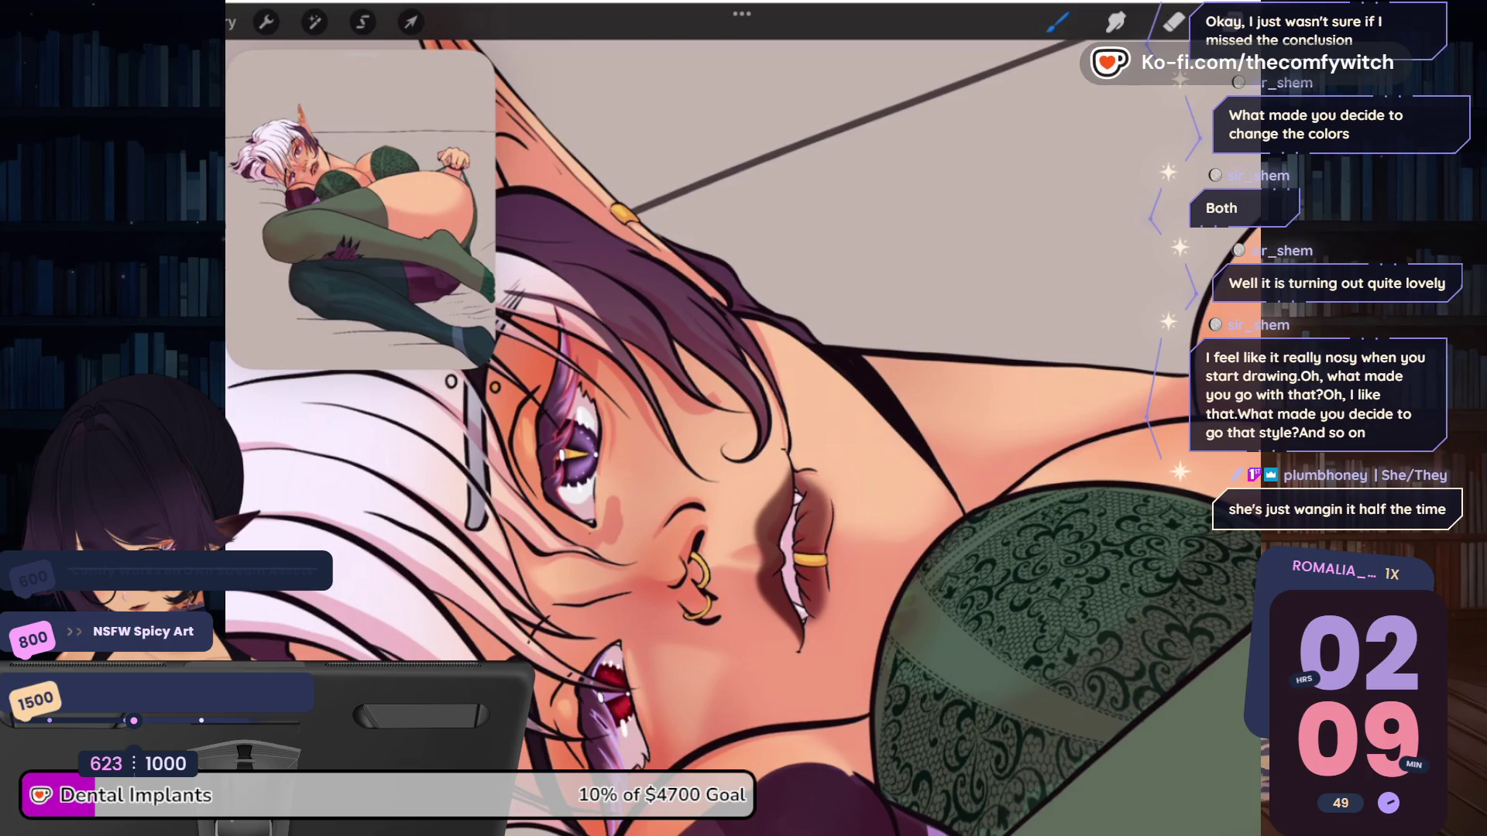
Return to Smudge and reduce its size to 6%
key(s)
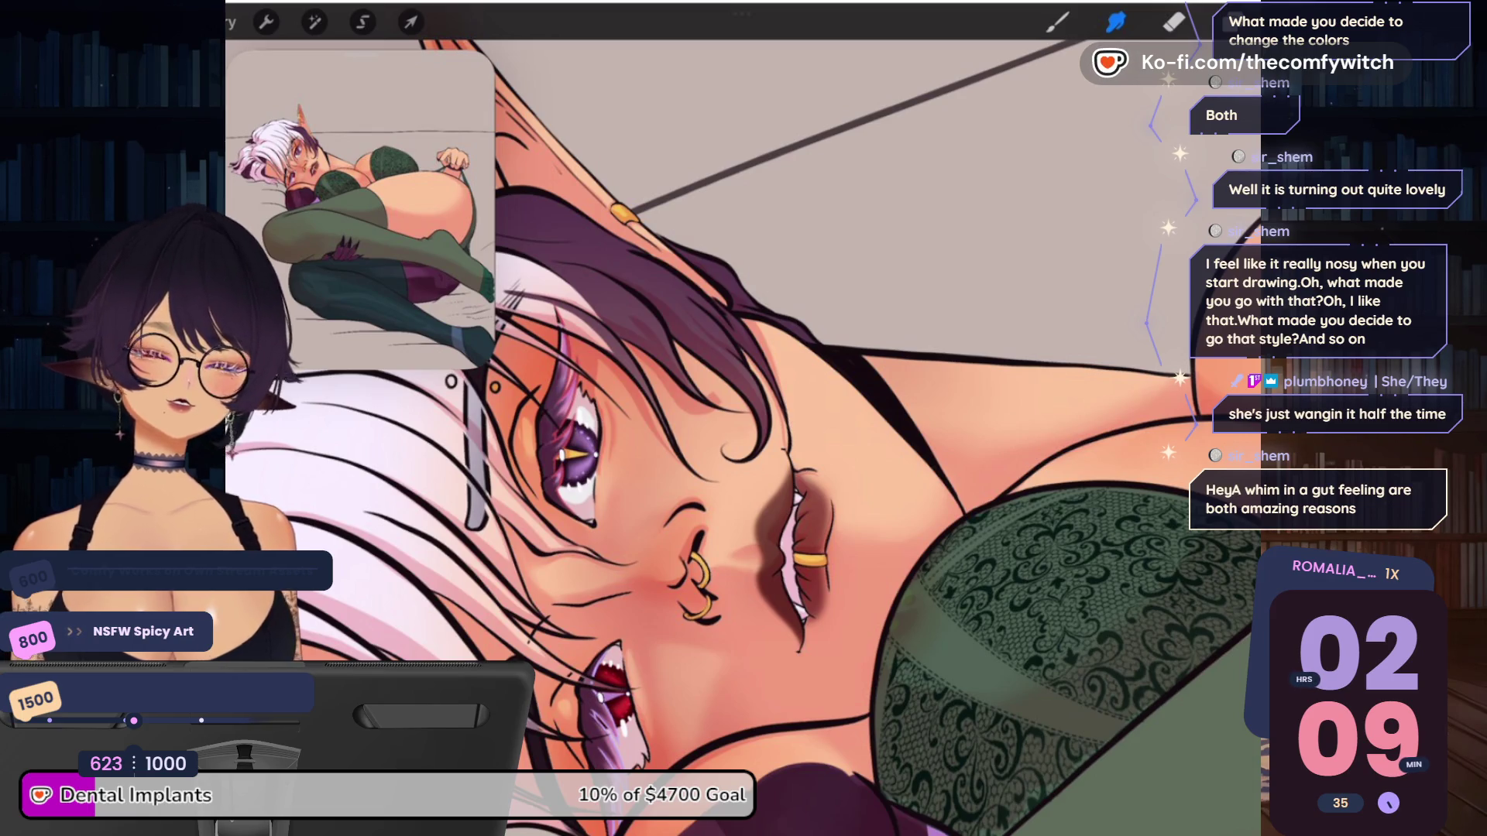
scroll(743, 418, down, 3)
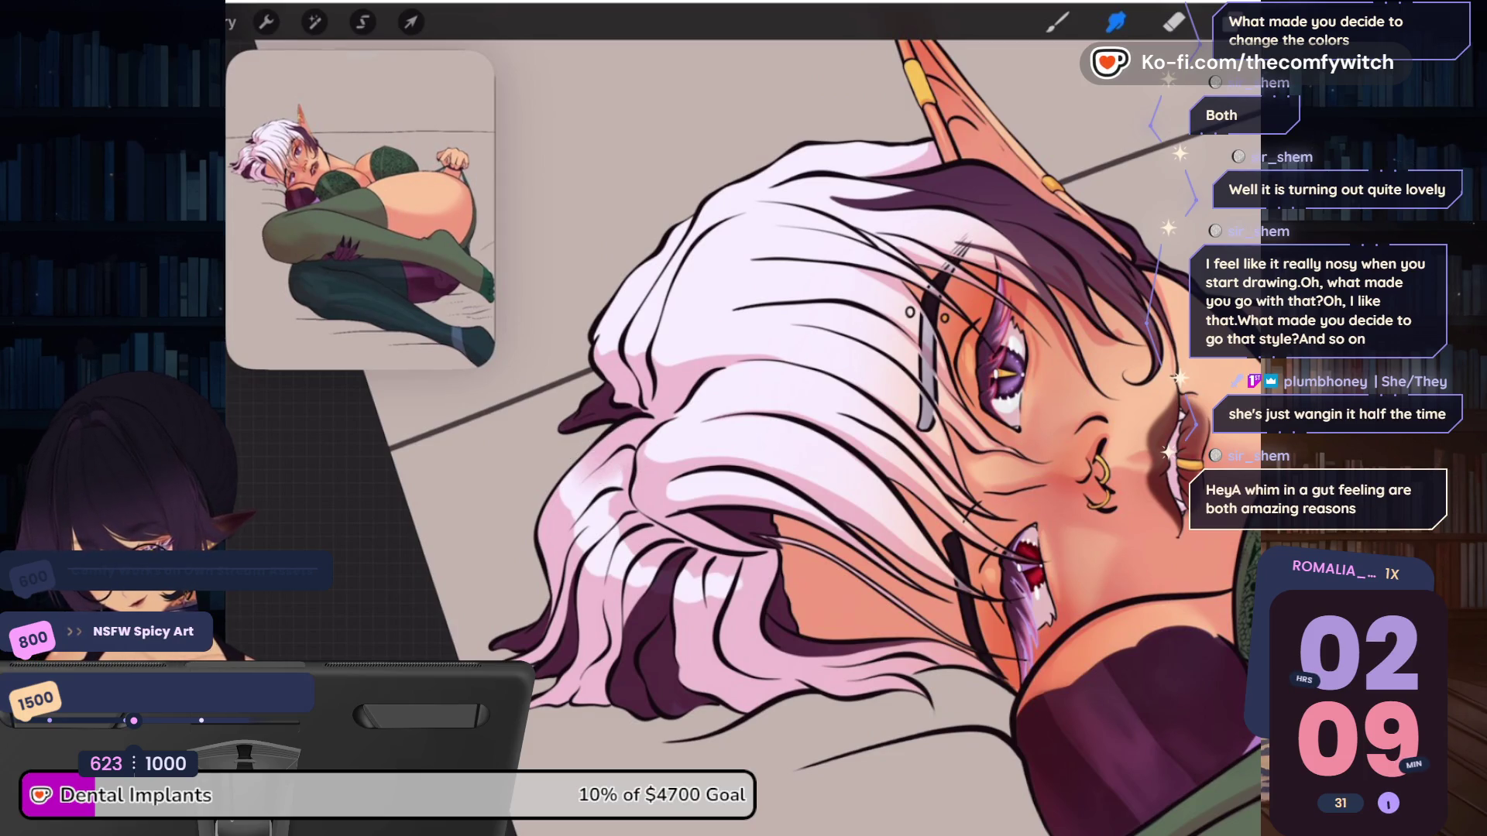
drag(232, 280, 233, 309)
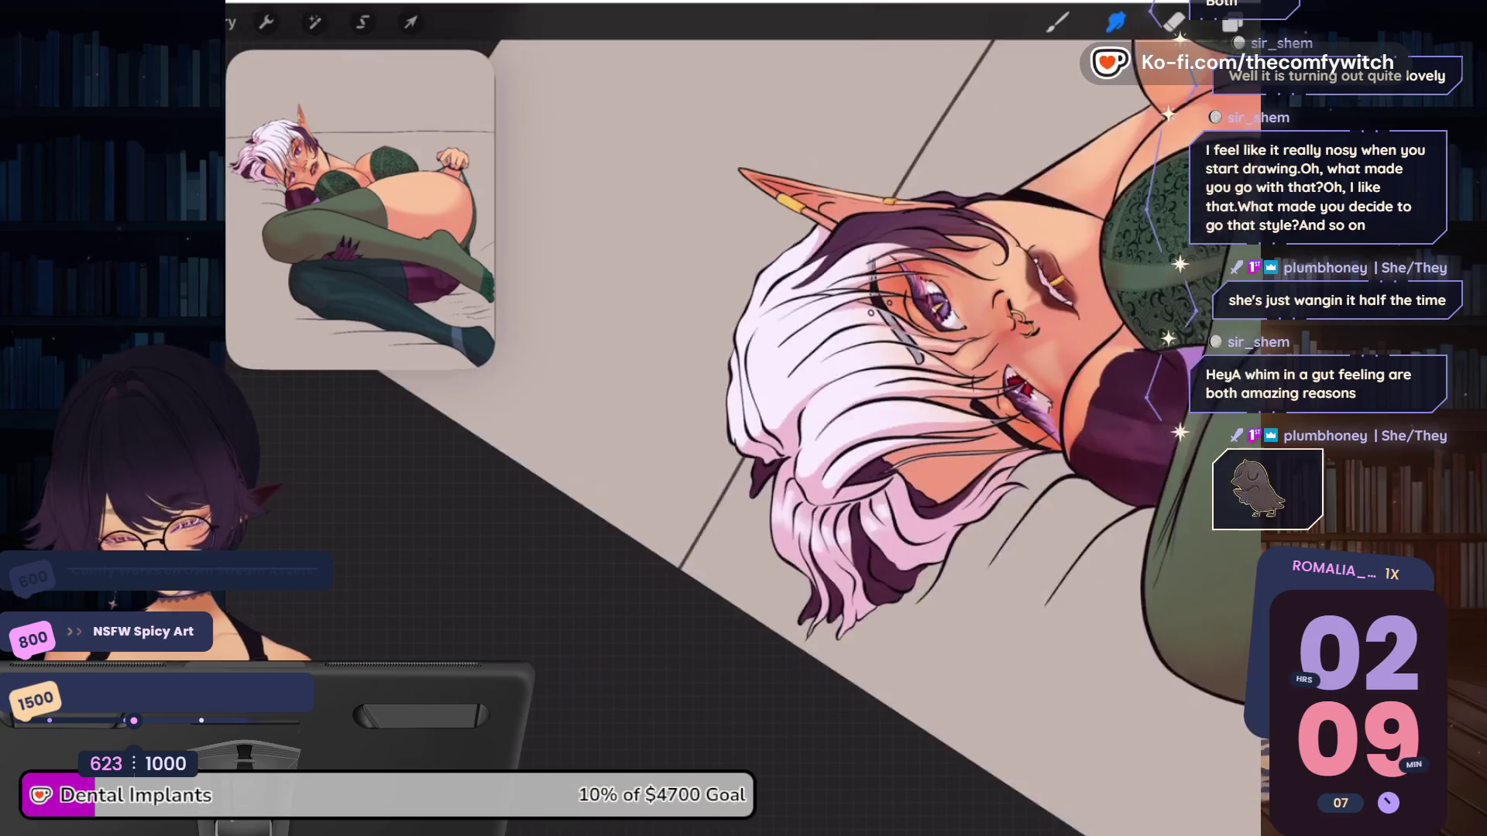
Rotate the canvas head-down and darken the shading along the thigh bump with a 6% brush
drag(852, 387, 775, 465)
scroll(884, 418, up, 3)
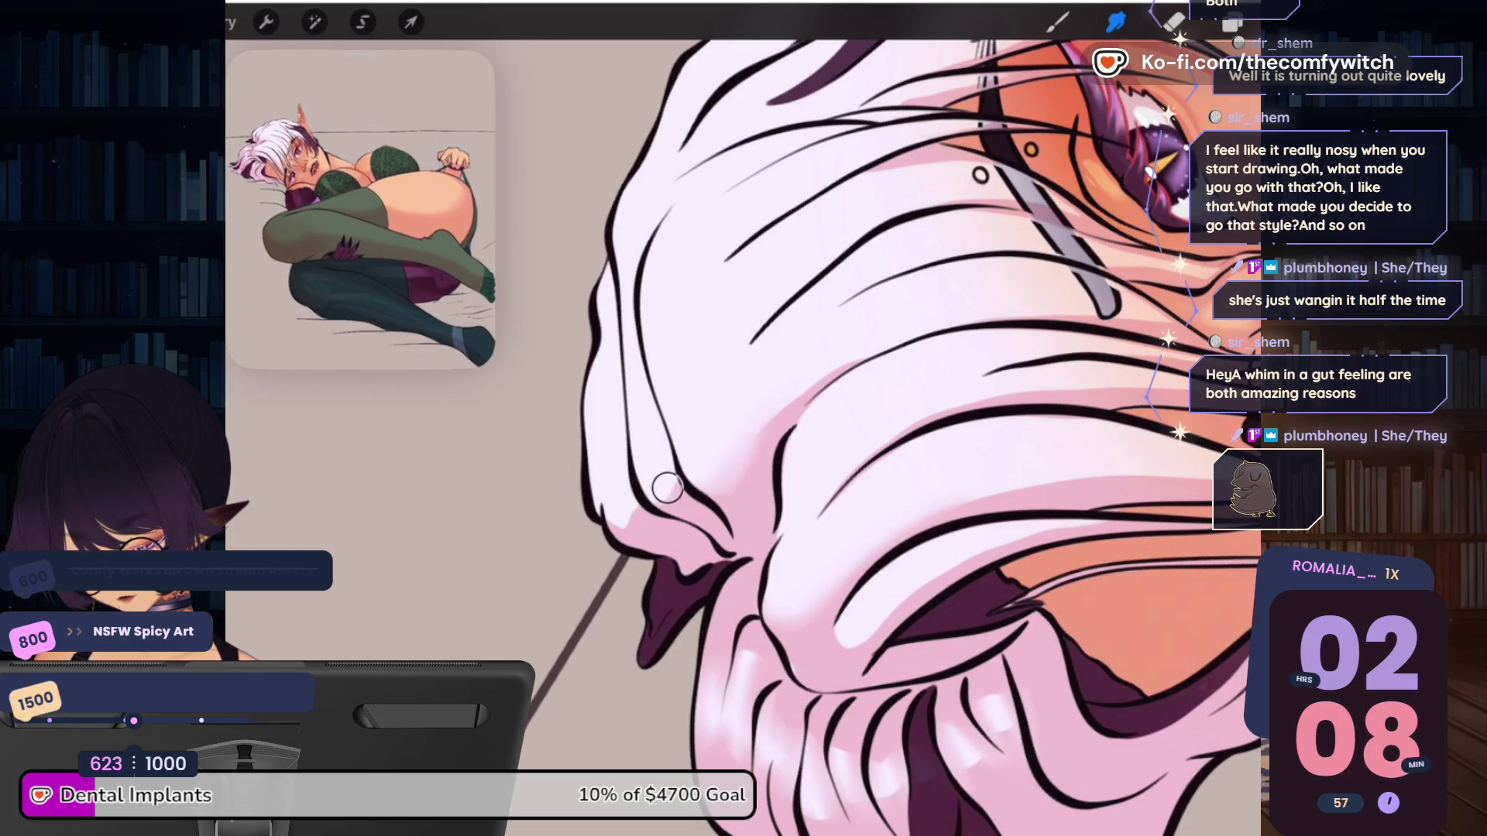
scroll(630, 524, down, 5)
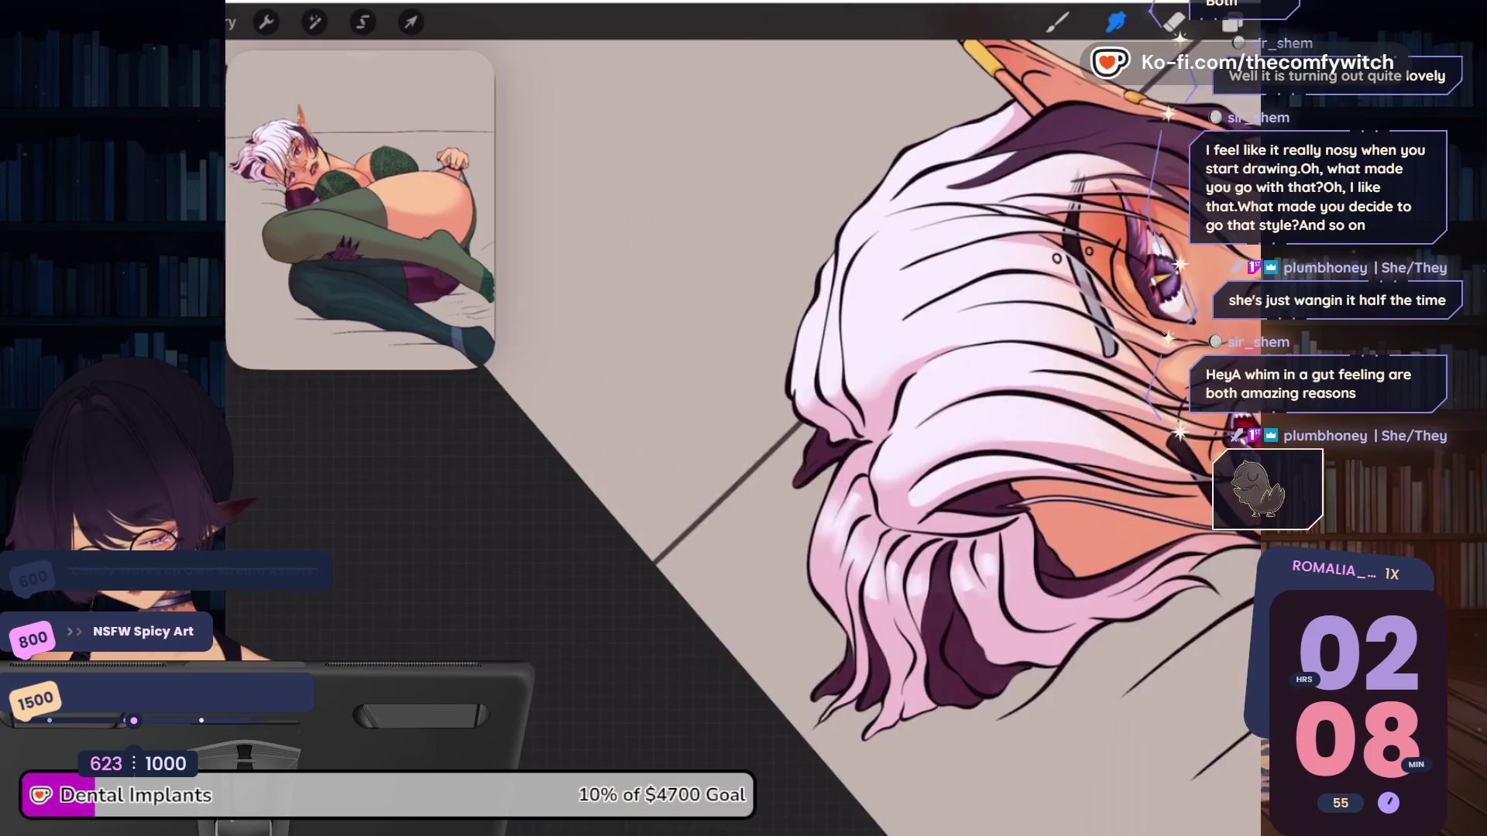
scroll(851, 432, down, 5)
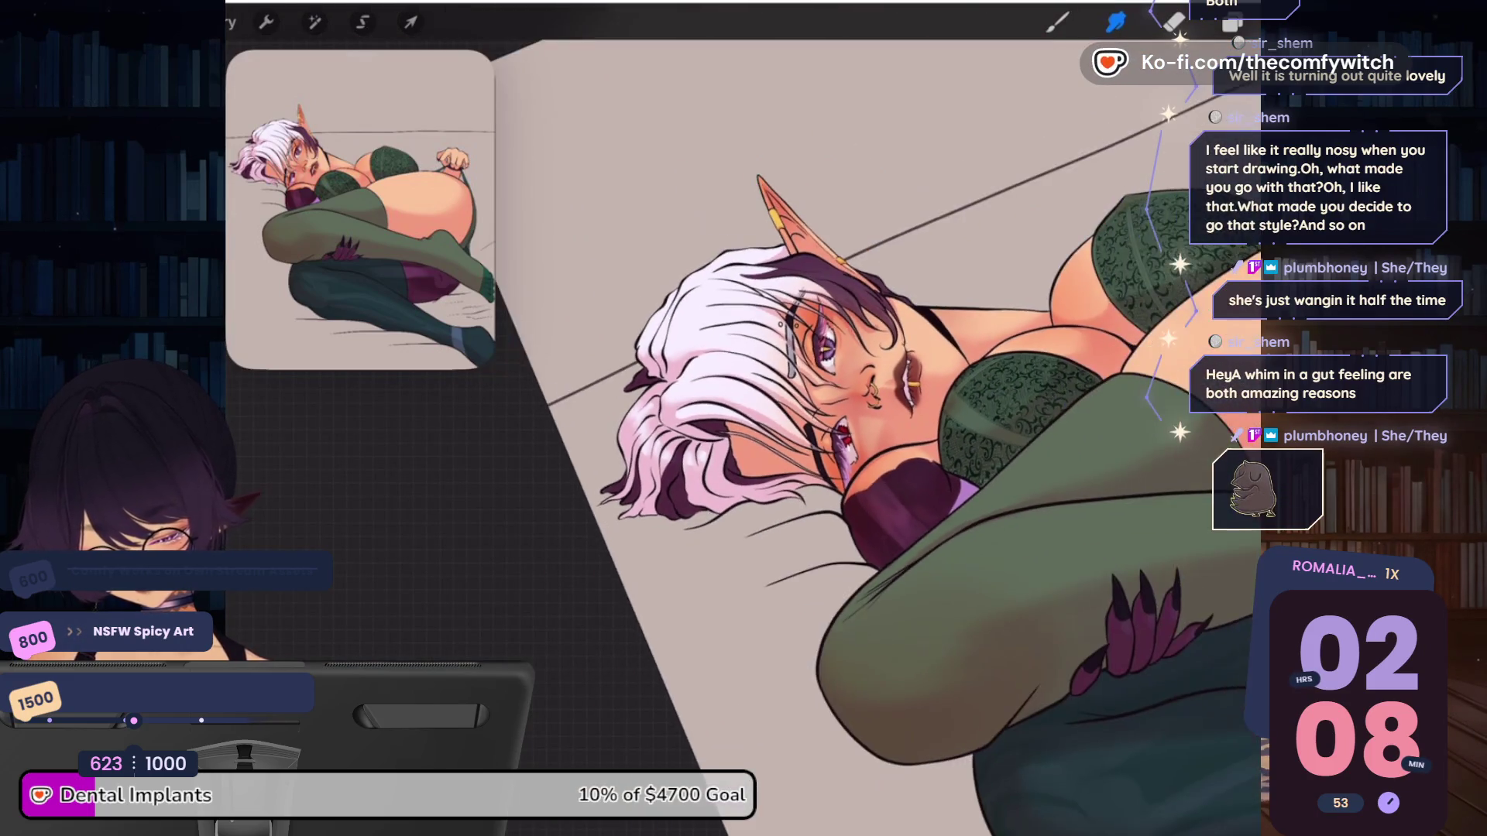
scroll(851, 432, up, 3)
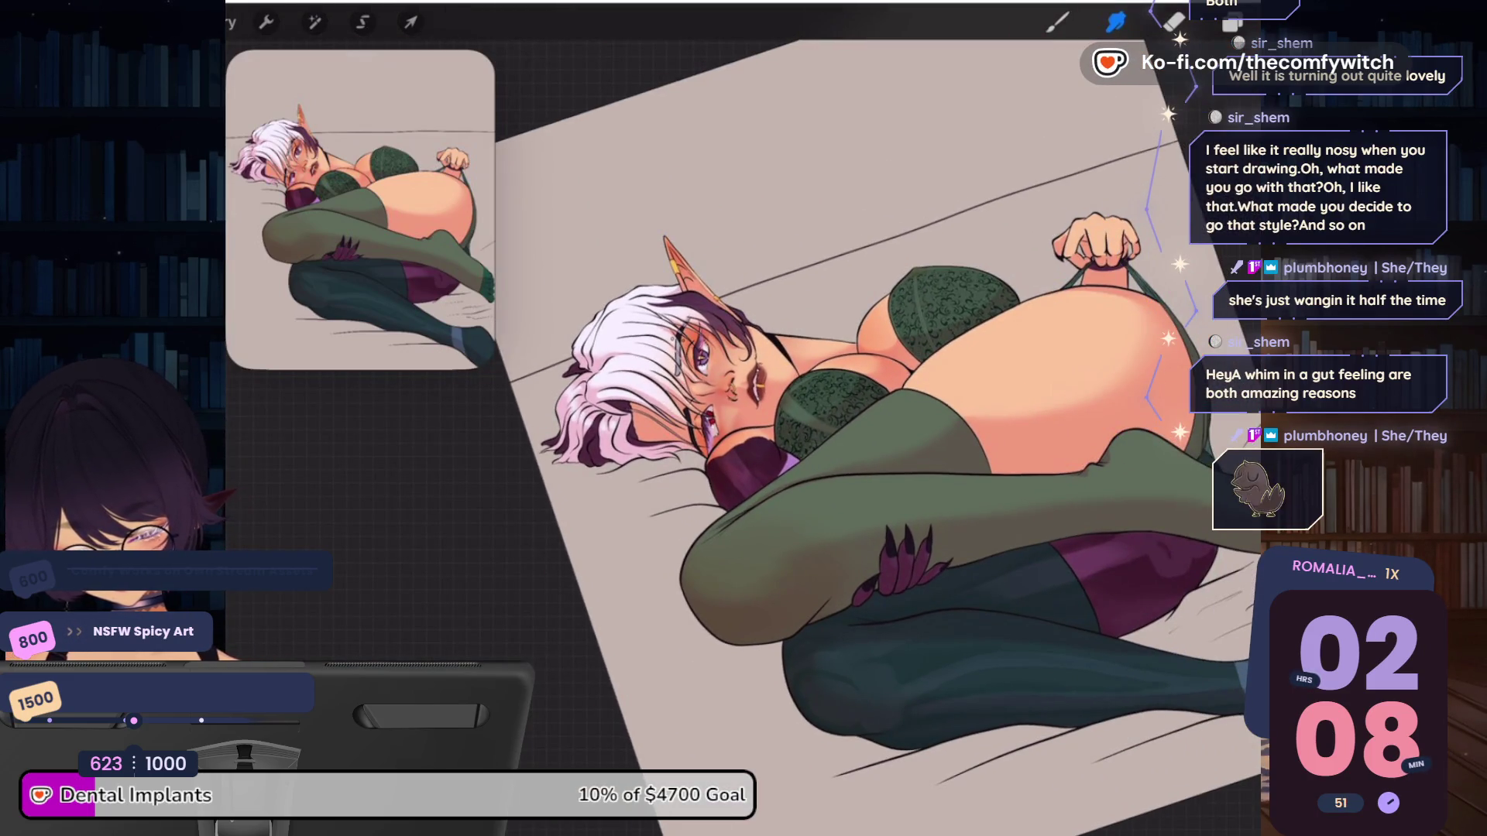
scroll(775, 465, up, 5)
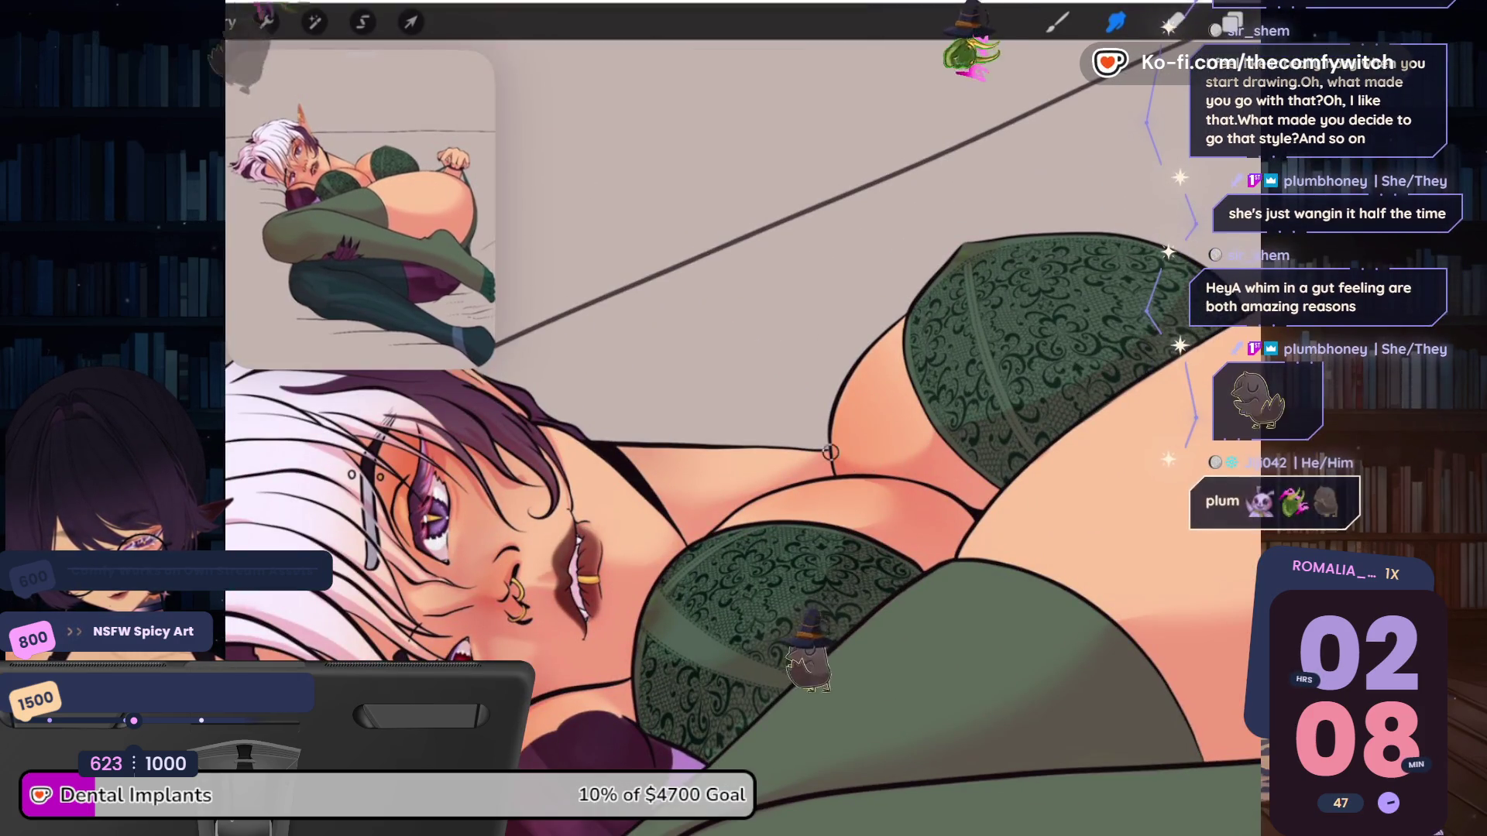
scroll(743, 450, down, 3)
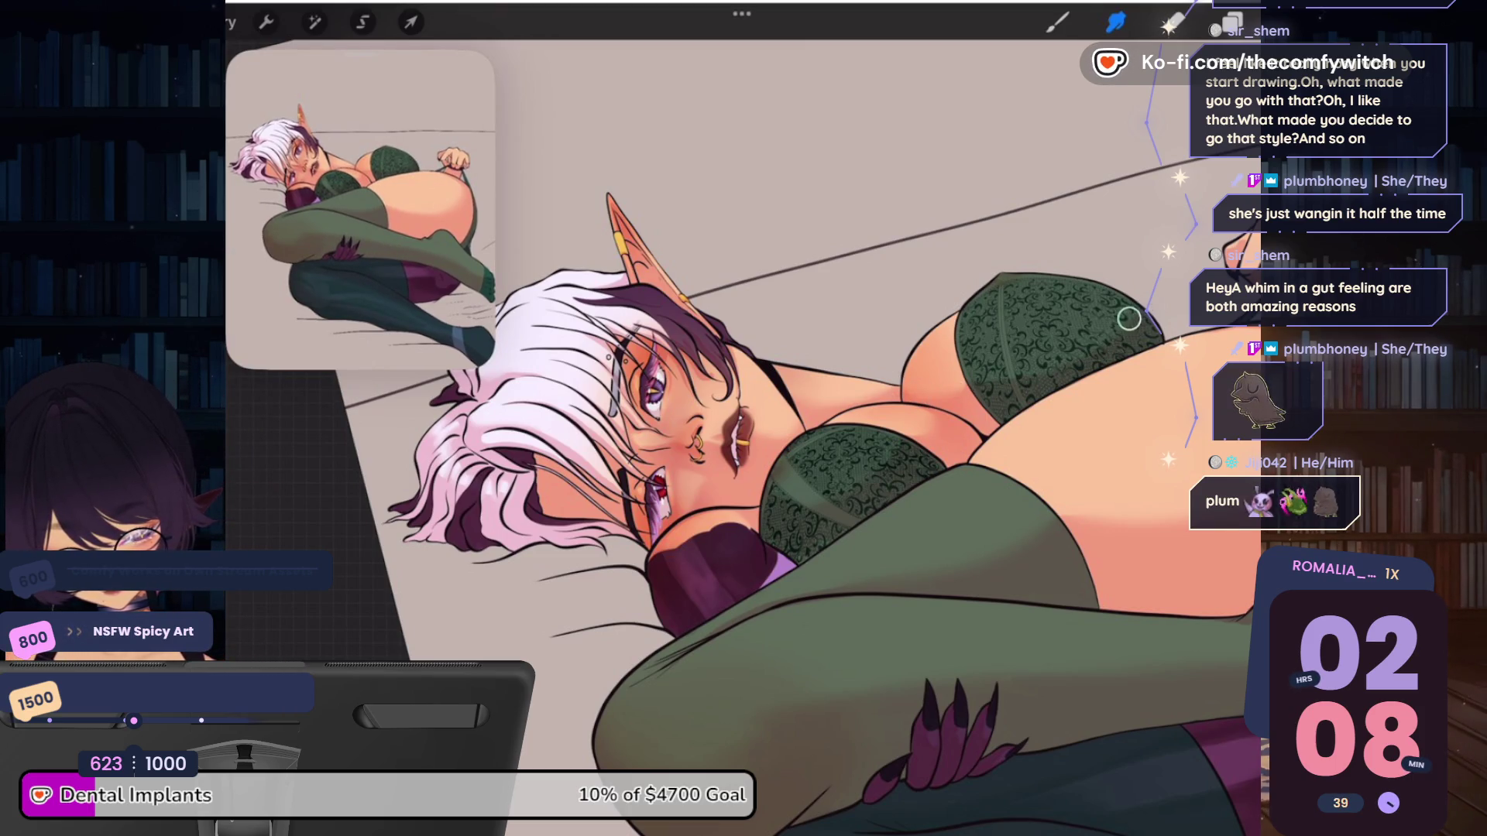
scroll(767, 419, down, 3)
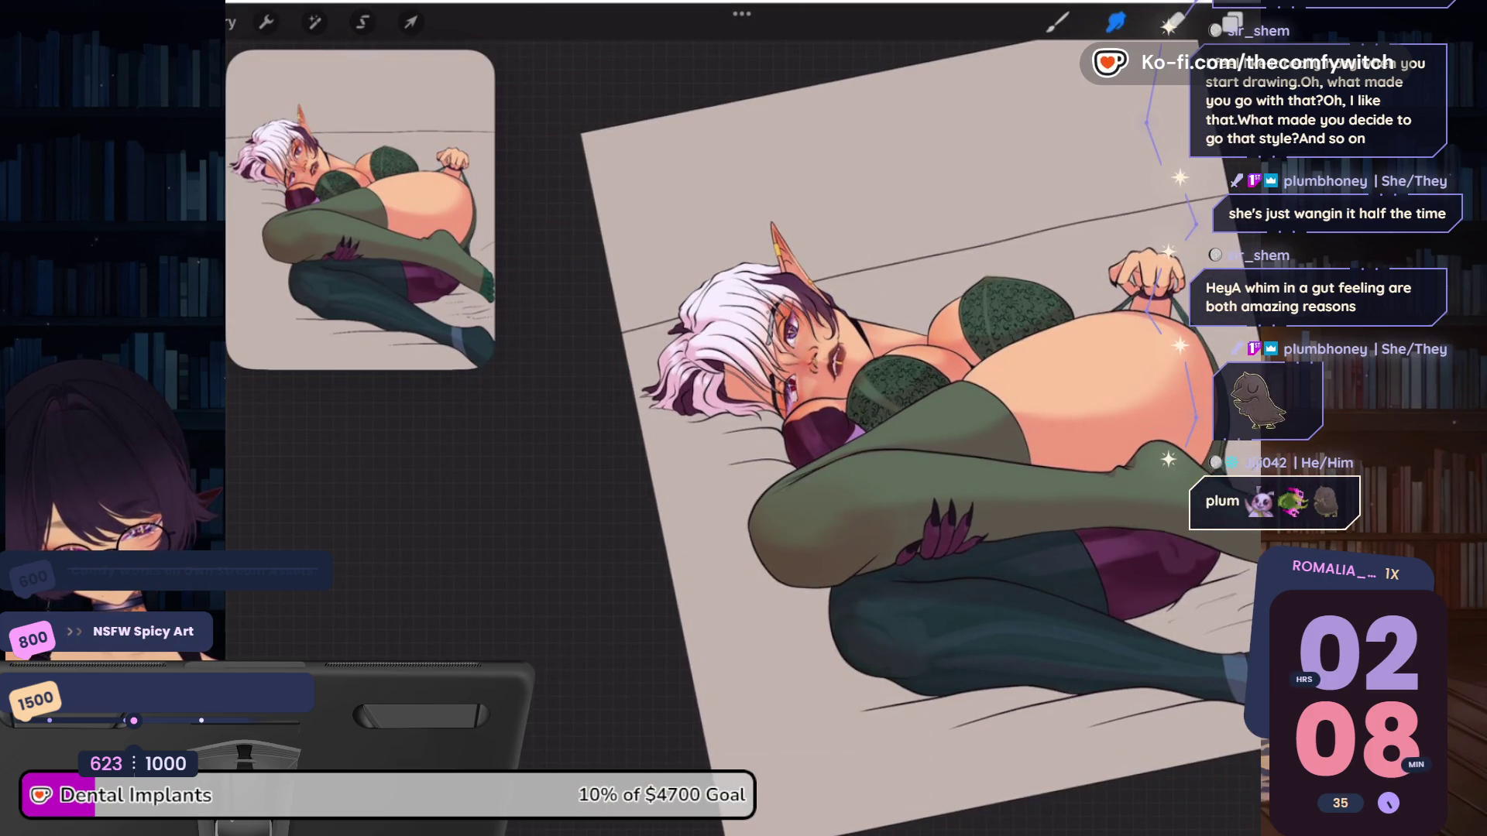
scroll(930, 386, up, 5)
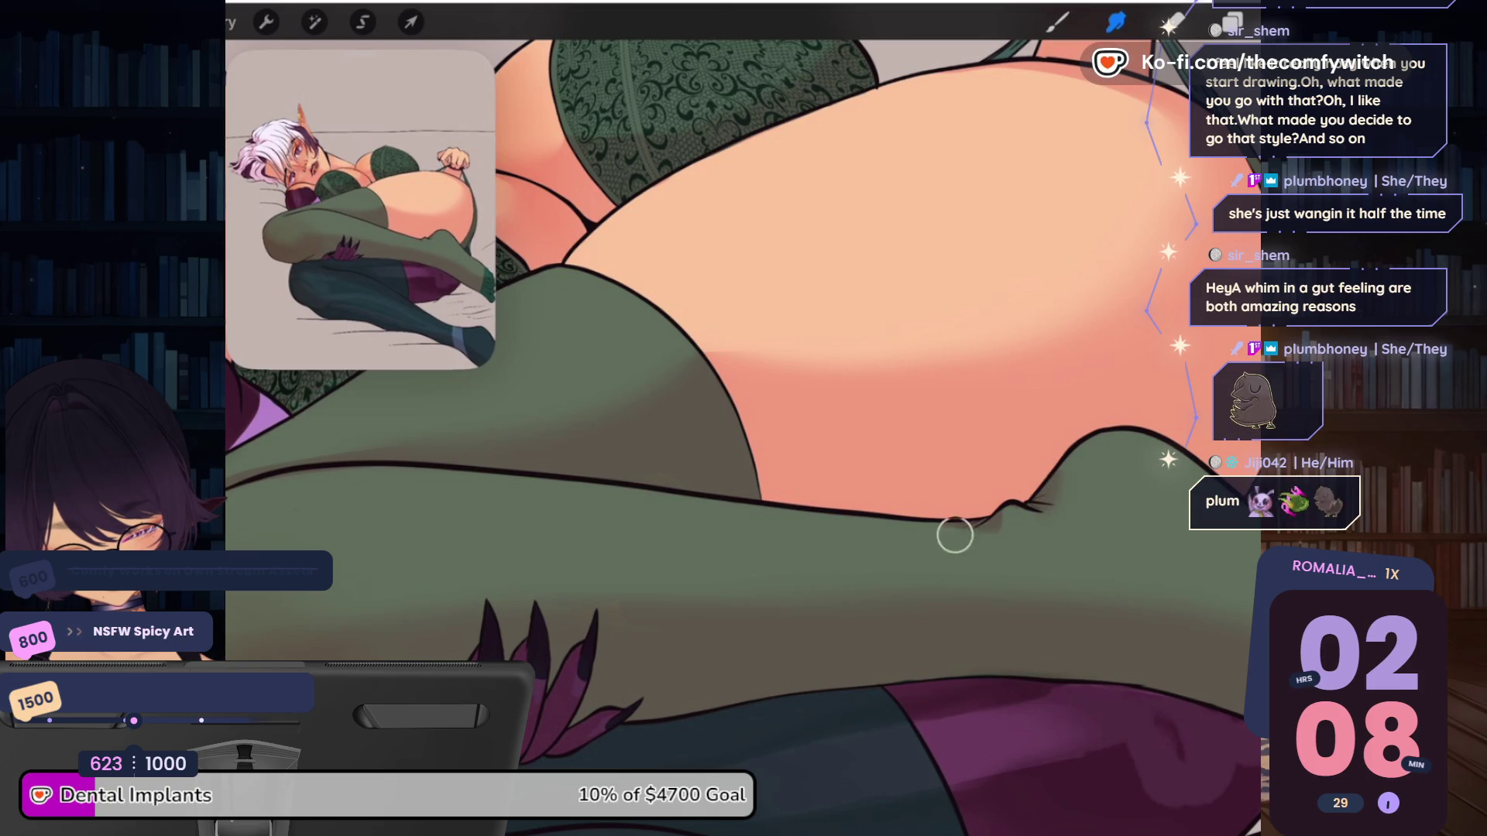
drag(993, 537, 1022, 546)
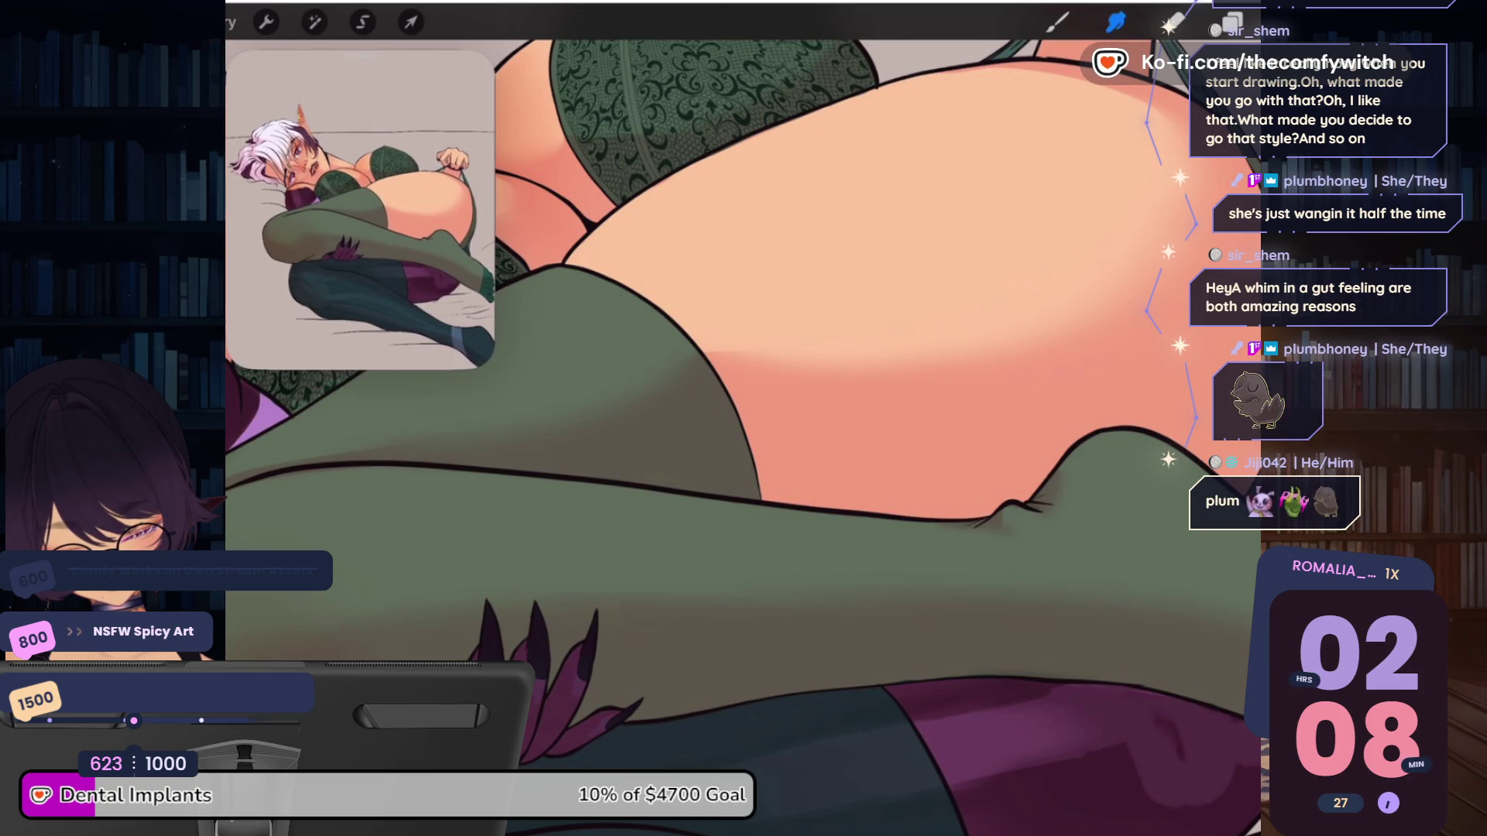
scroll(743, 418, down, 5)
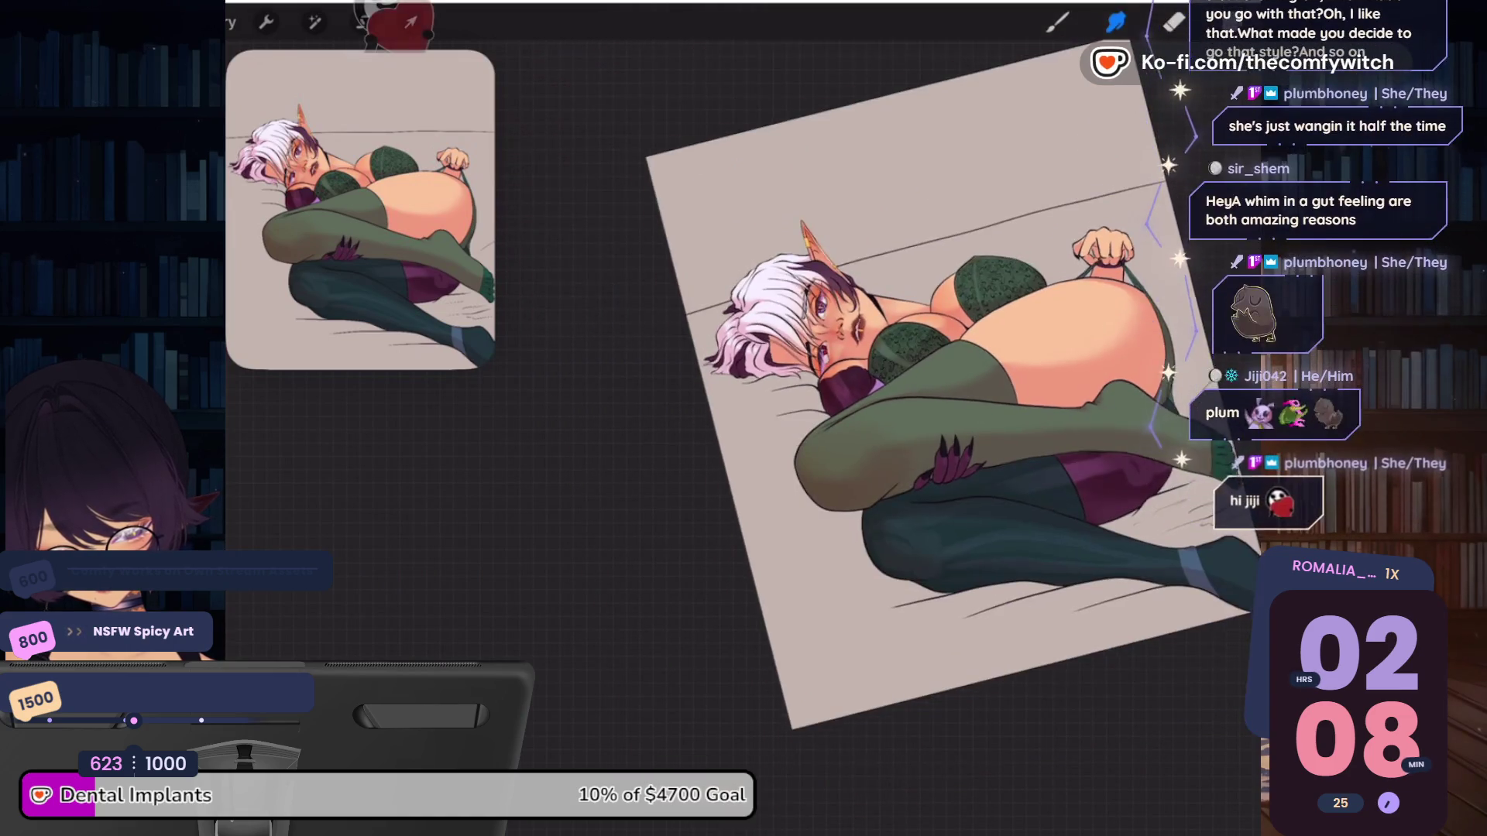
scroll(744, 419, up, 5)
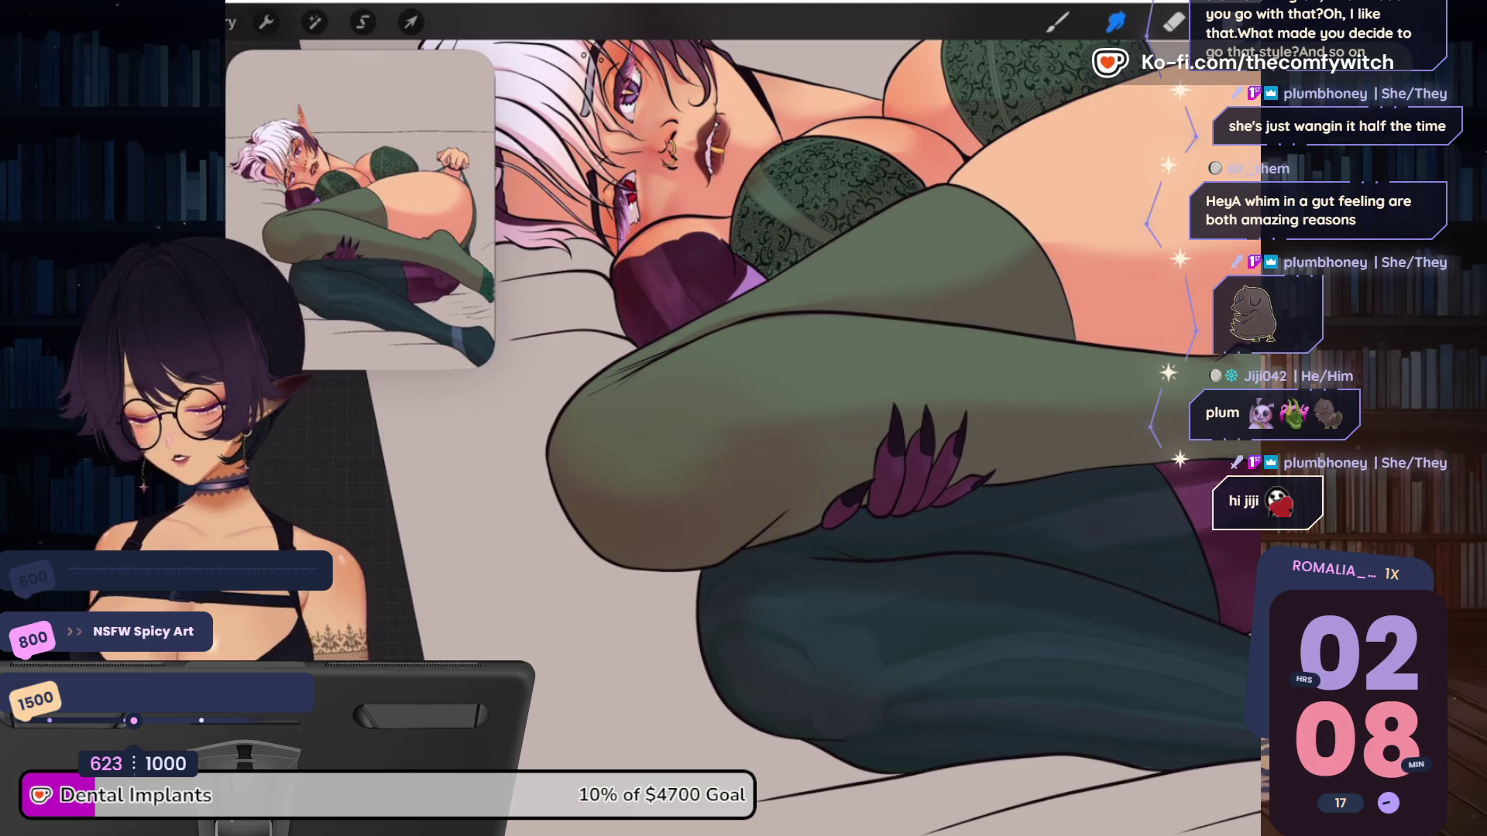
scroll(775, 418, down, 3)
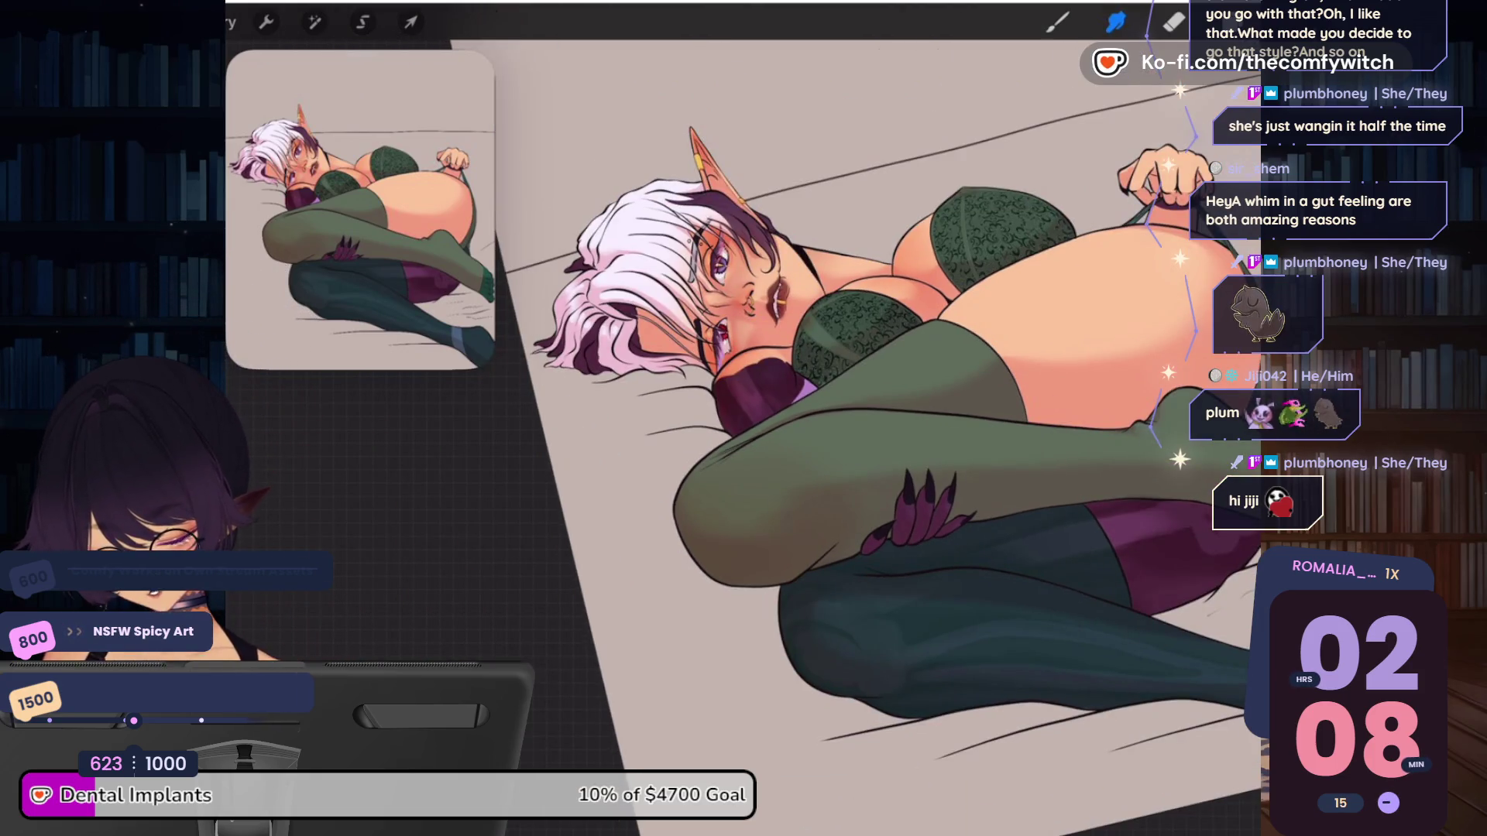
click(1231, 23)
Add a new Multiply layer above Layer 39 and clip Layer 41 to the layer beneath
click(1235, 428)
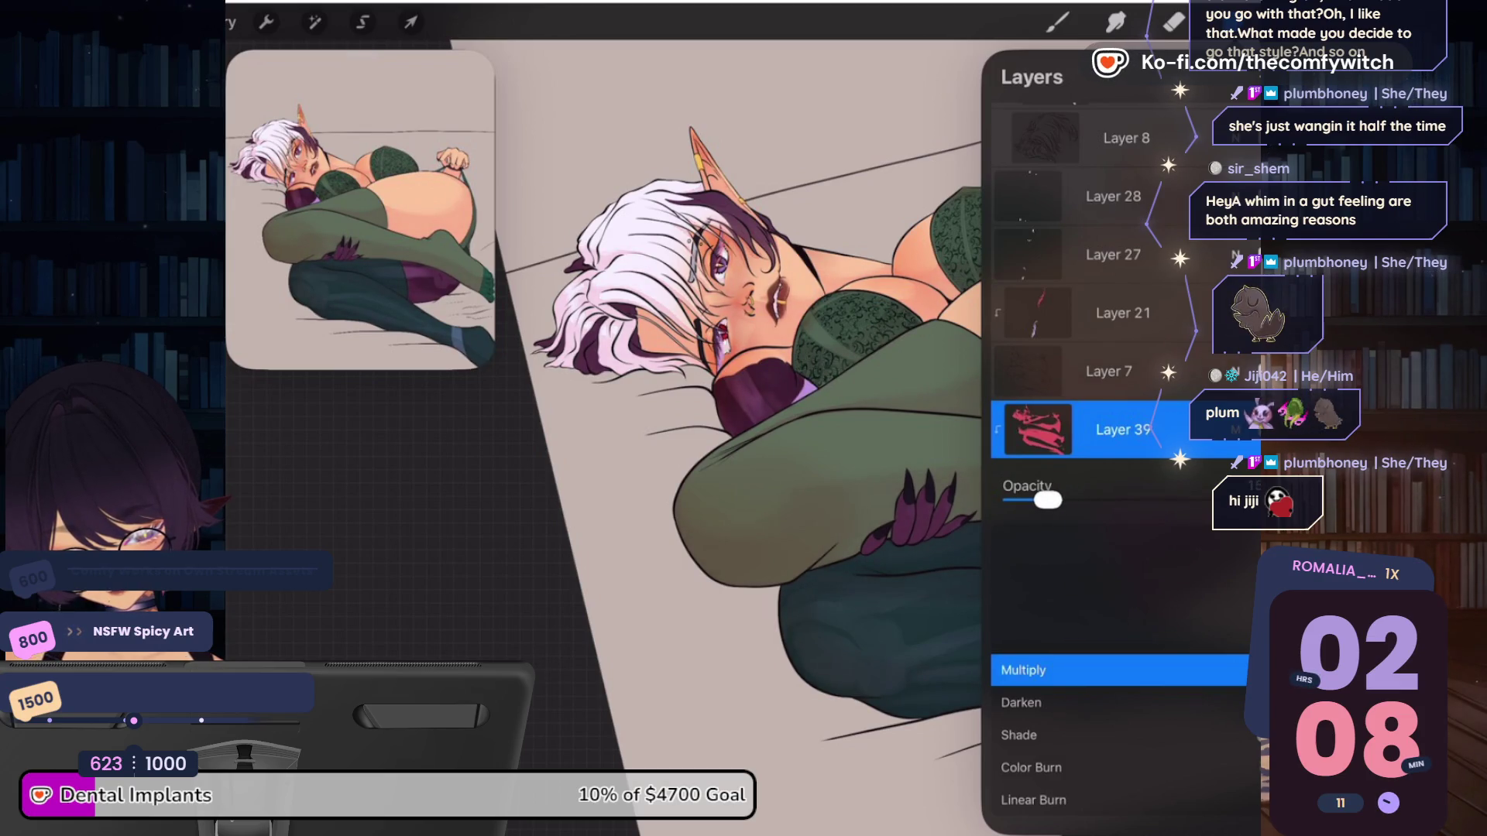
click(1235, 429)
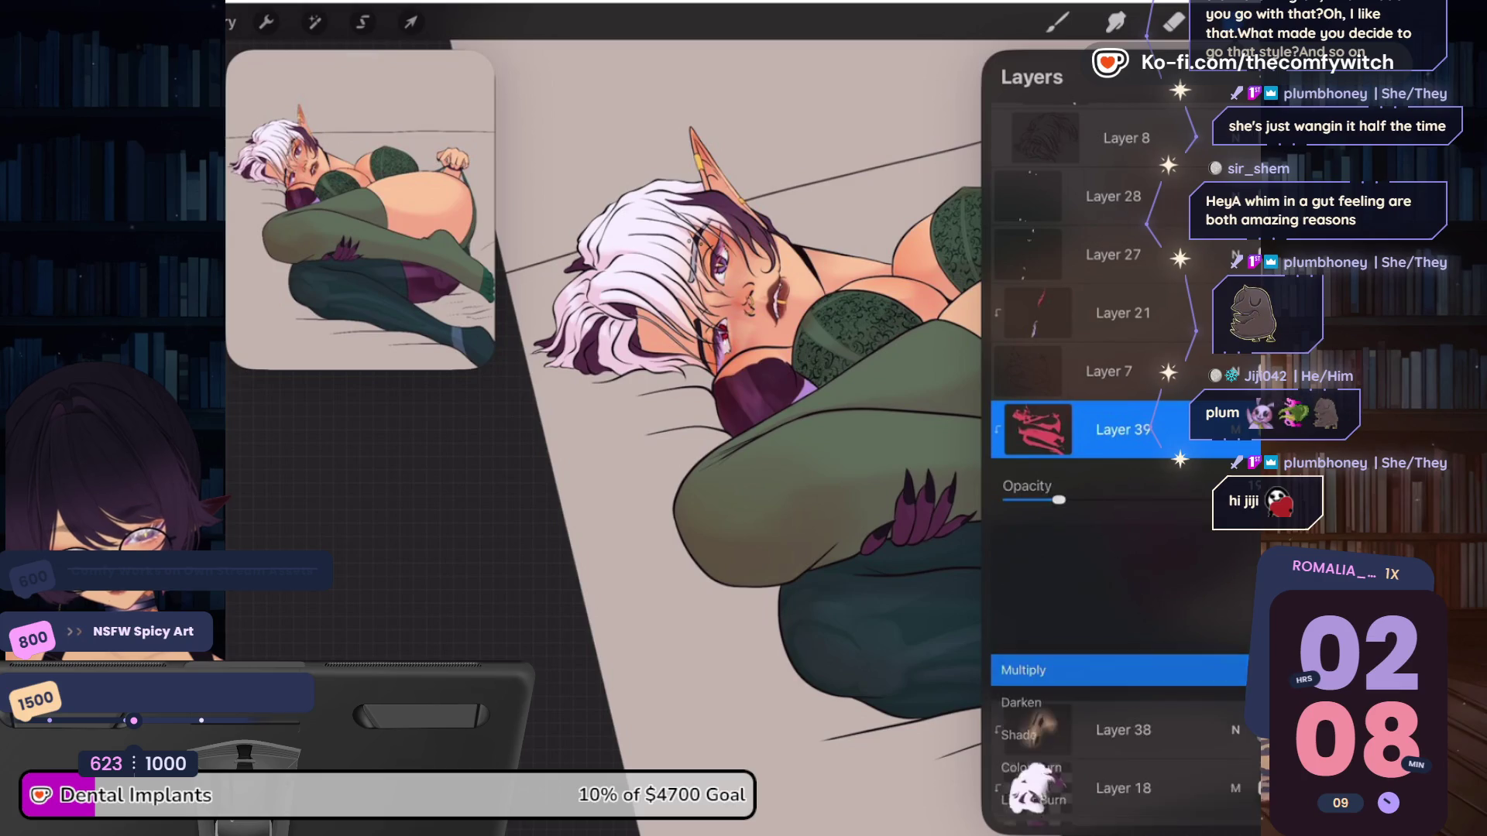
click(1231, 77)
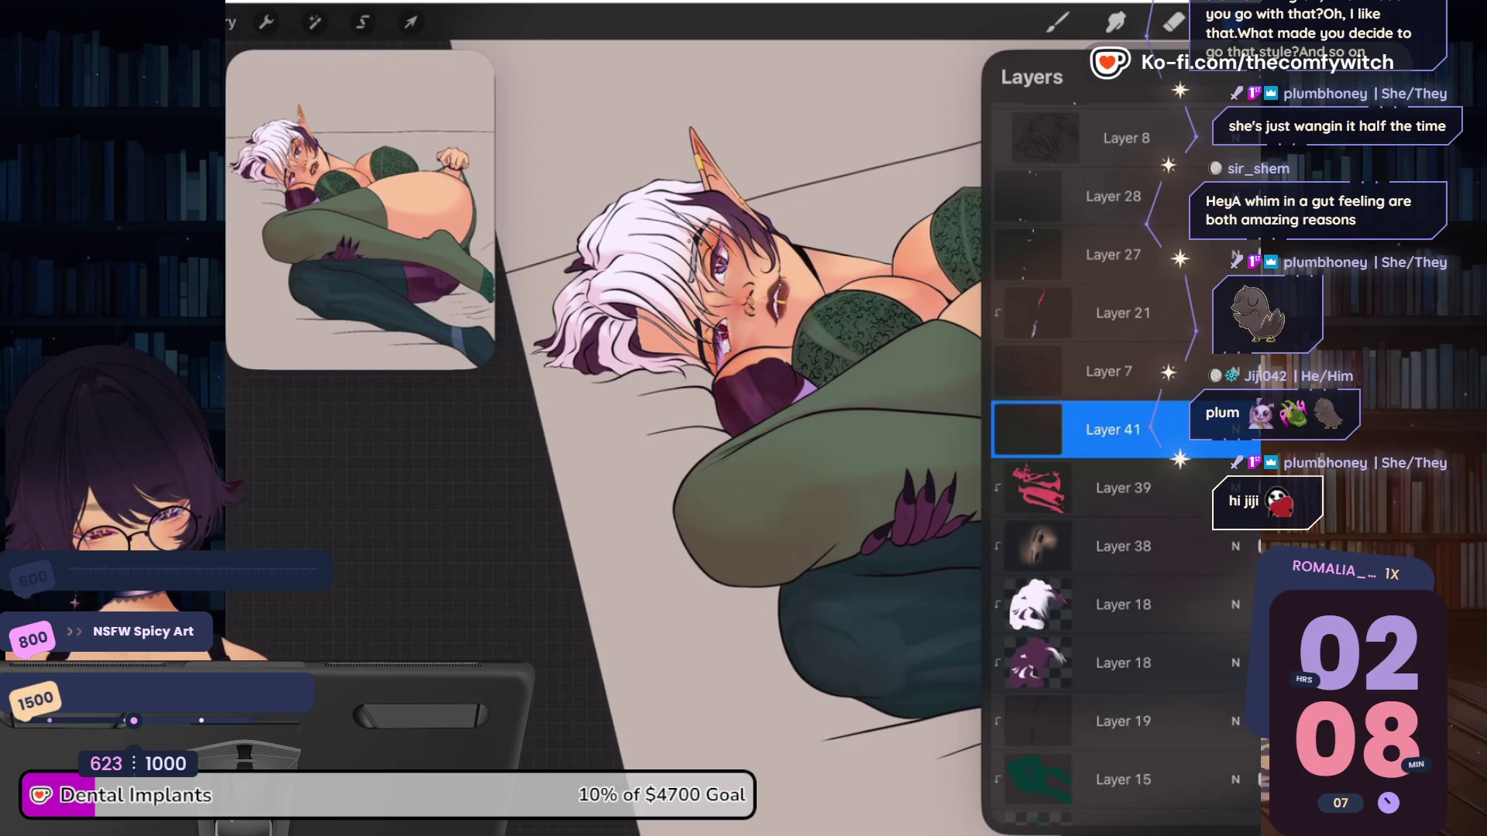
click(1234, 429)
scroll(1116, 735, up, 3)
click(1023, 670)
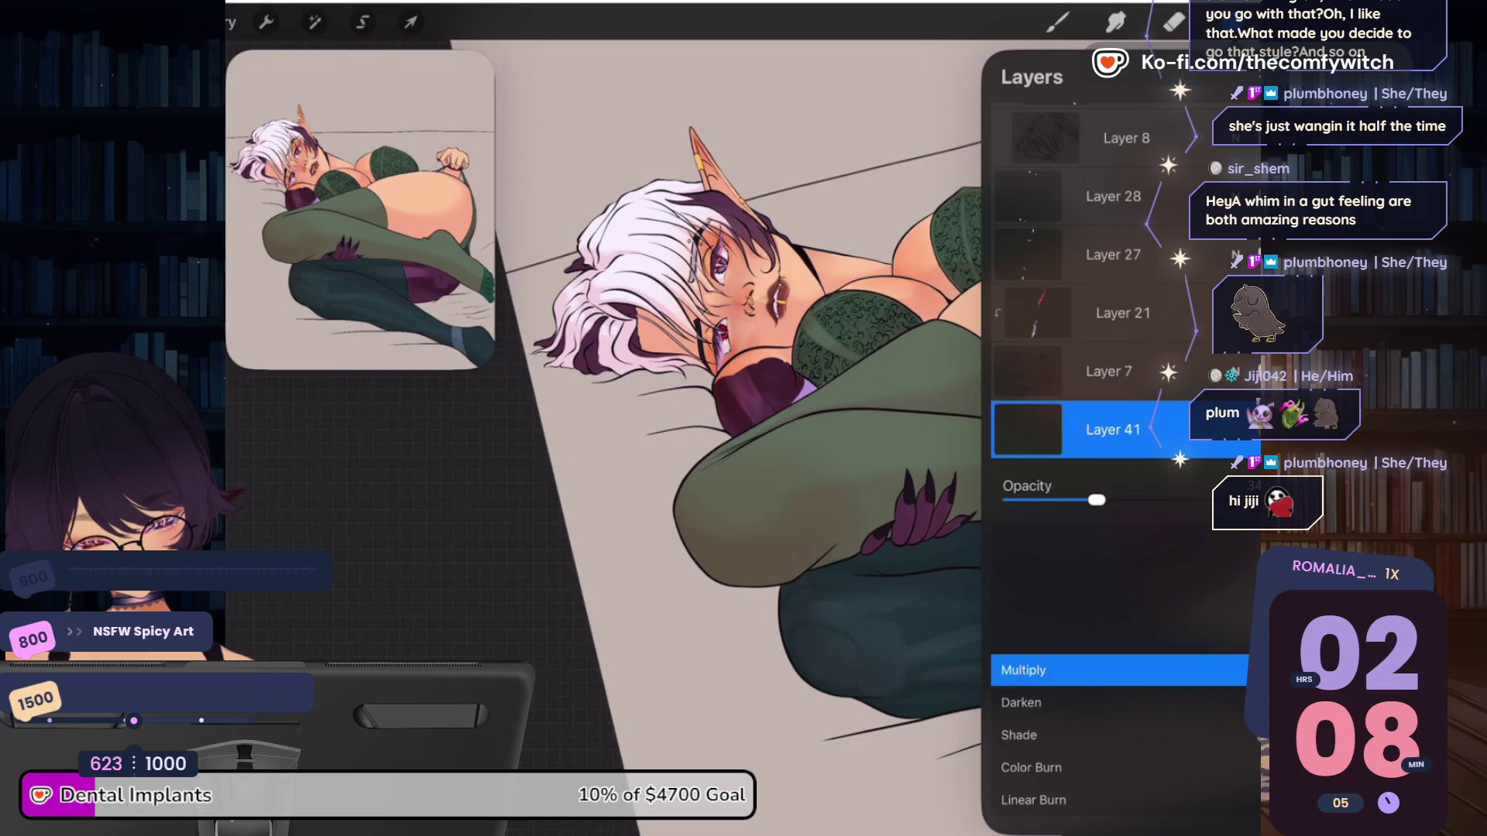
click(1234, 429)
click(1029, 429)
click(878, 488)
click(1231, 22)
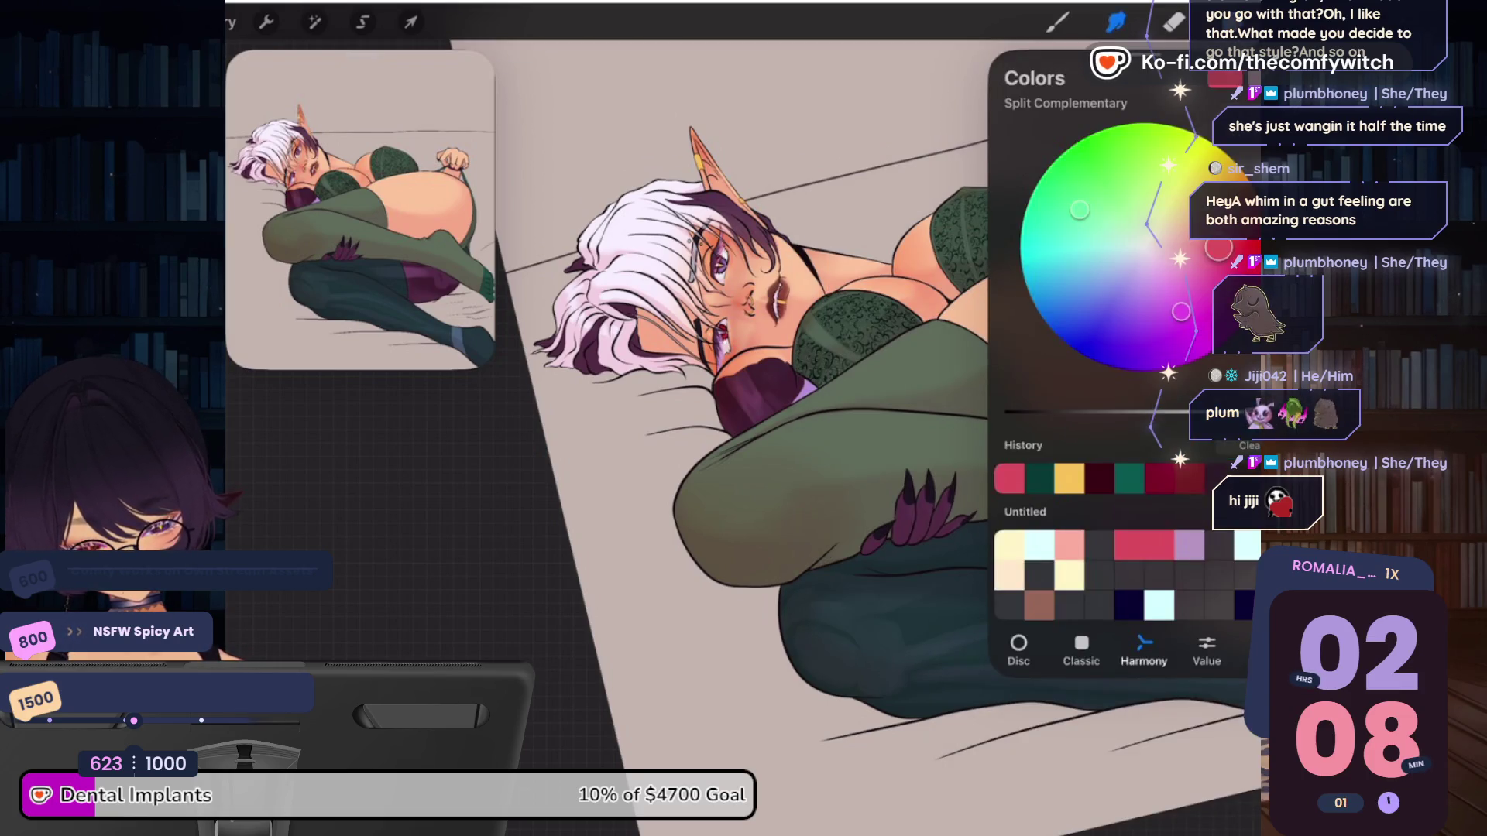
Choose the Sharp Render brush from the Favs 1 brush set
click(1058, 22)
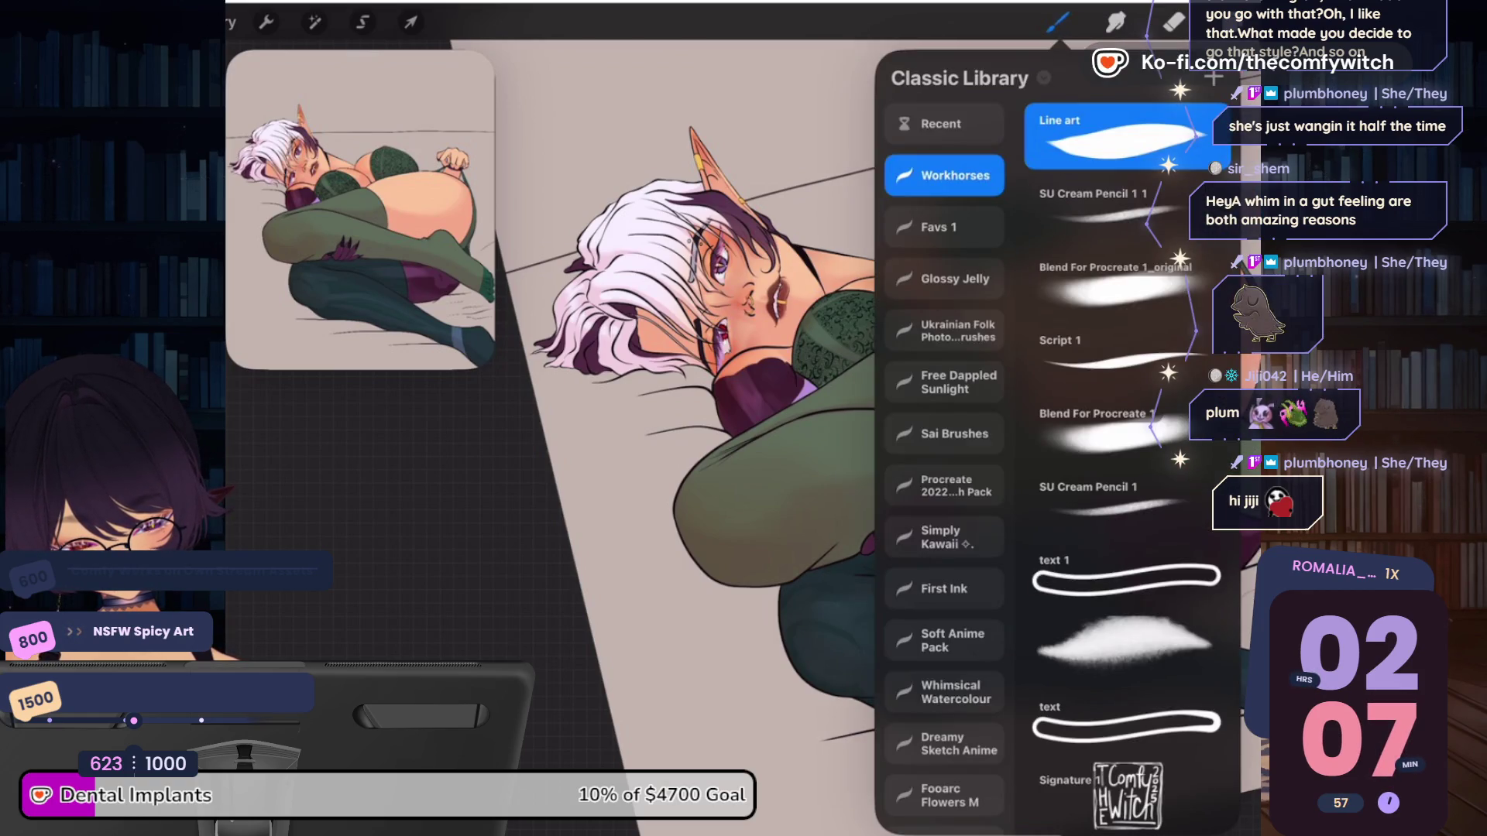
click(945, 279)
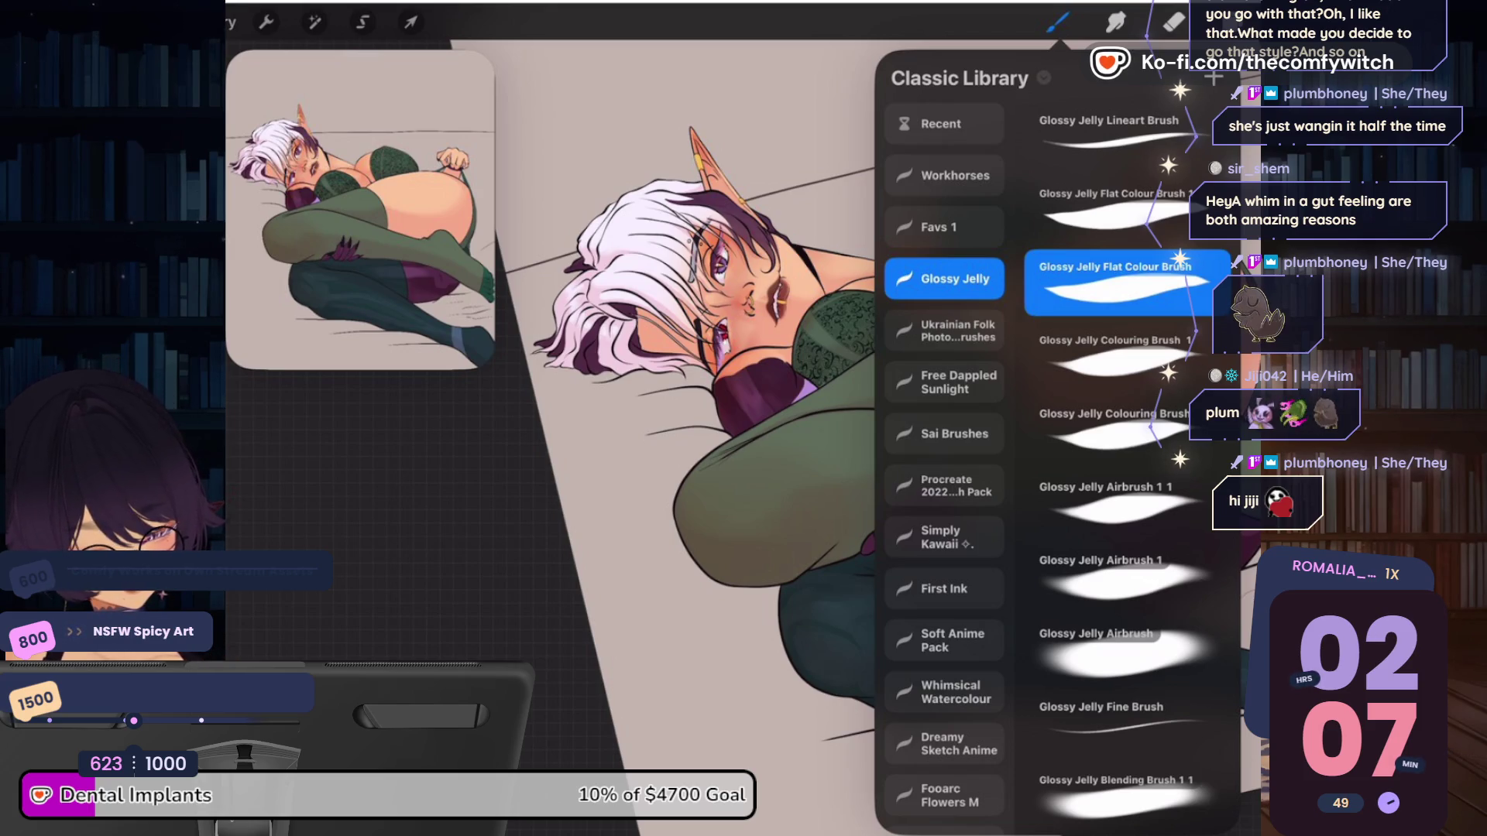
click(944, 226)
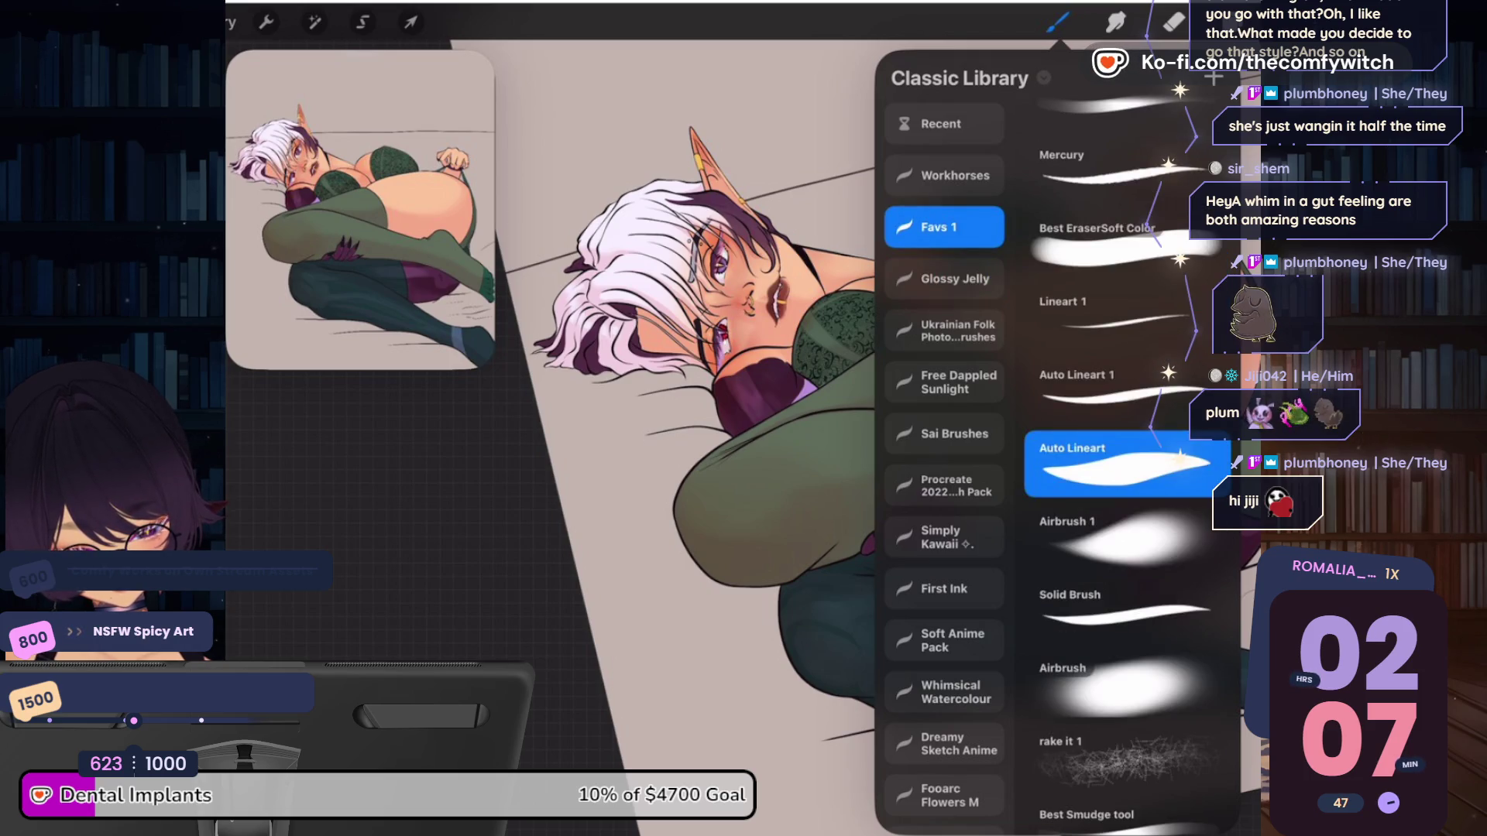
scroll(1127, 465, up, 5)
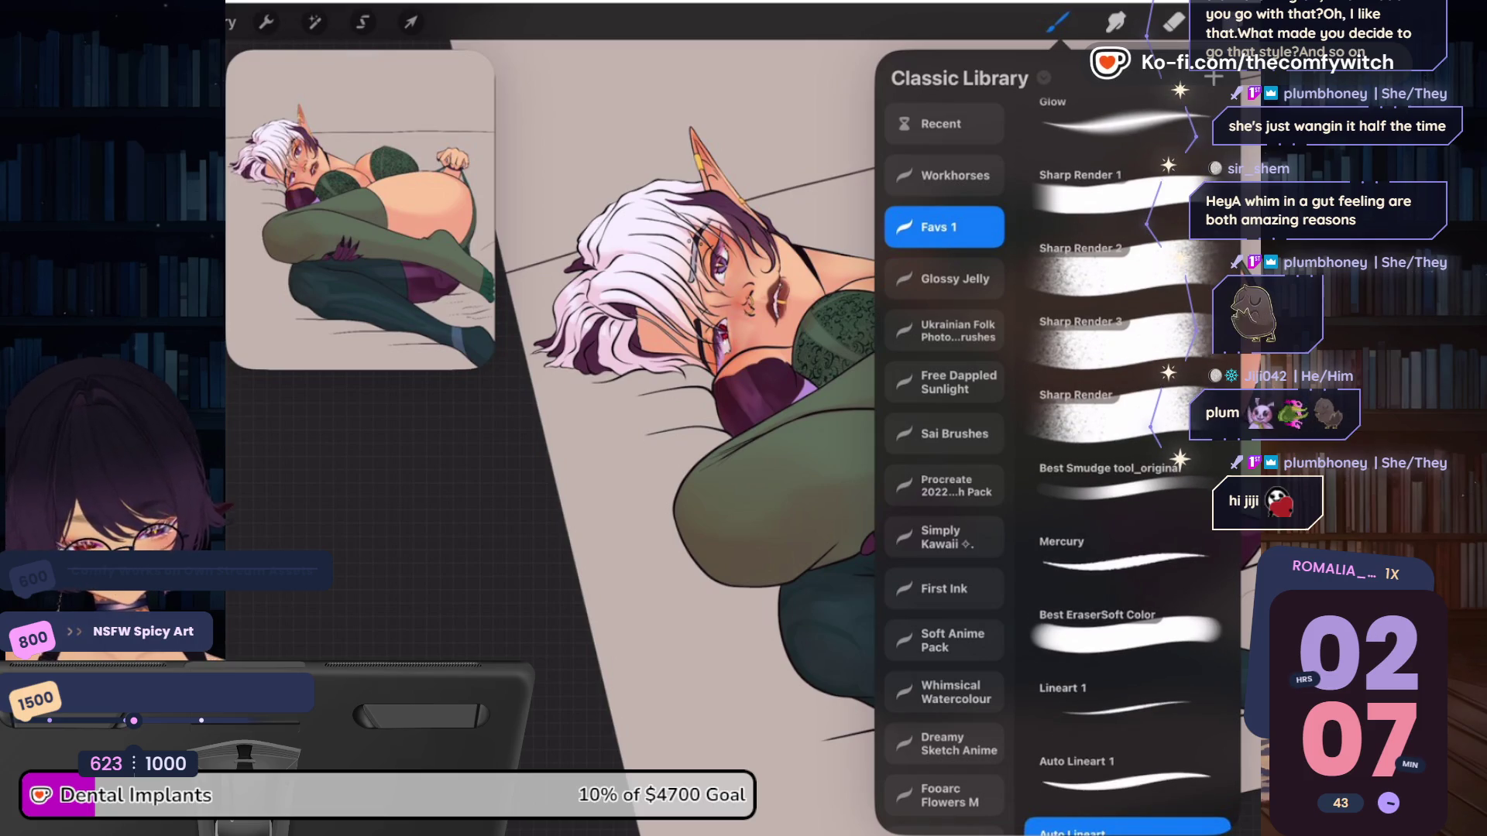
click(1115, 411)
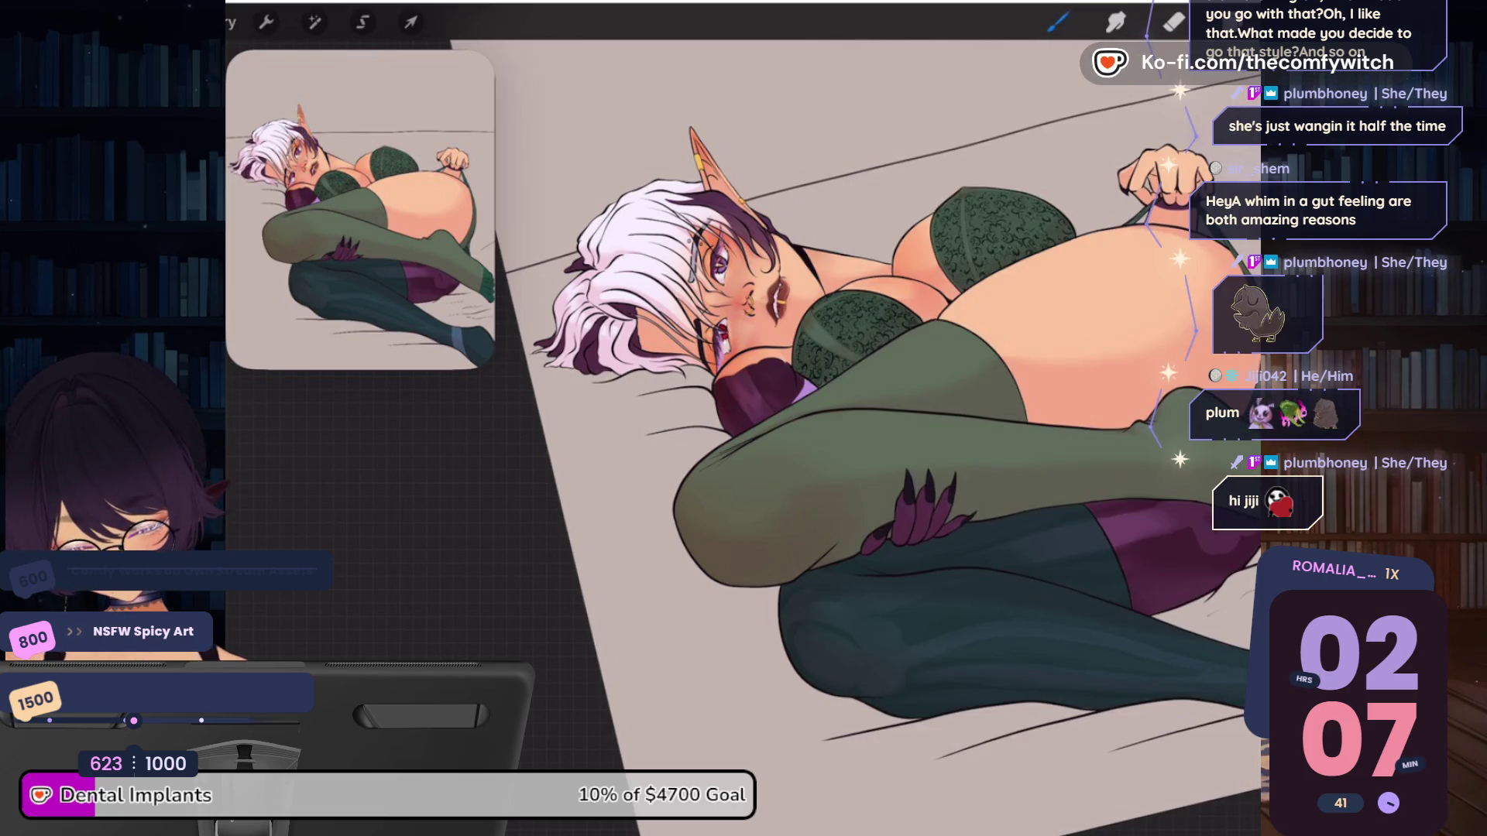
scroll(929, 233, up, 5)
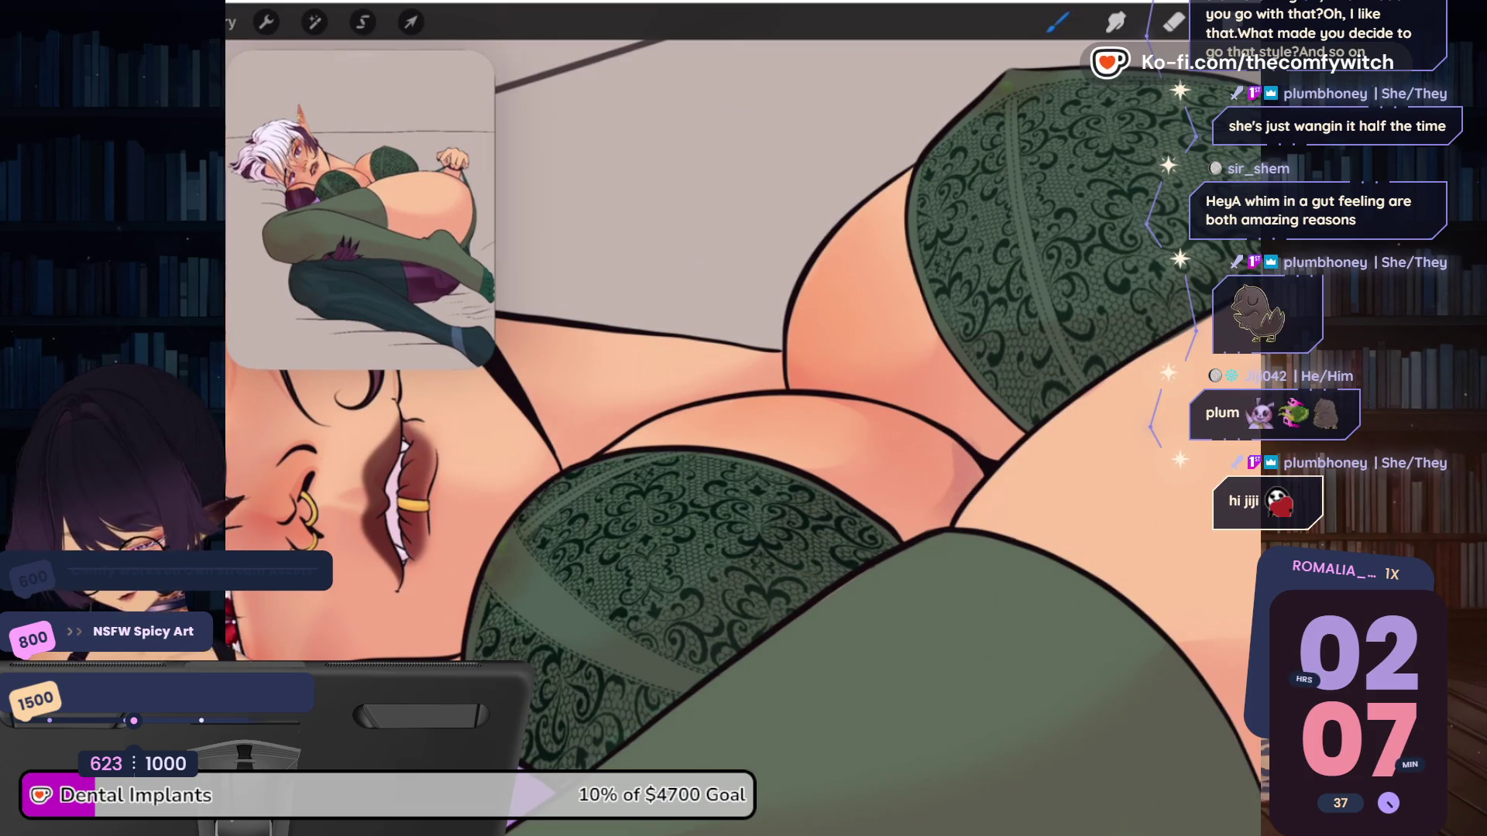
Paint soft pink shading on the chest skin with a 7% brush
drag(236, 294, 236, 310)
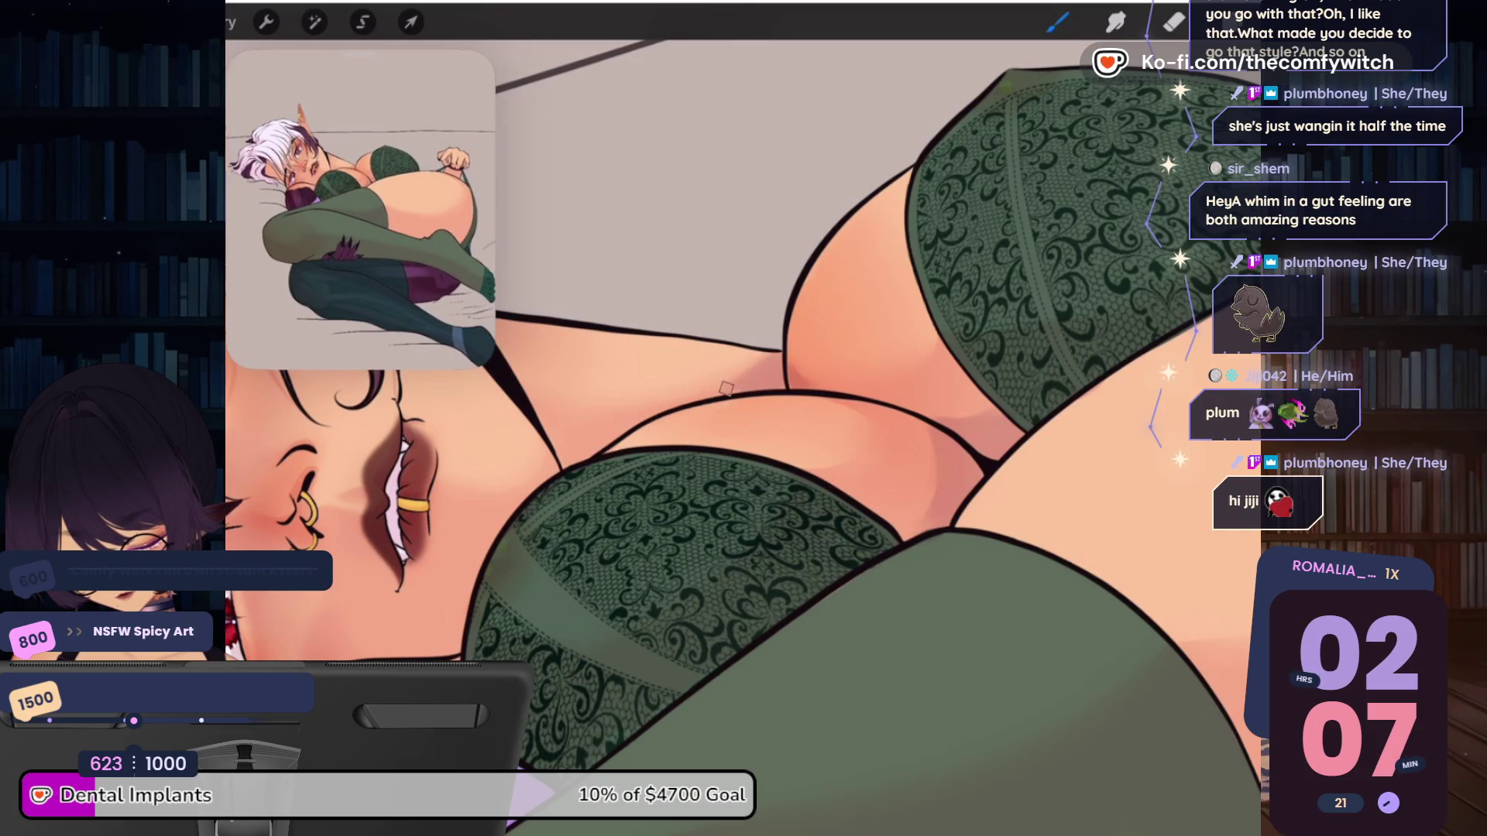
drag(598, 440, 535, 418)
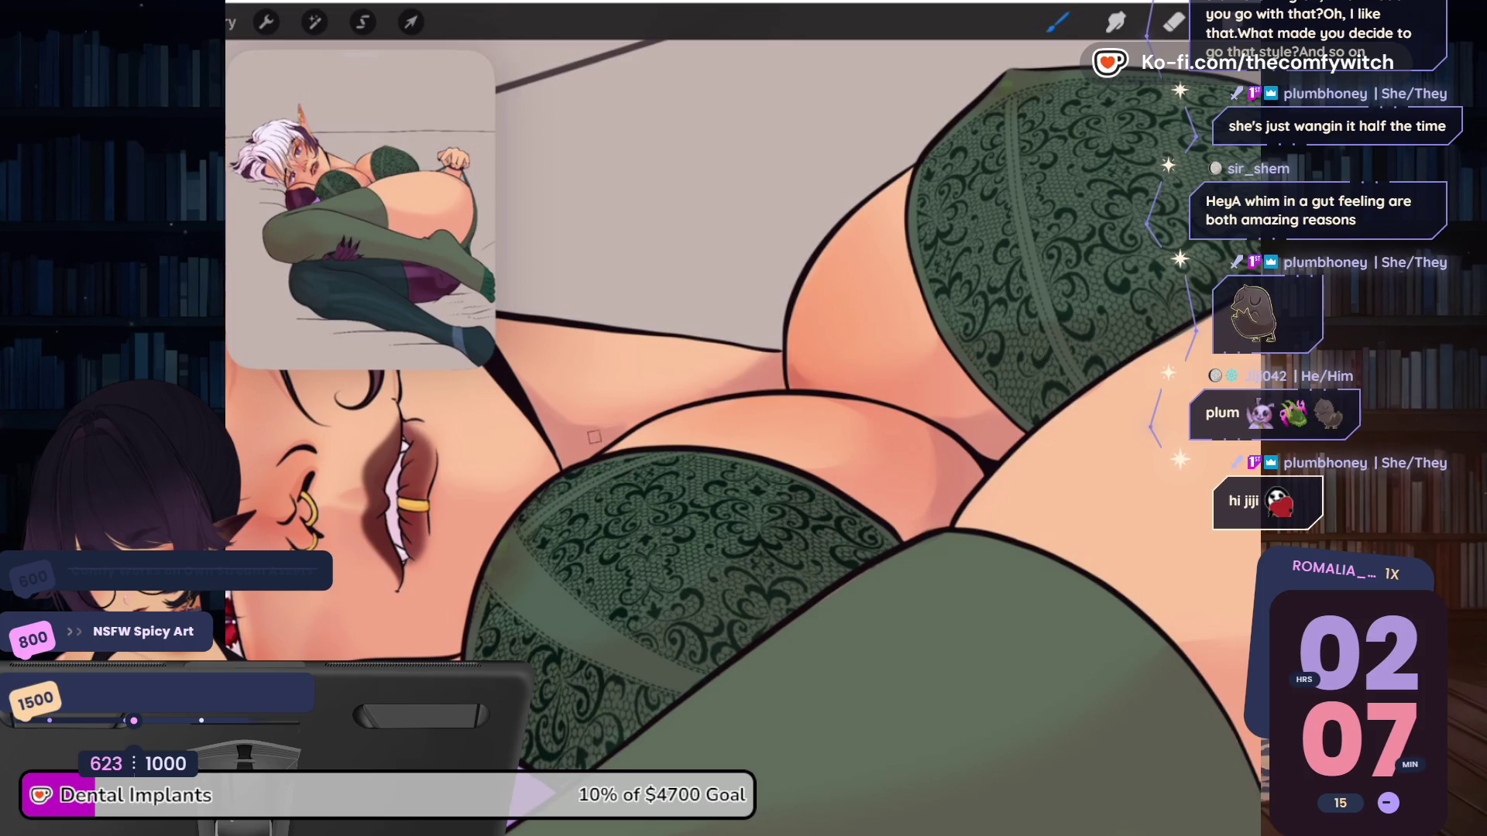
mouse_move(607, 427)
mouse_down()
mouse_move(782, 456)
mouse_move(674, 520)
mouse_up()
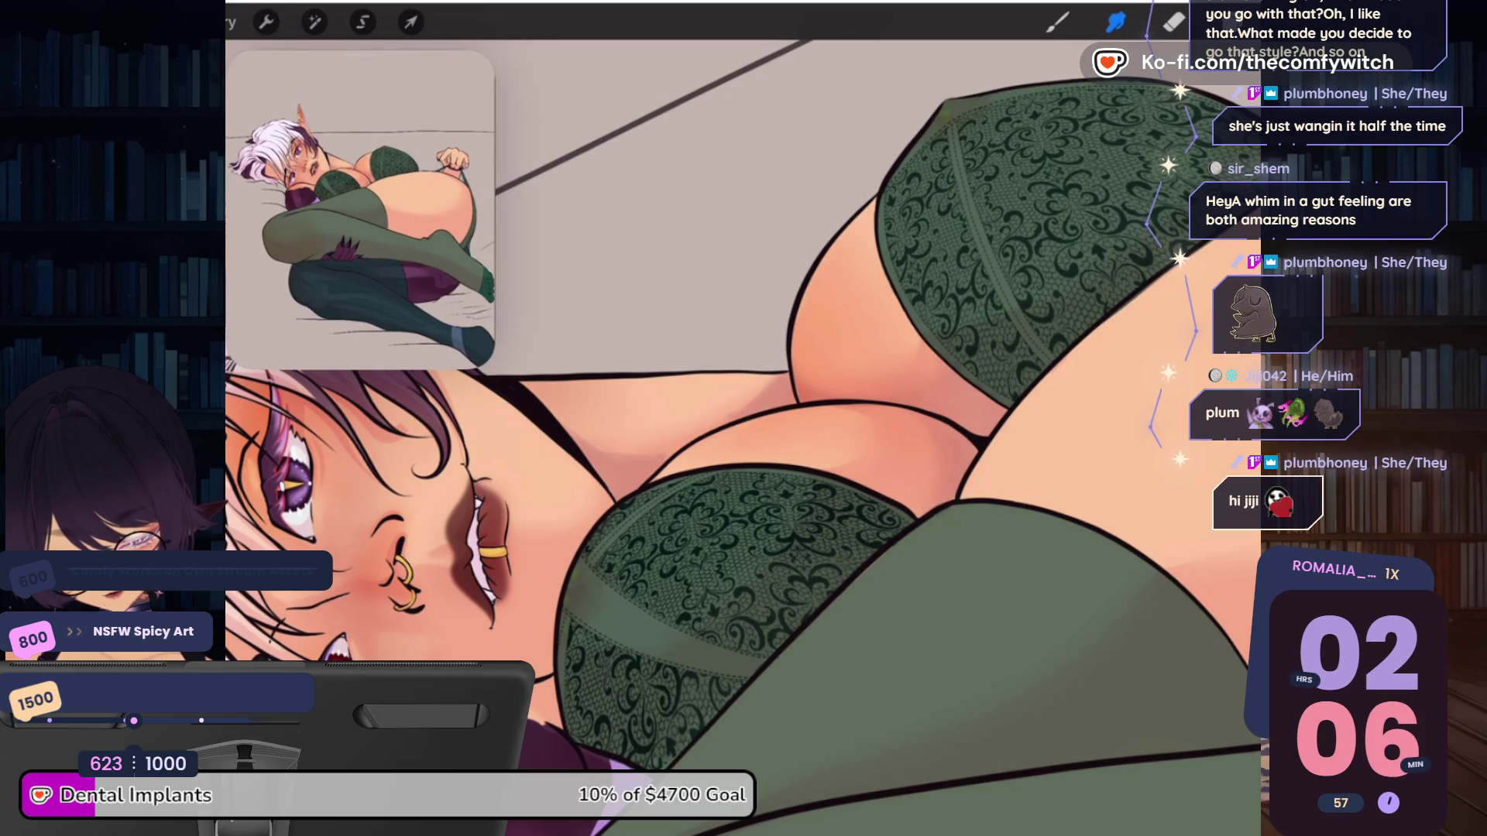
Set the brush to 11% size and 70% opacity
drag(233, 364, 233, 340)
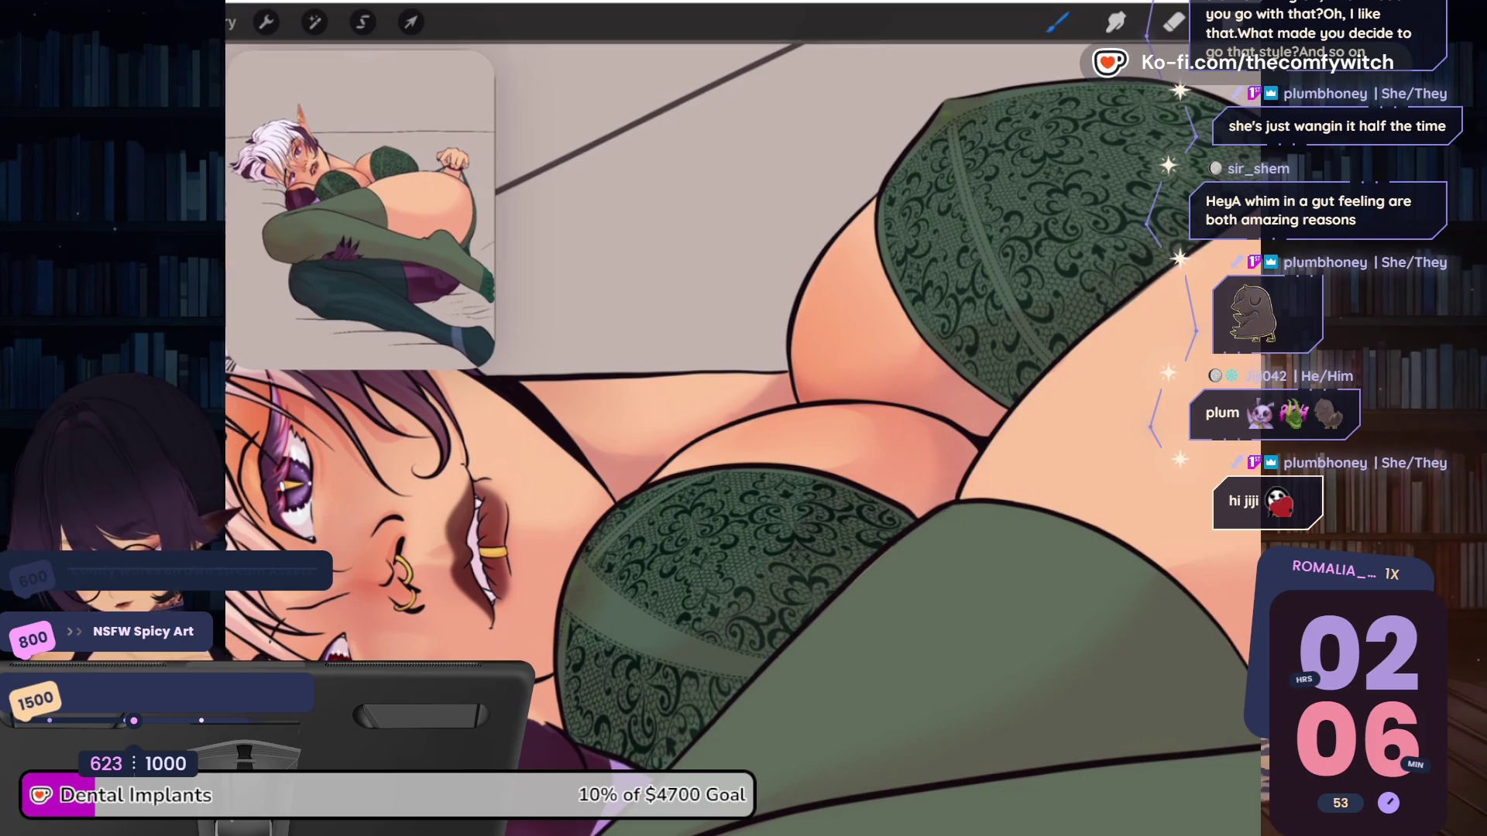
drag(232, 356, 233, 340)
drag(232, 496, 233, 480)
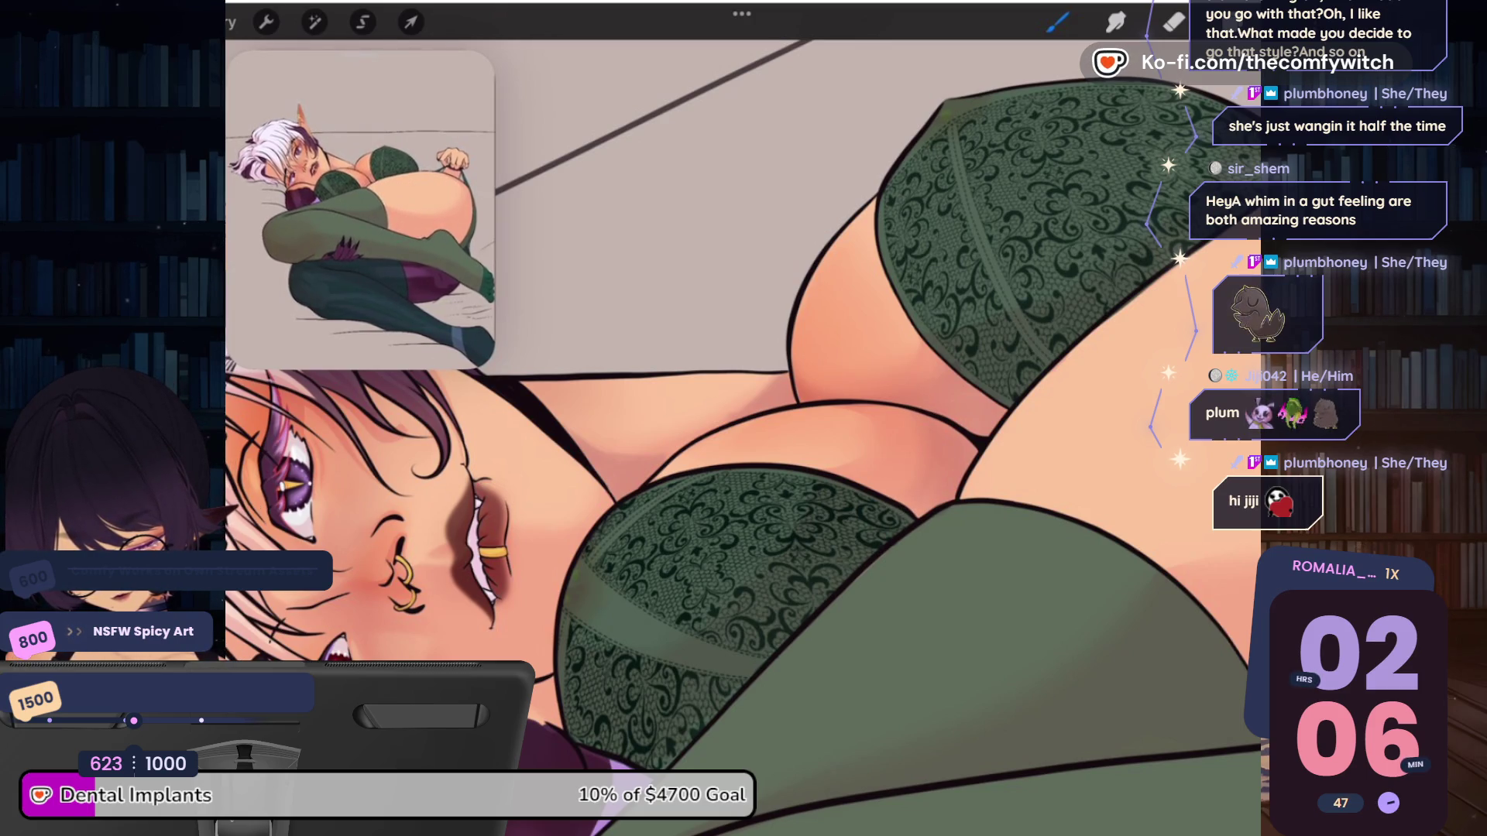
scroll(744, 419, down, 5)
scroll(744, 419, down, 3)
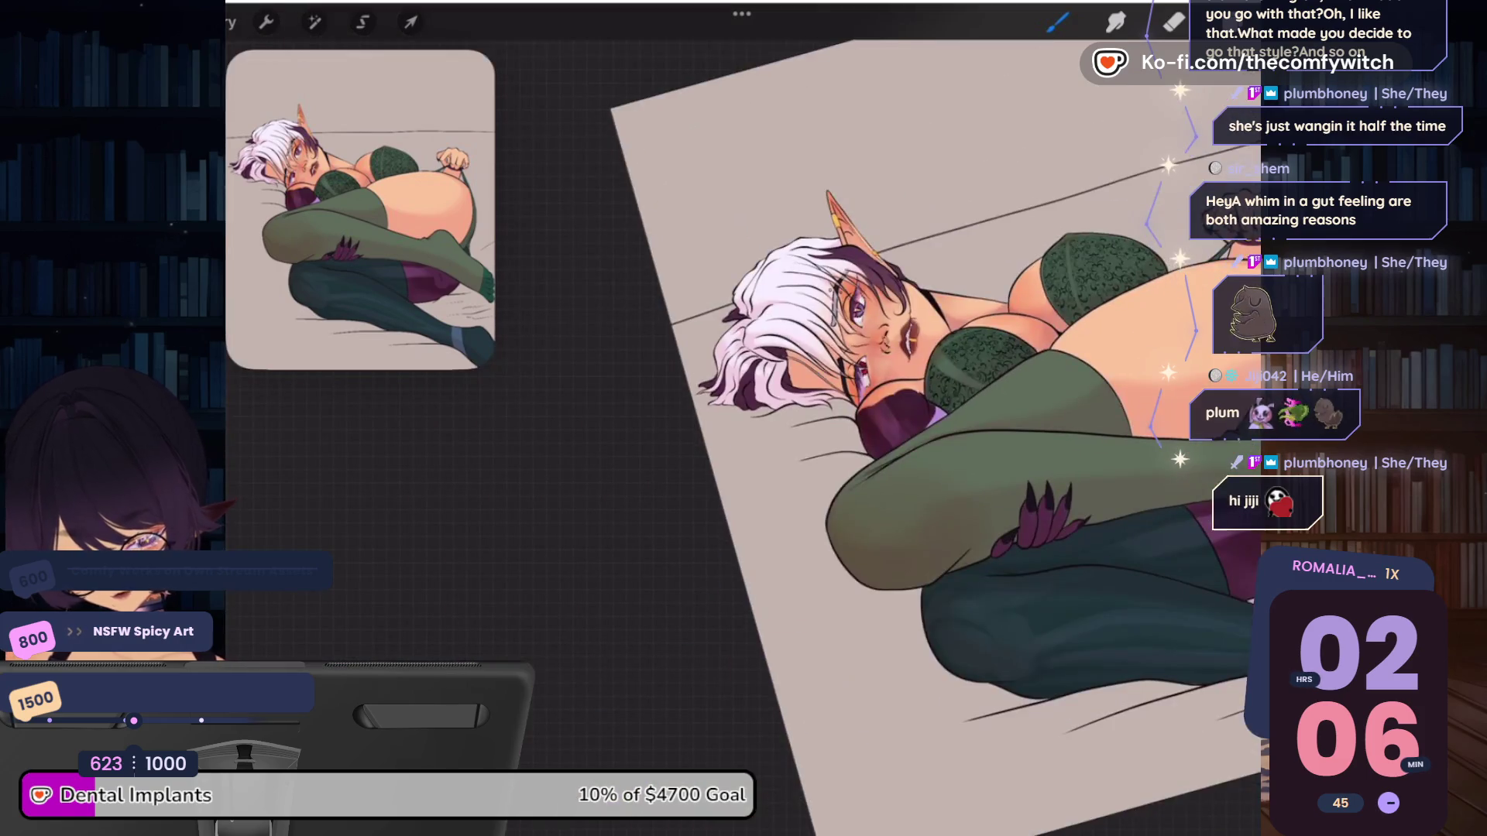
Zoom into the face and smudge-blend the cheek, jaw and neck shading
scroll(930, 404, down, 2)
scroll(852, 325, up, 5)
scroll(851, 326, up, 5)
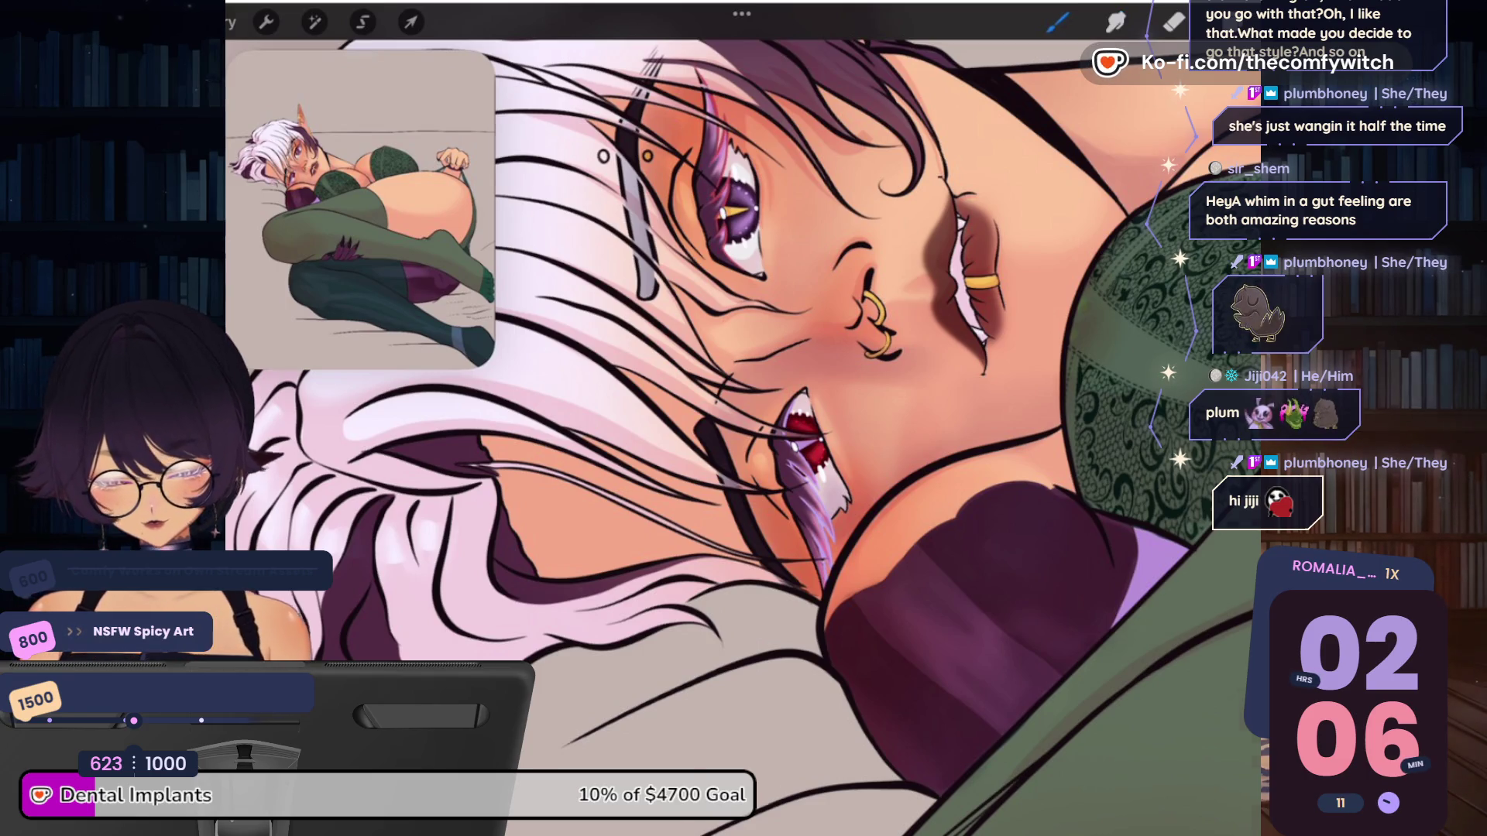
scroll(999, 434, down, 5)
click(1058, 23)
Select Layer 39 and check the current paint colour
scroll(1007, 271, up, 5)
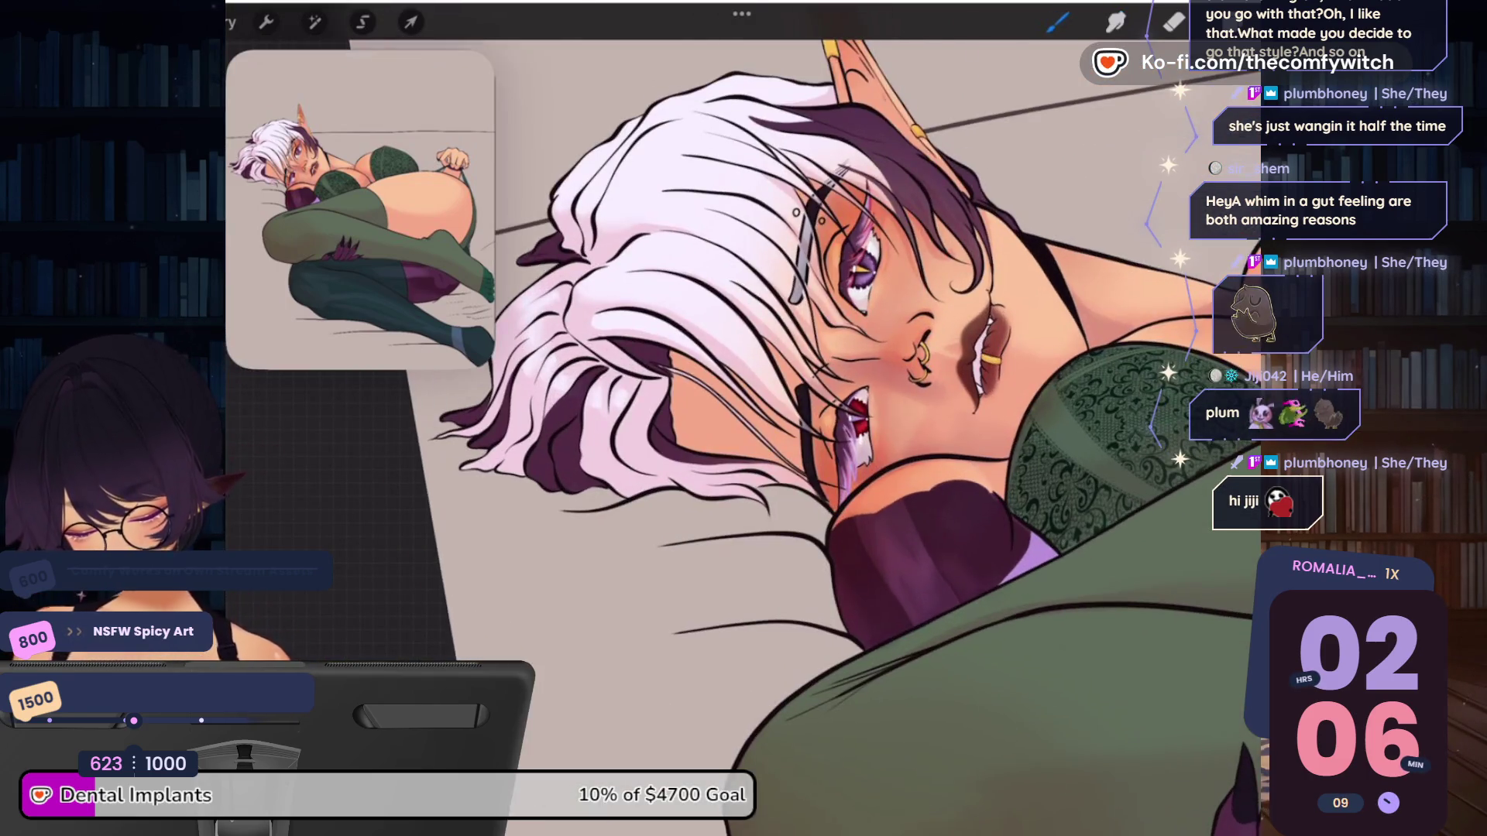
click(1231, 22)
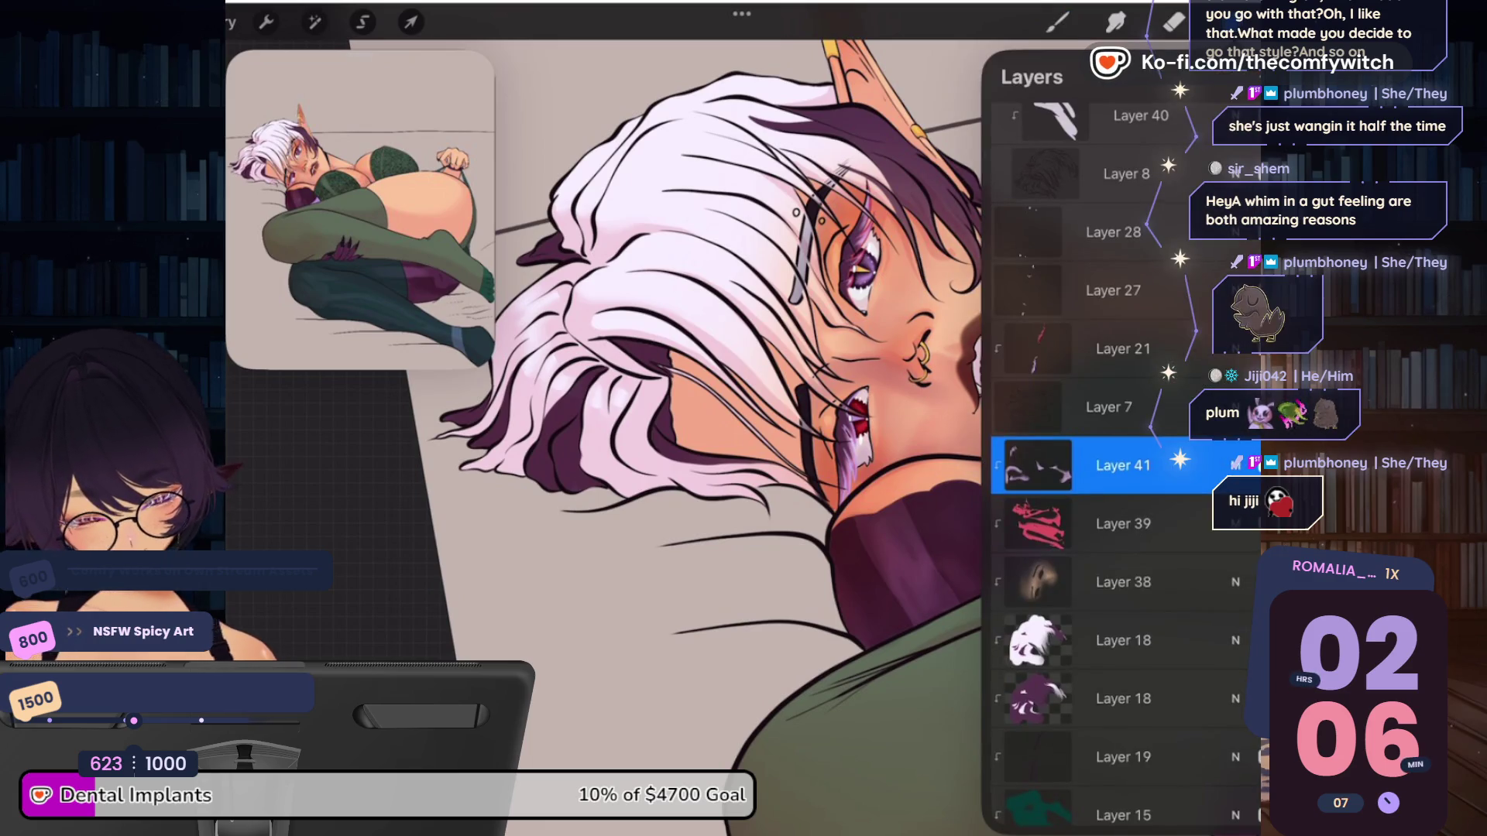
click(1122, 523)
click(1287, 23)
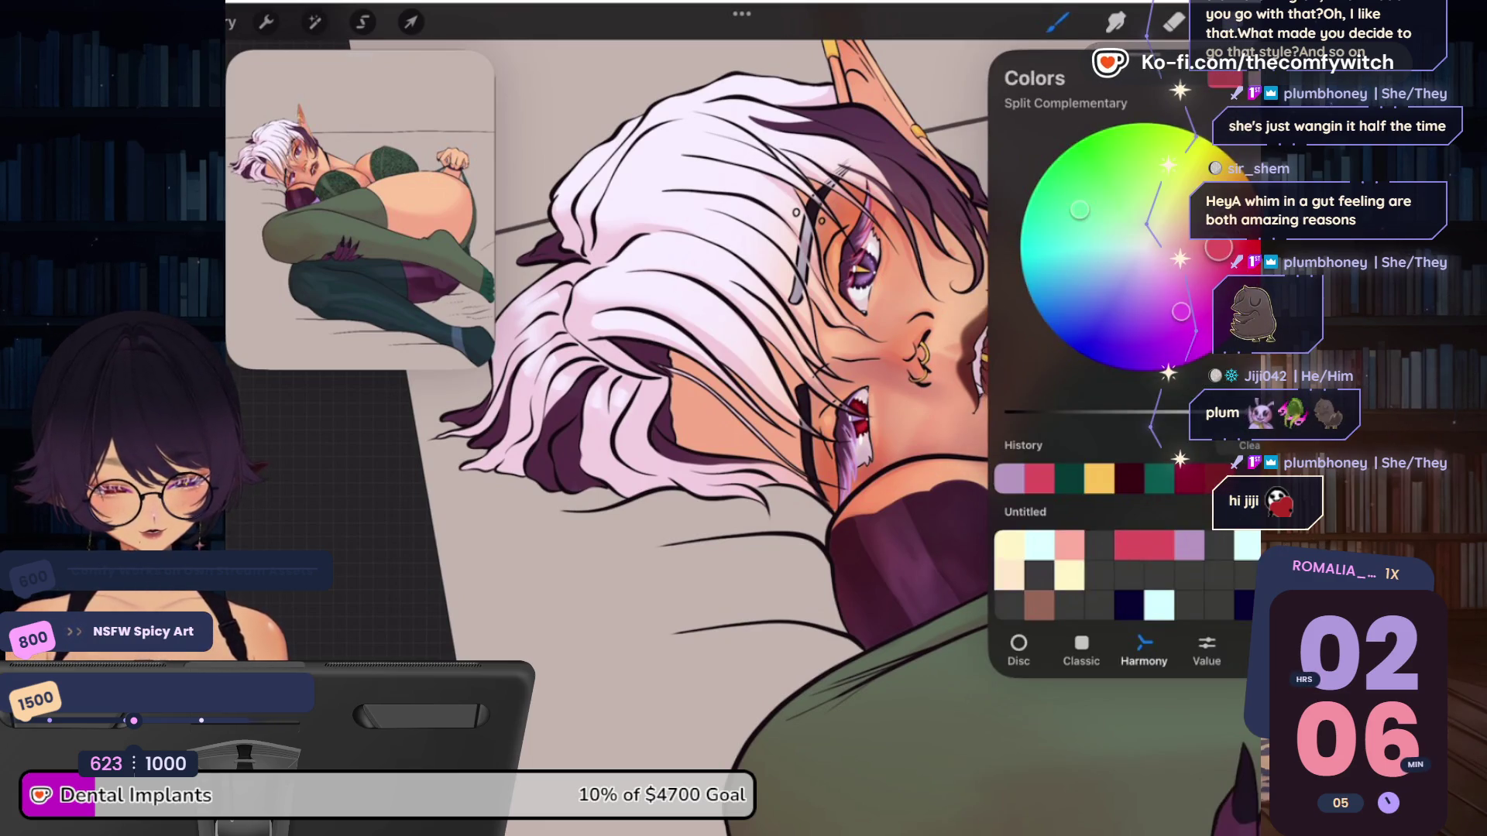
click(1285, 23)
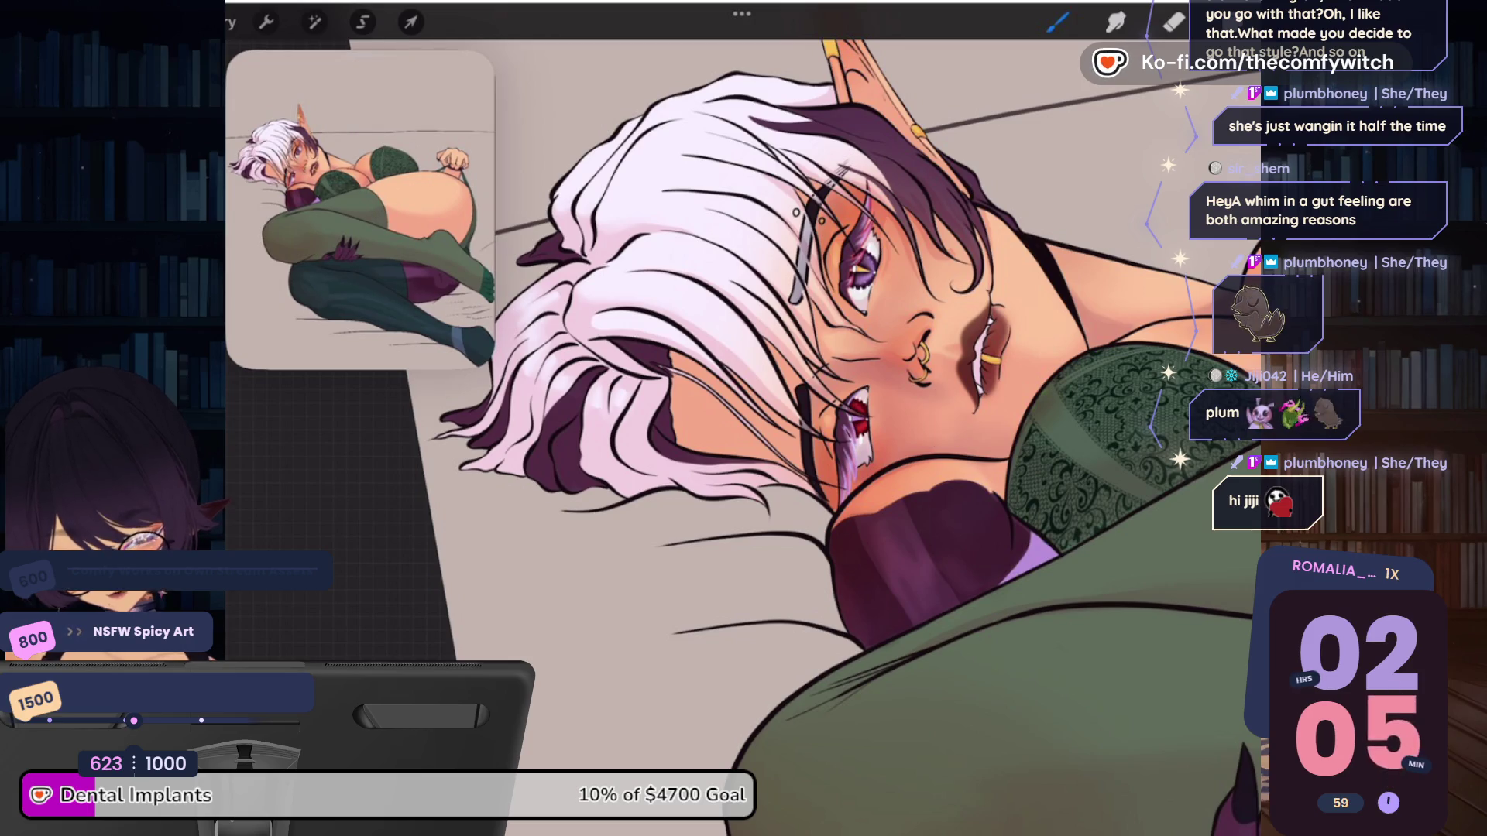
Reselect Layer 41 with the Sharp Render brush and zoom in on the face
click(1231, 23)
click(1115, 405)
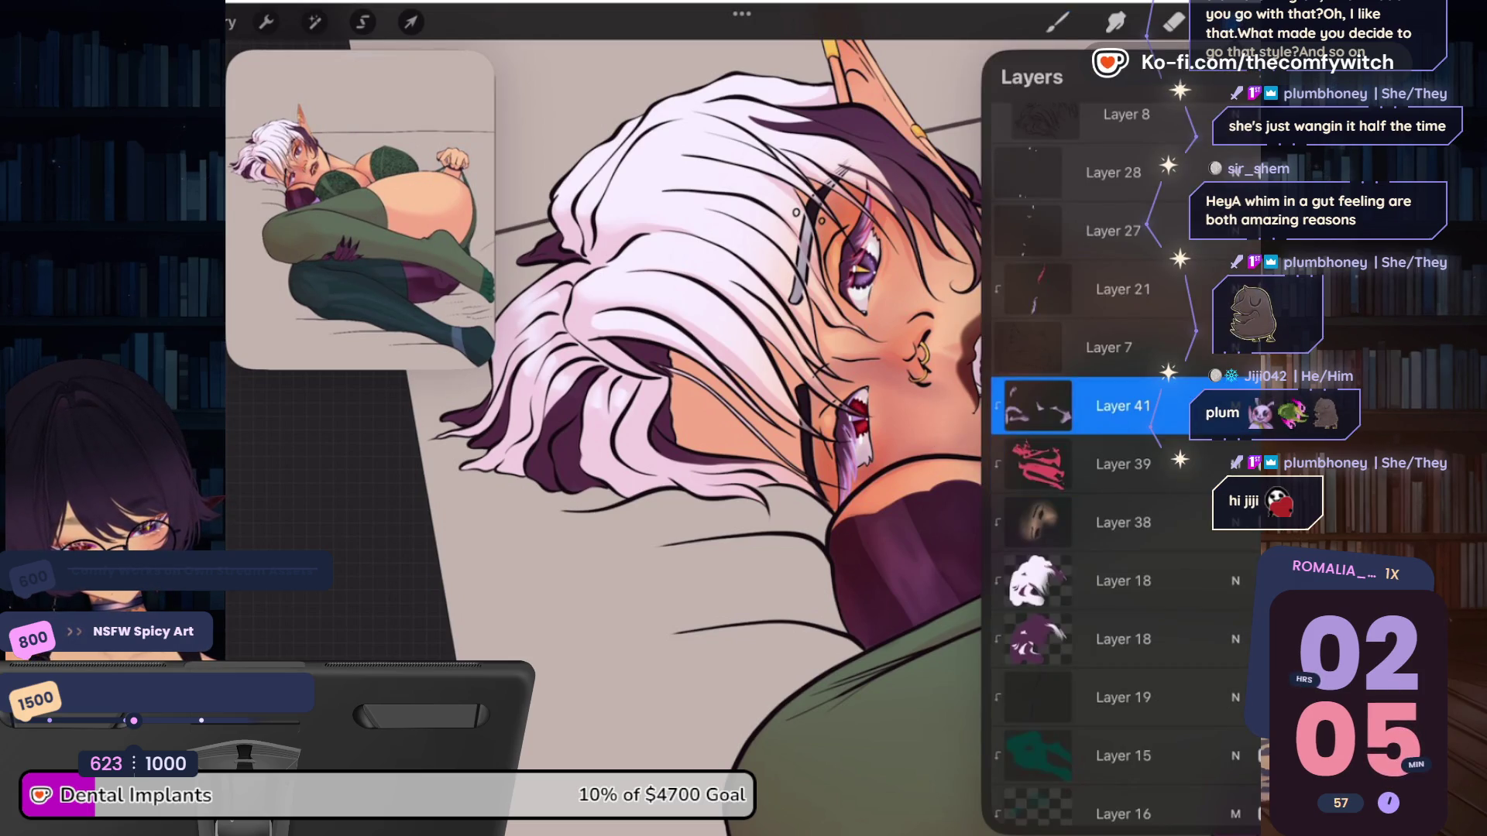
click(1058, 23)
click(1289, 22)
click(1057, 22)
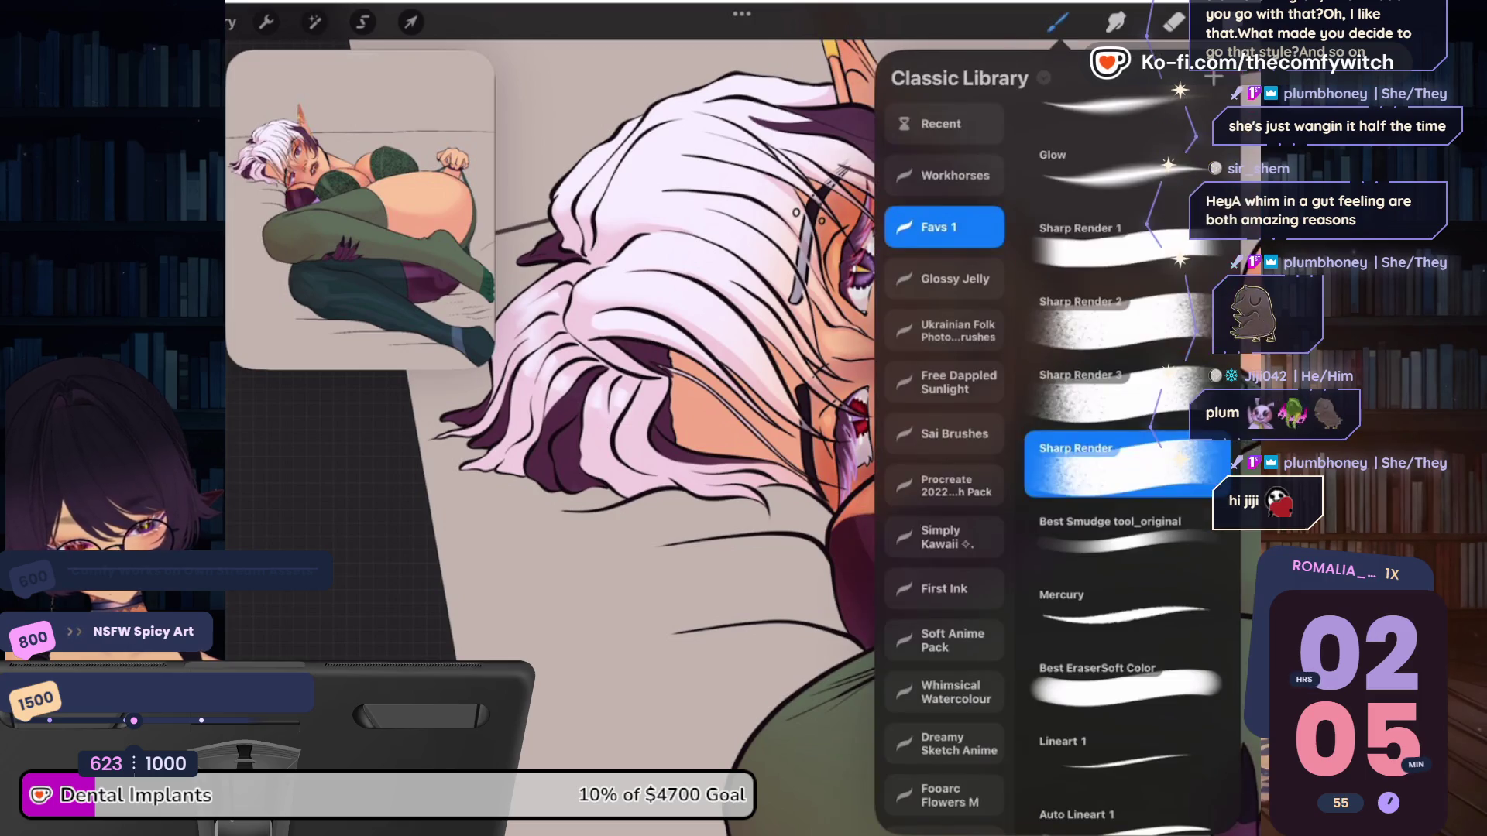
click(1058, 22)
drag(851, 280, 775, 350)
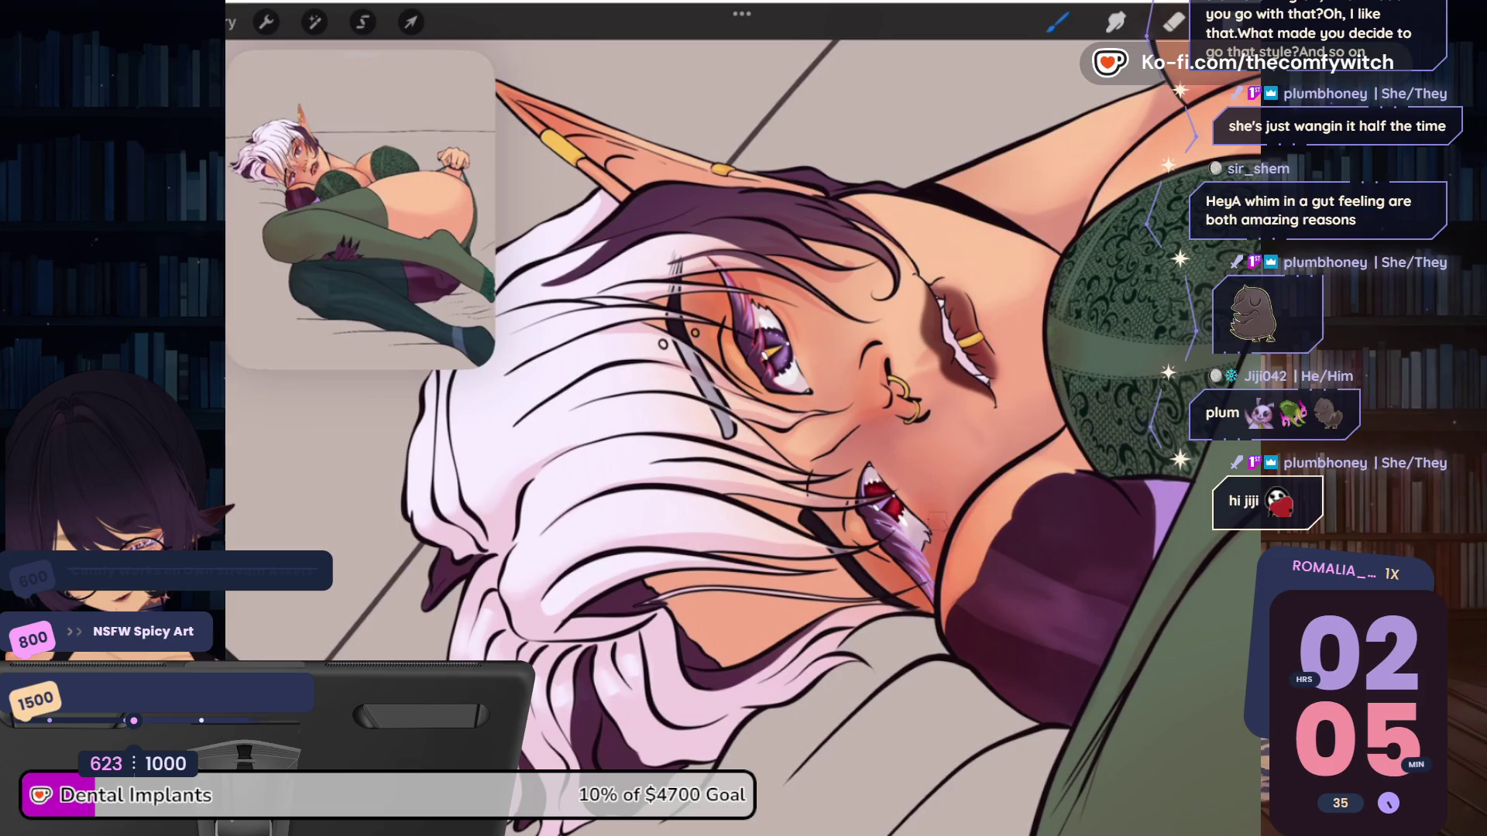
Paint warm Sharp Render shading strokes across the elf's face and cheeks
scroll(742, 438, down, 5)
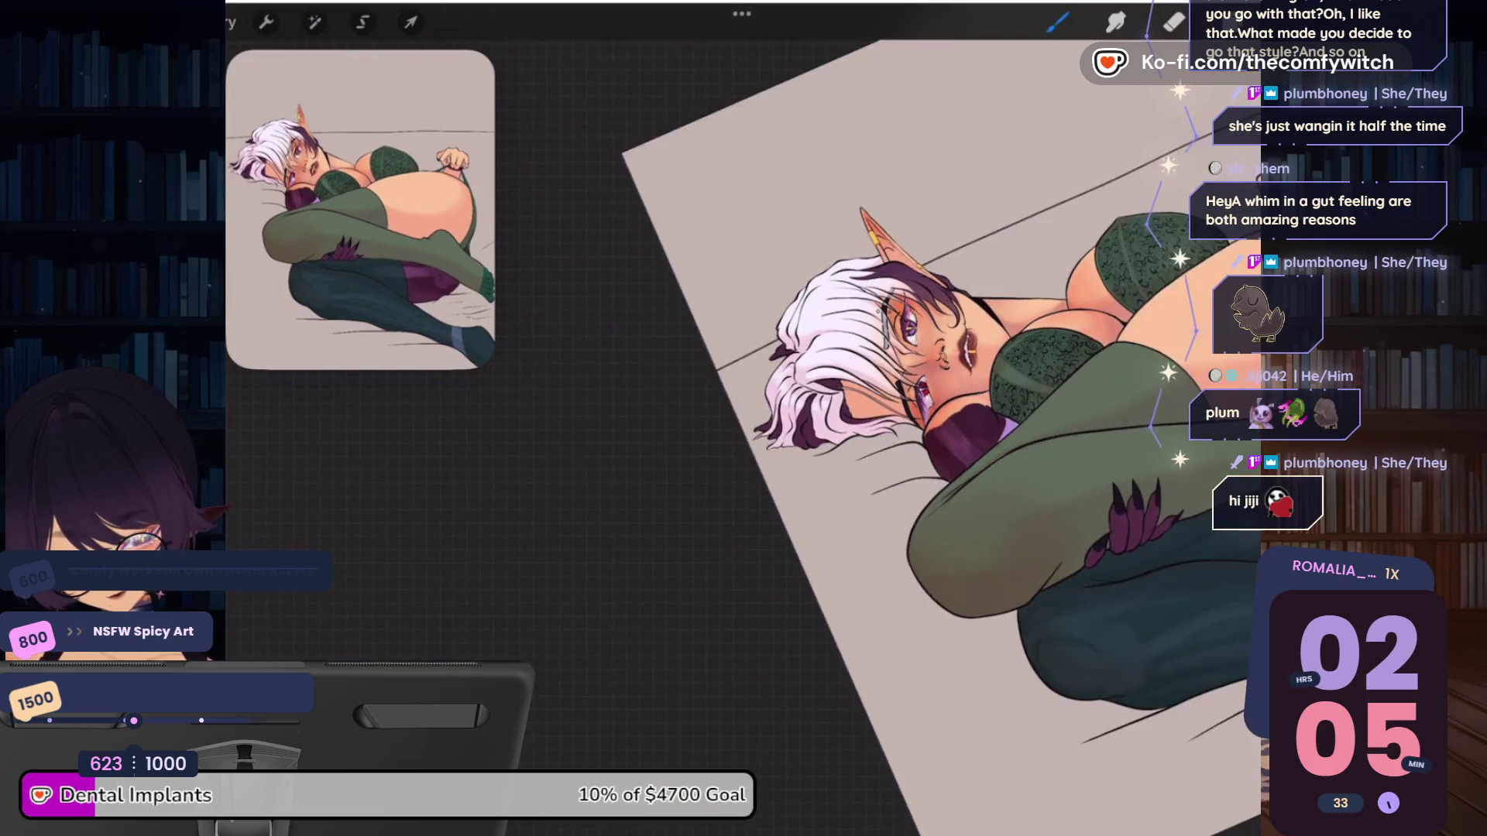
scroll(874, 349, up, 5)
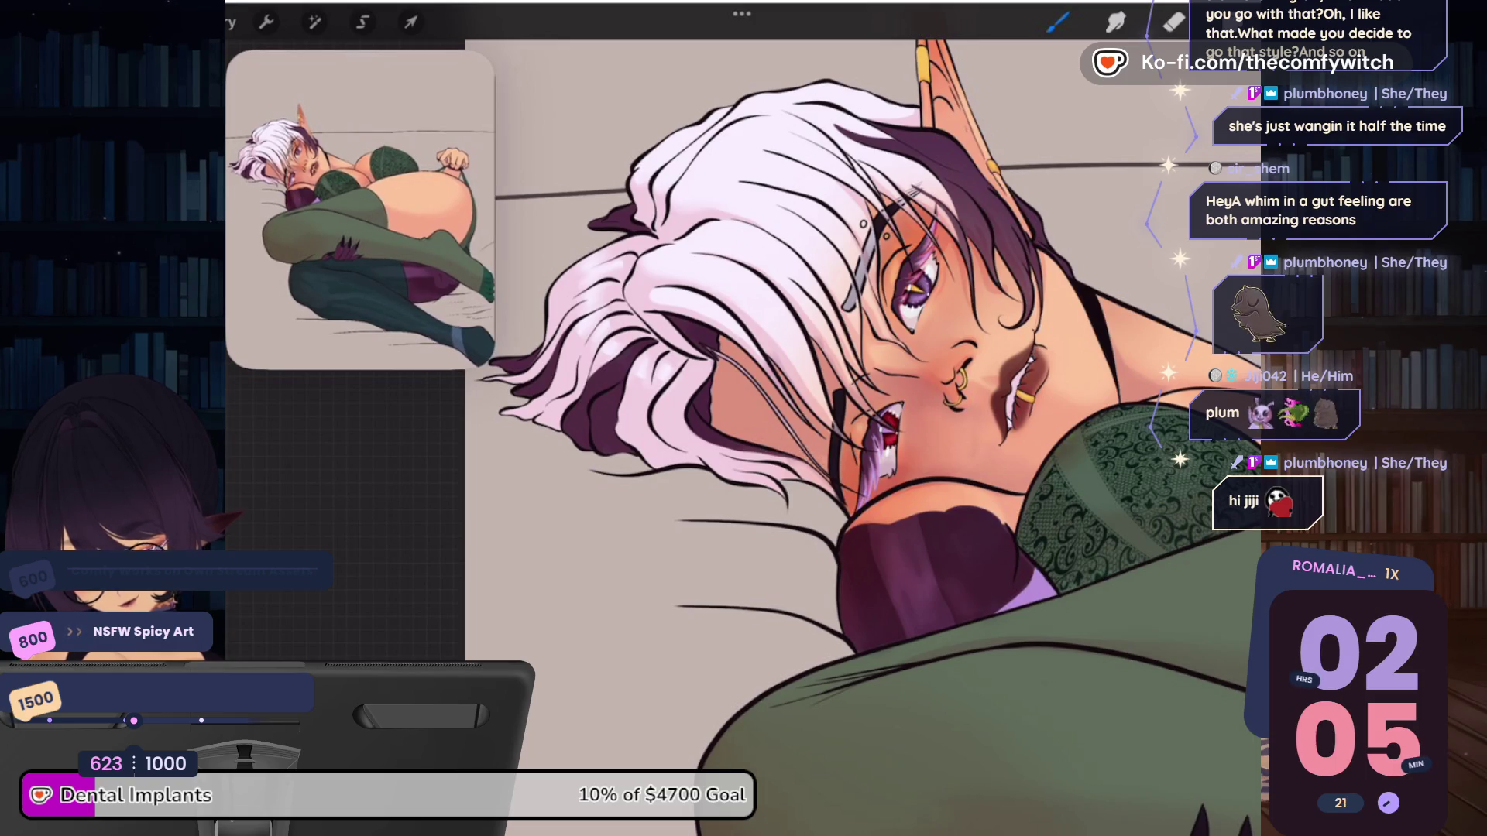
scroll(862, 421, down, 5)
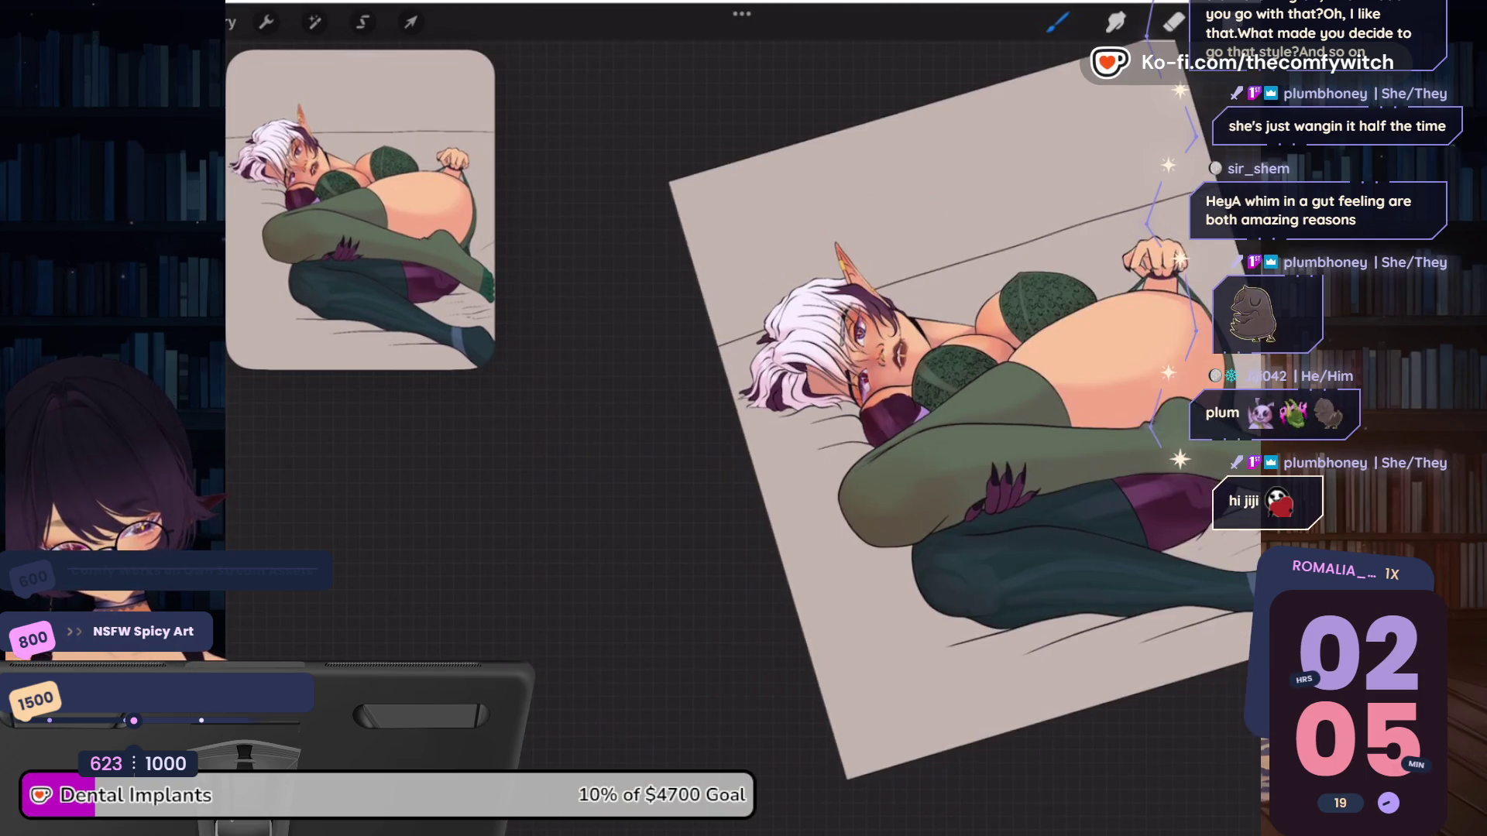
scroll(833, 418, up, 5)
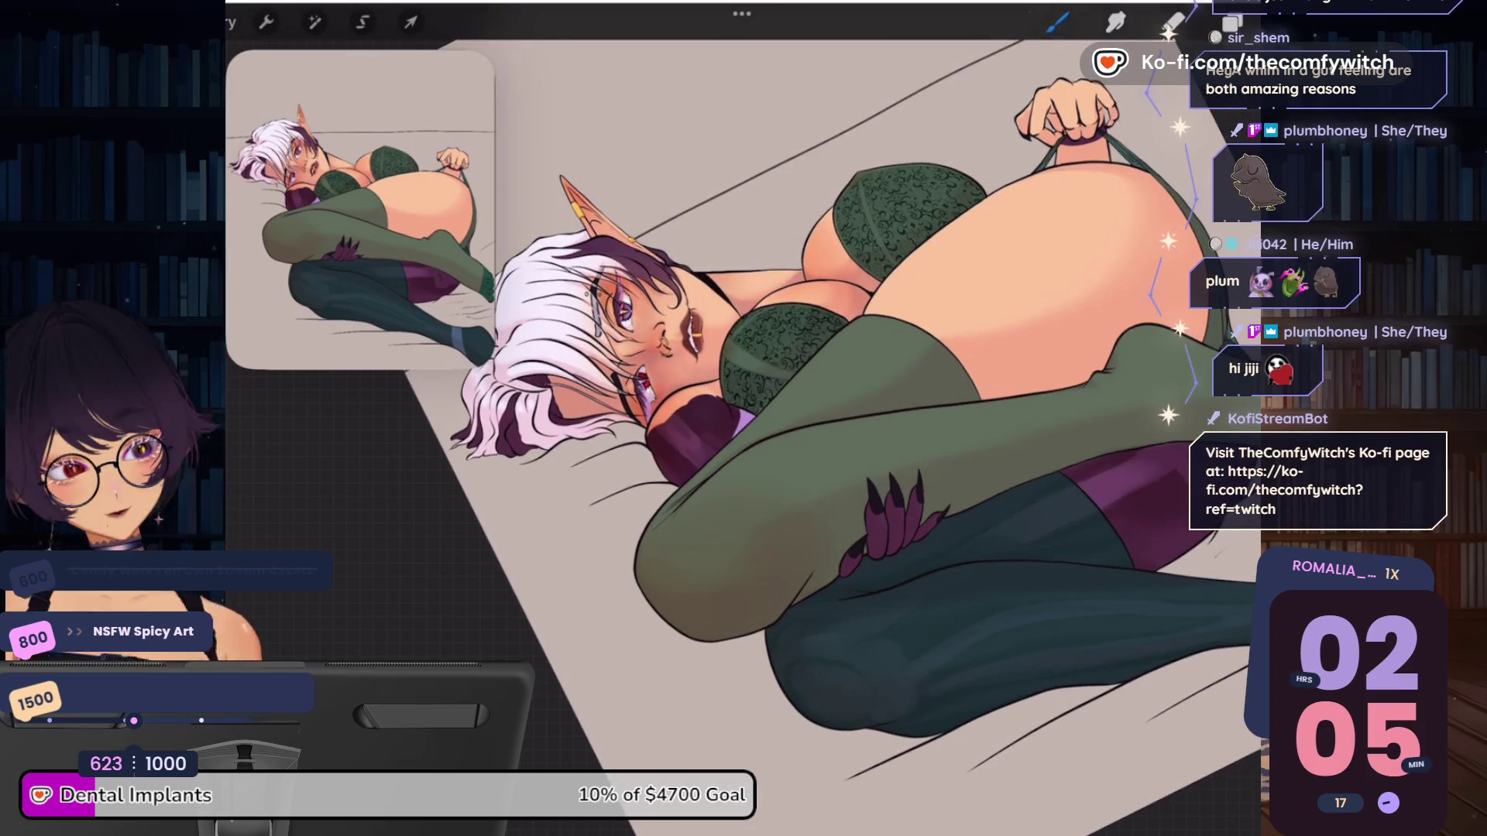
scroll(775, 418, right, 3)
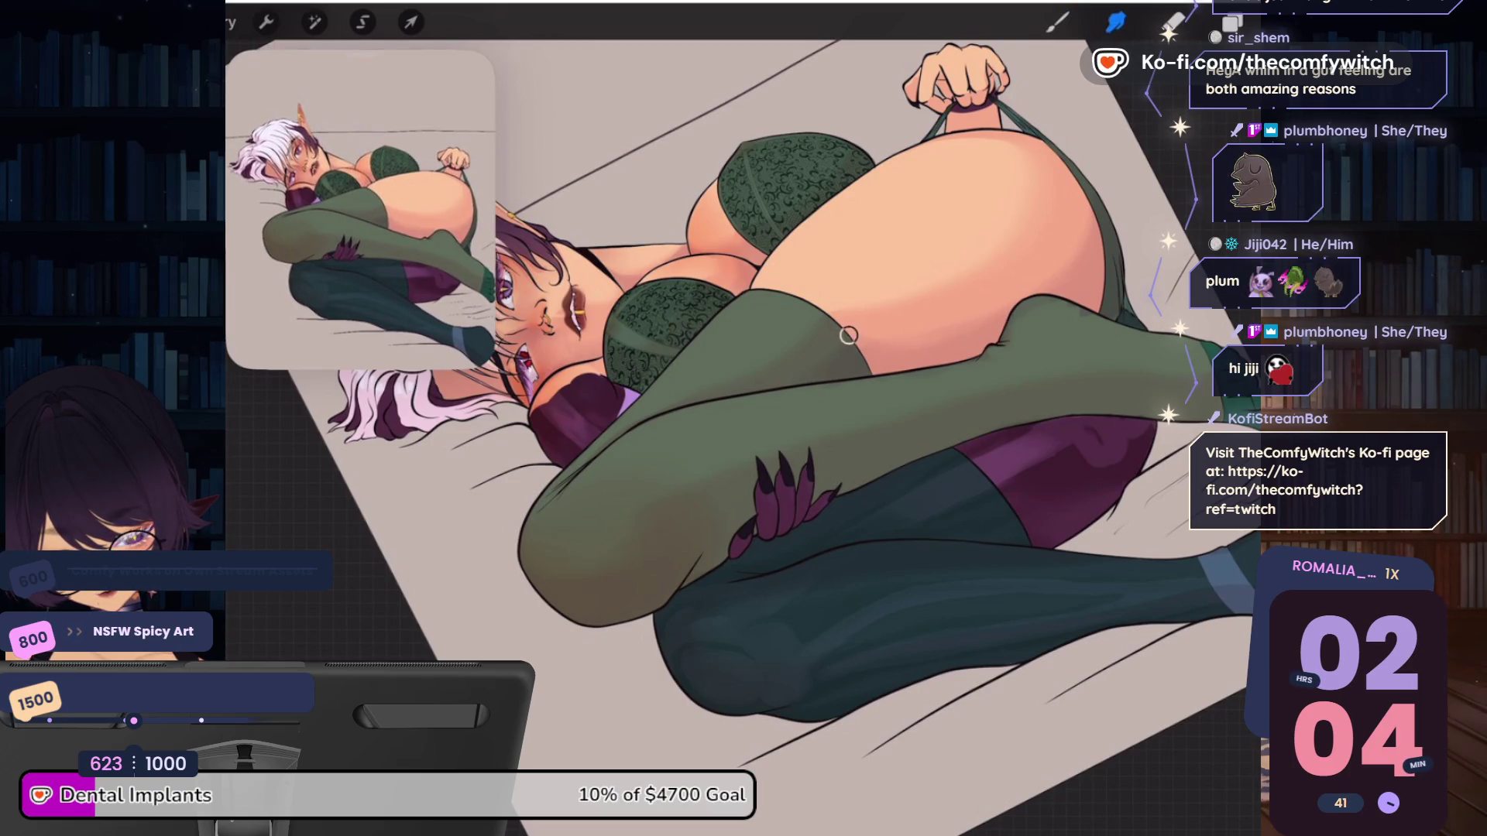
click(1115, 22)
Keep the Favs 1 brush, enlarge it to 19%, and zoom out to the whole illustration
click(1002, 226)
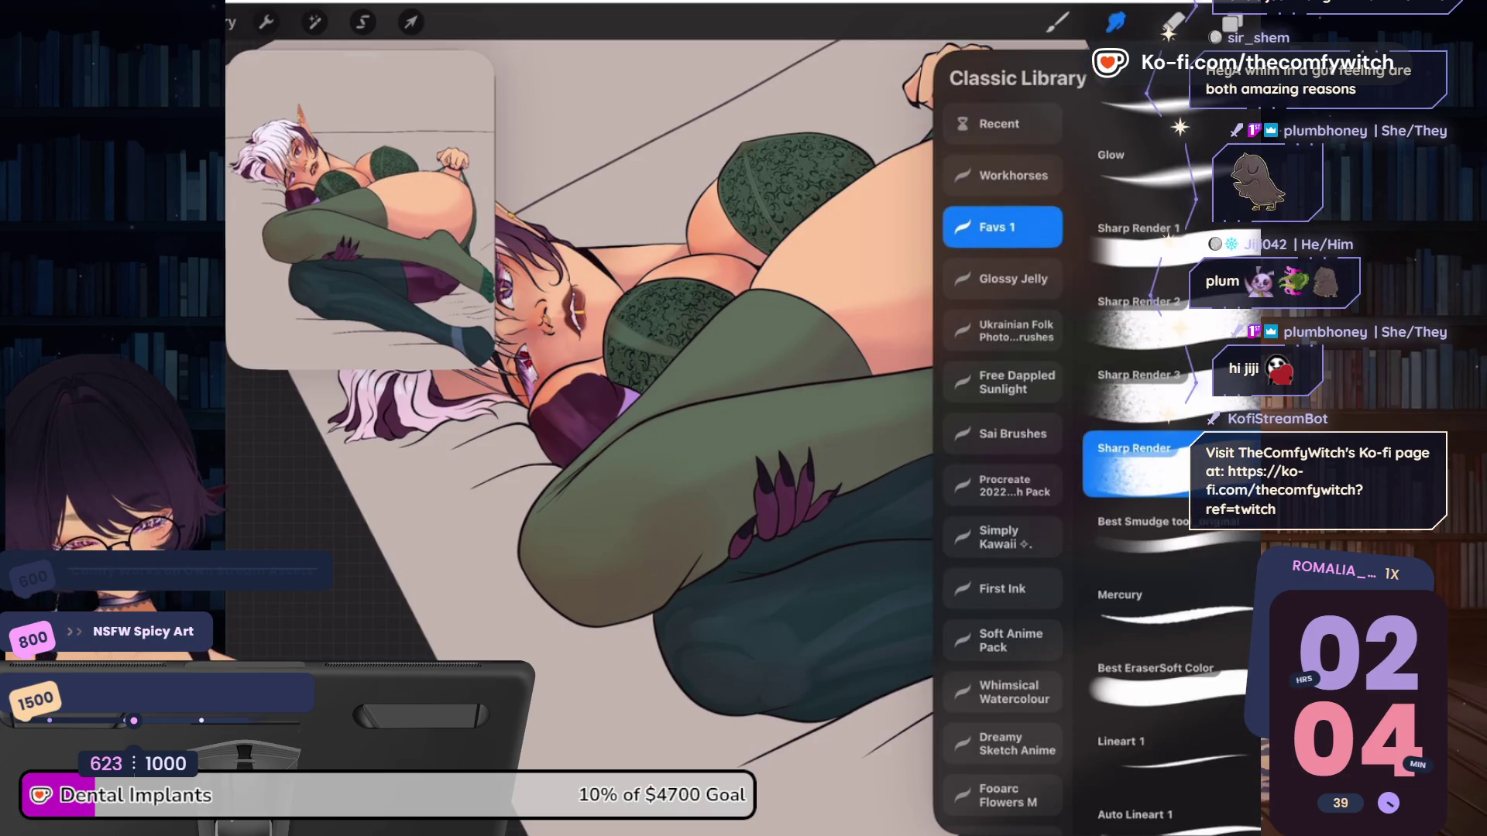
click(697, 542)
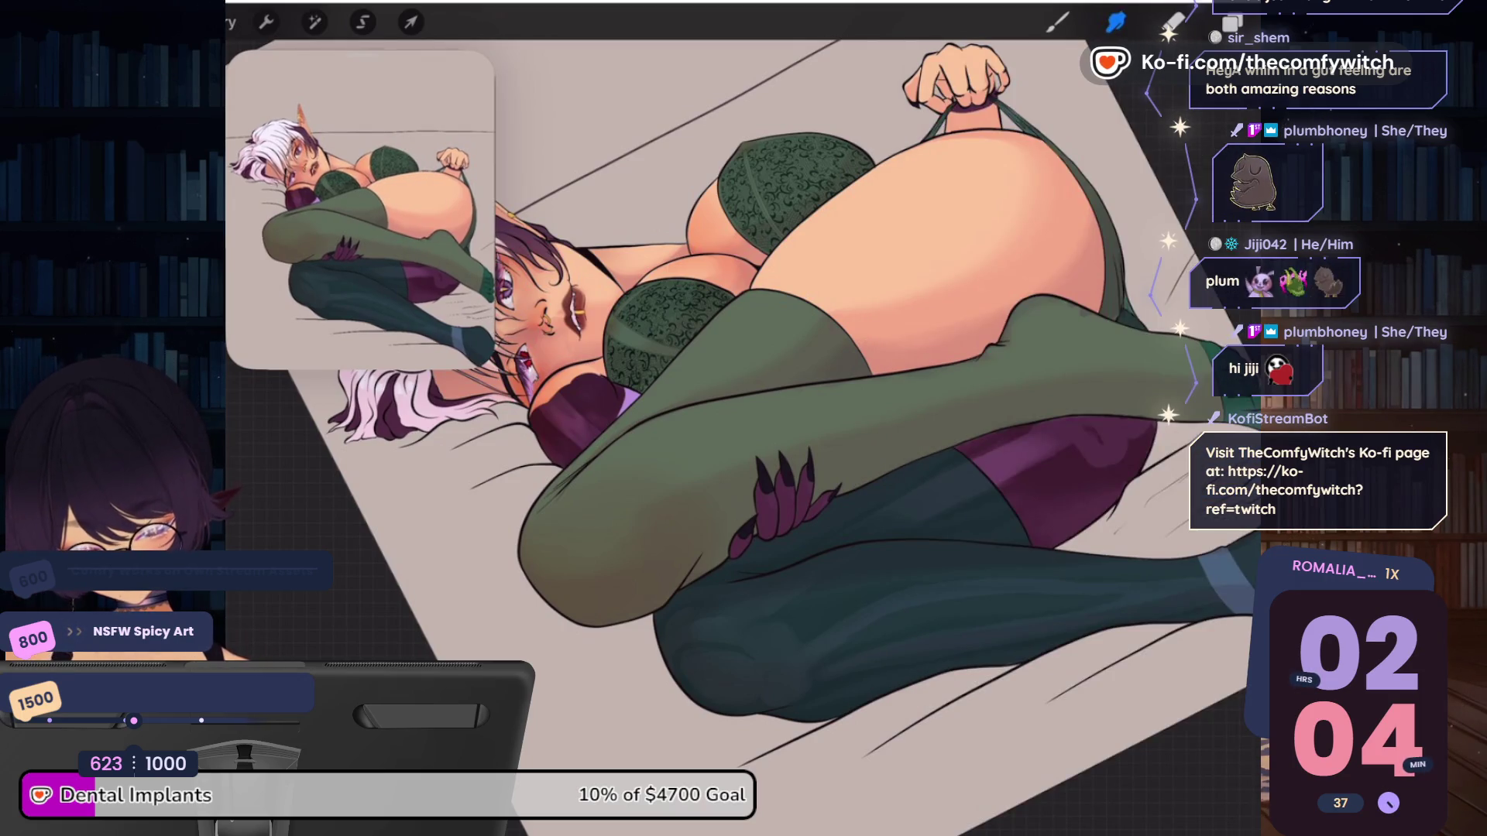
drag(228, 357, 229, 318)
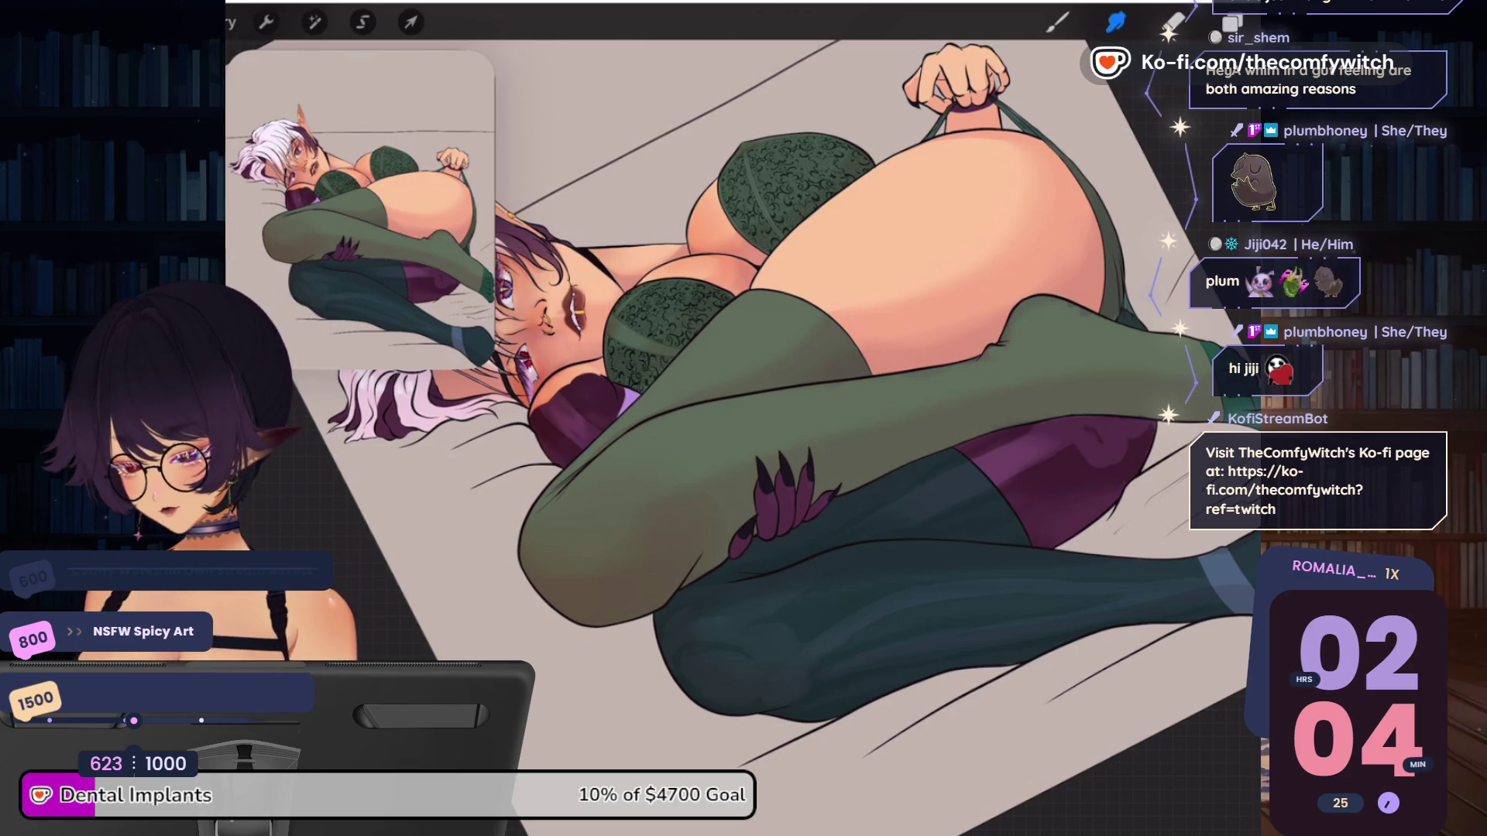
scroll(775, 418, down, 5)
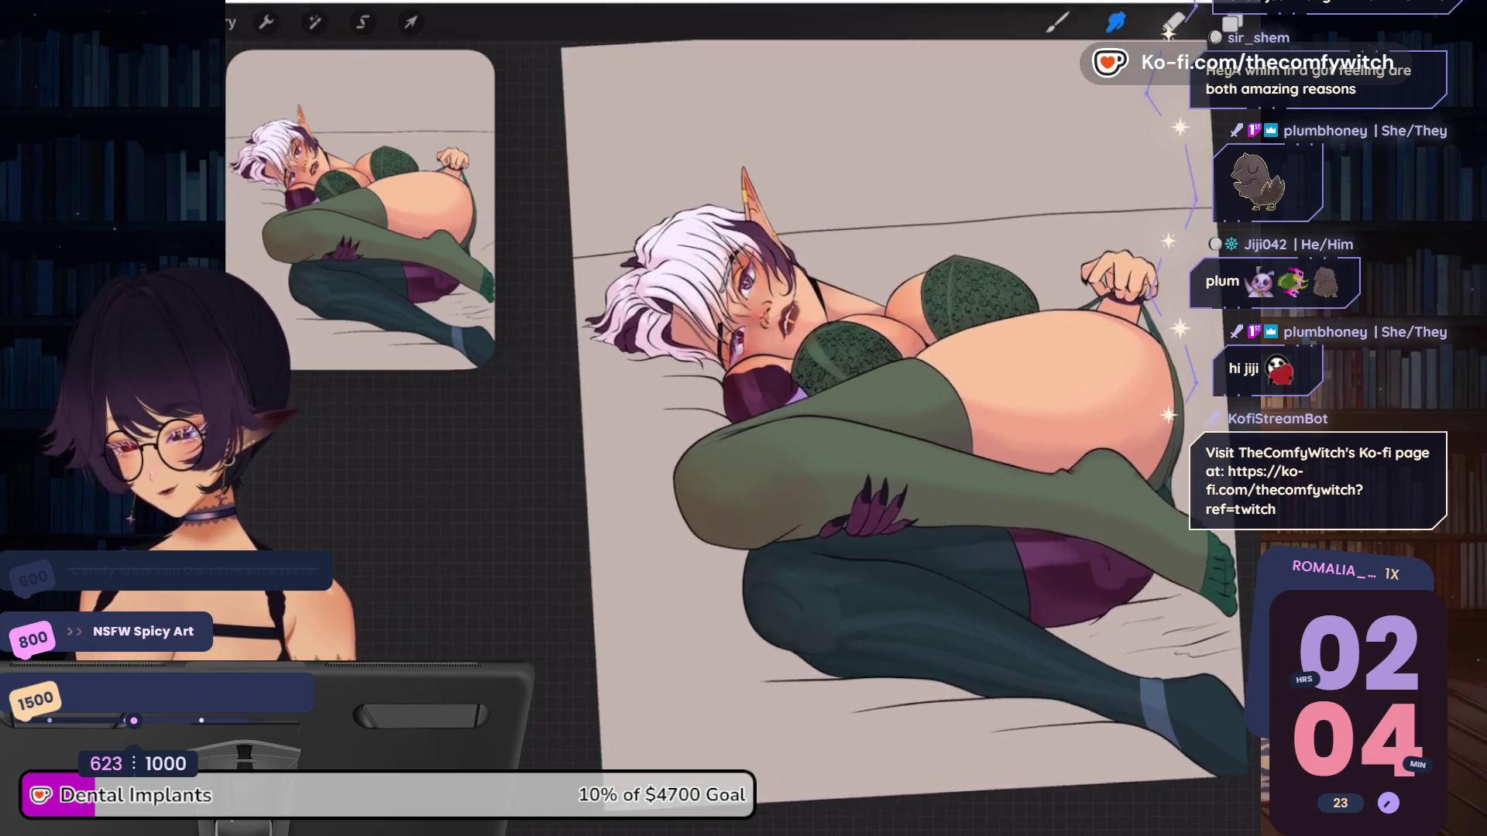